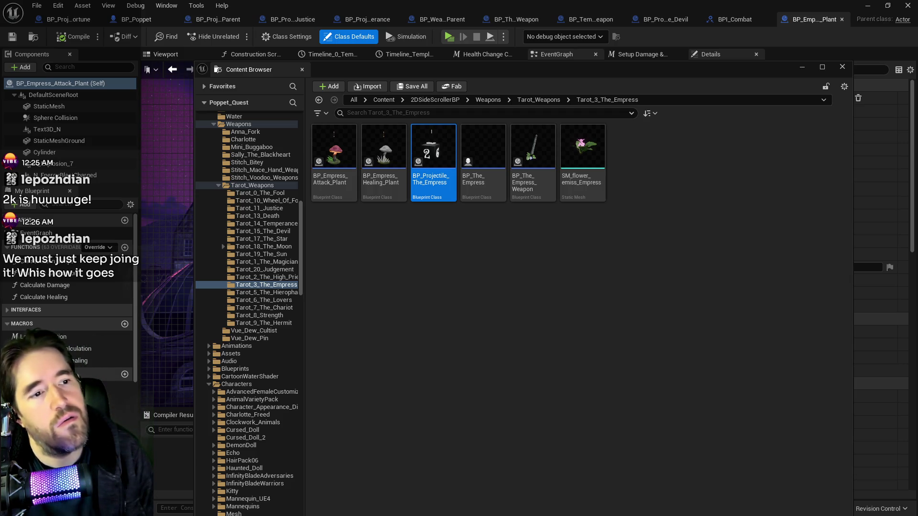
Delete BP_Projectile_The_Empress, then select the BP_The_Empress and BP_The_Empress_Weapon Blueprints
{"action": "key", "text": "alt+Tab"}
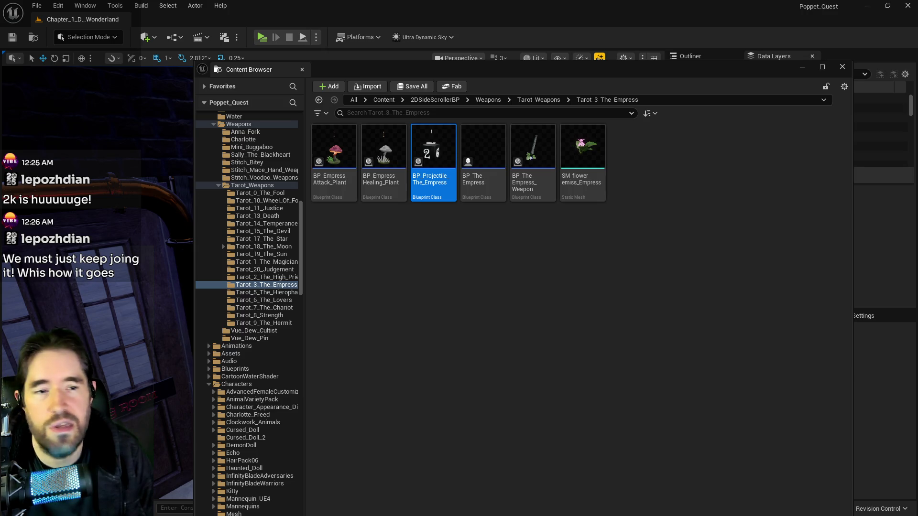
{"action": "key", "text": "Delete"}
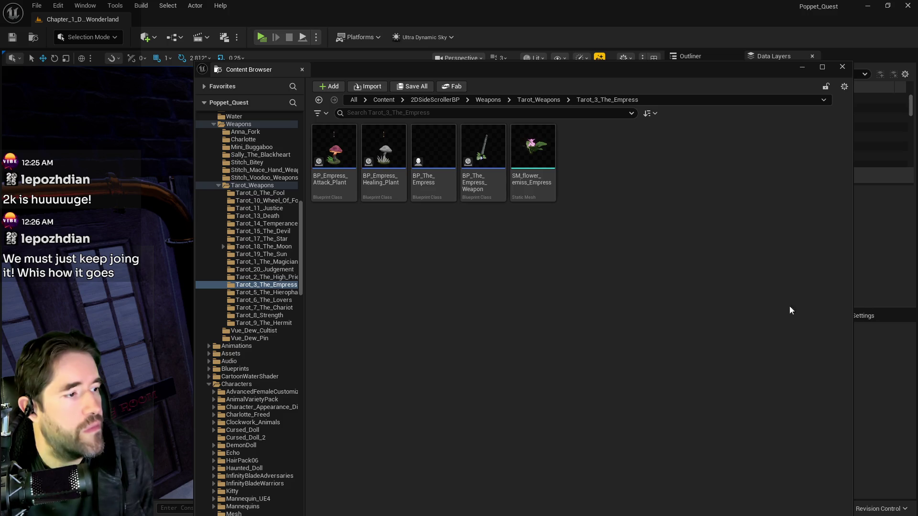
{"action": "left_click", "coordinate": [433, 162]}
{"action": "left_click", "coordinate": [479, 169]}
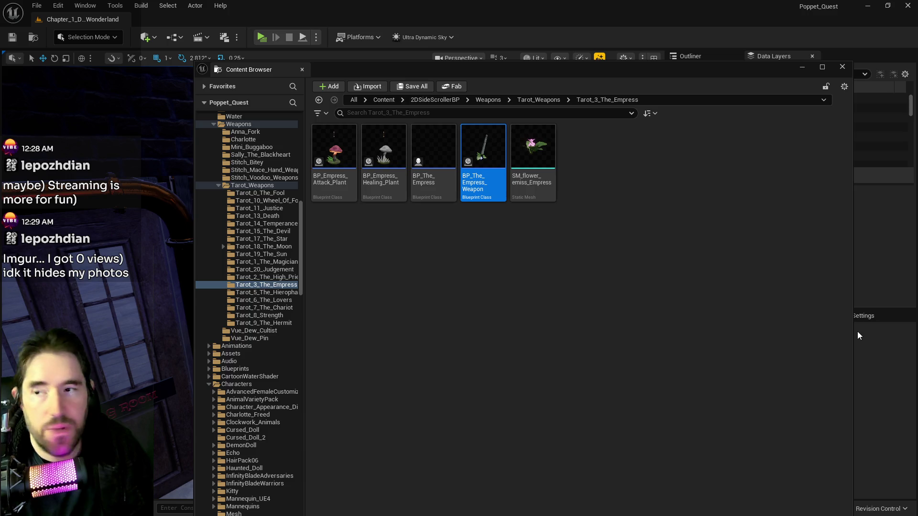
Open BP_Projectile_The_Empress from its folder, then bring the Imgur upload page forward
{"action": "left_click_drag", "start_coordinate": [527, 68], "coordinate": [536, 65]}
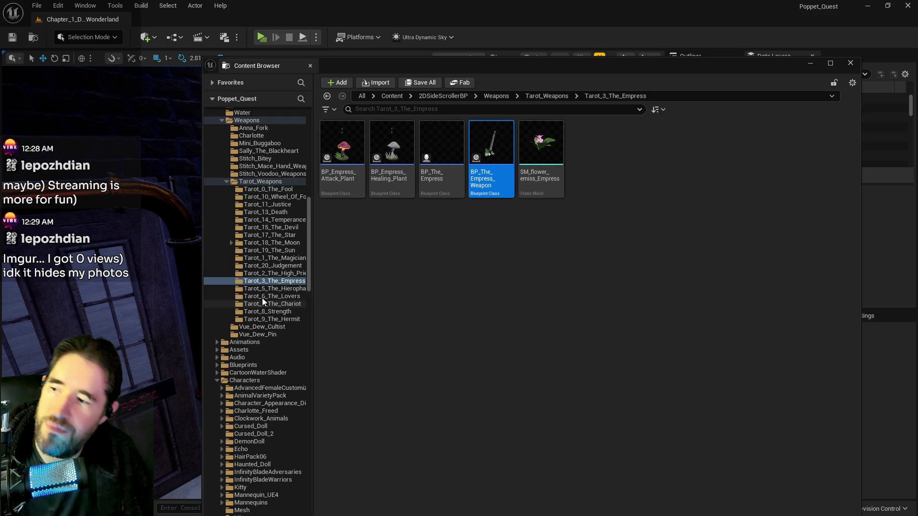
{"action": "left_click", "coordinate": [263, 234]}
{"action": "double_click", "coordinate": [342, 143]}
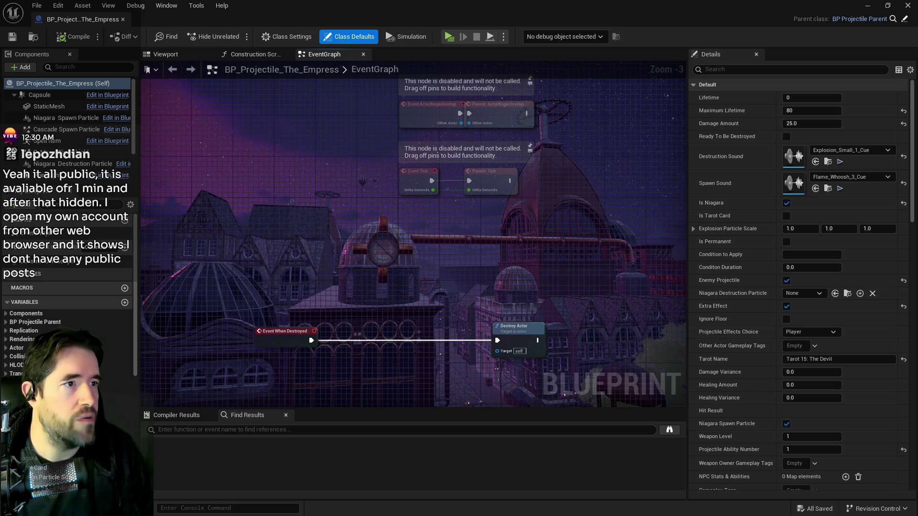
{"action": "key", "text": "alt+Tab"}
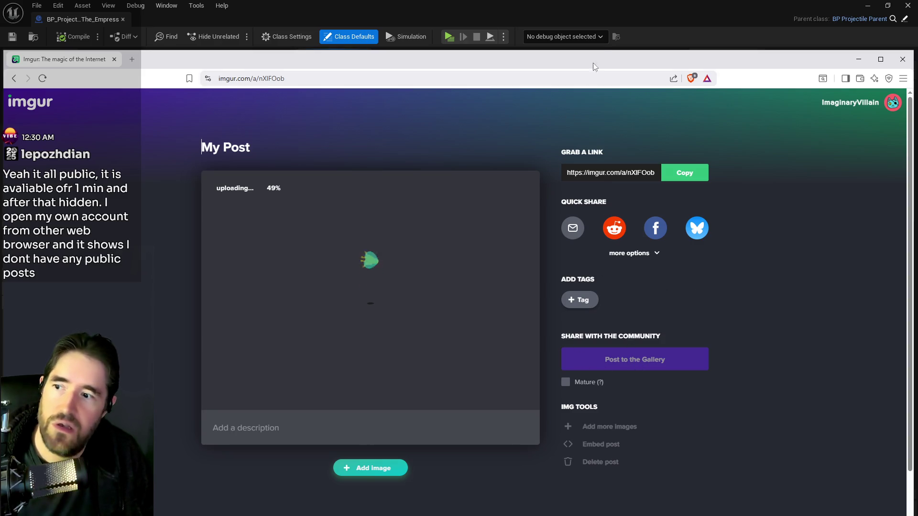
Move the browser aside to check the Imgur upload, then go back to the Blueprint editor
{"action": "mouse_move", "coordinate": [607, 59]}
{"action": "left_mouse_down"}
{"action": "mouse_move", "coordinate": [779, 62]}
{"action": "mouse_move", "coordinate": [763, 85]}
{"action": "left_mouse_up"}
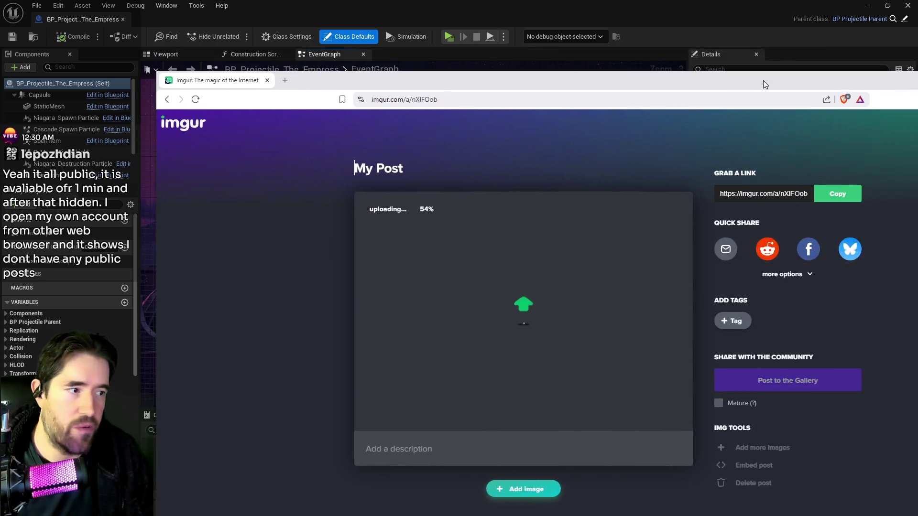
{"action": "key", "text": "alt+Tab"}
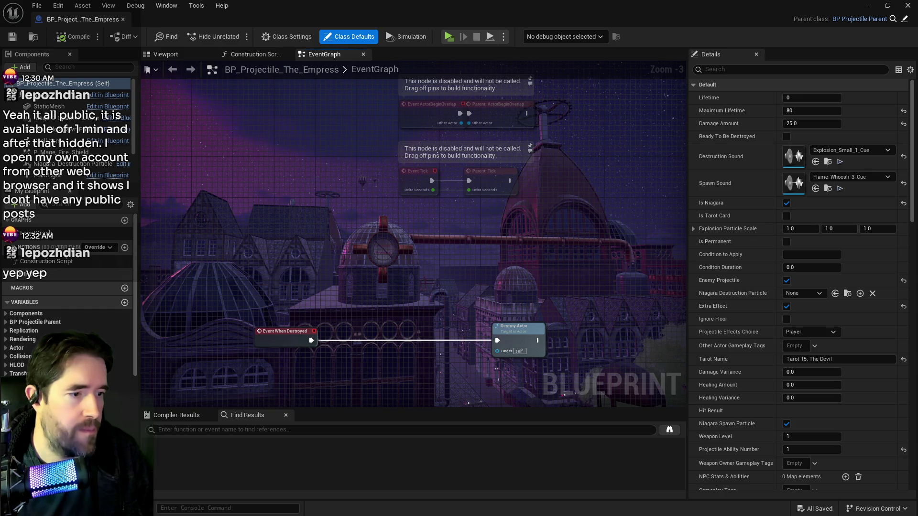
Open BP_Empress_Attack_Plant from the Tarot_3_The_Empress folder and maximise its editor
{"action": "mouse_move", "coordinate": [458, 21]}
{"action": "left_mouse_down"}
{"action": "mouse_move", "coordinate": [540, 194]}
{"action": "mouse_move", "coordinate": [540, 229]}
{"action": "mouse_move", "coordinate": [445, 84]}
{"action": "mouse_move", "coordinate": [445, 65]}
{"action": "left_mouse_up"}
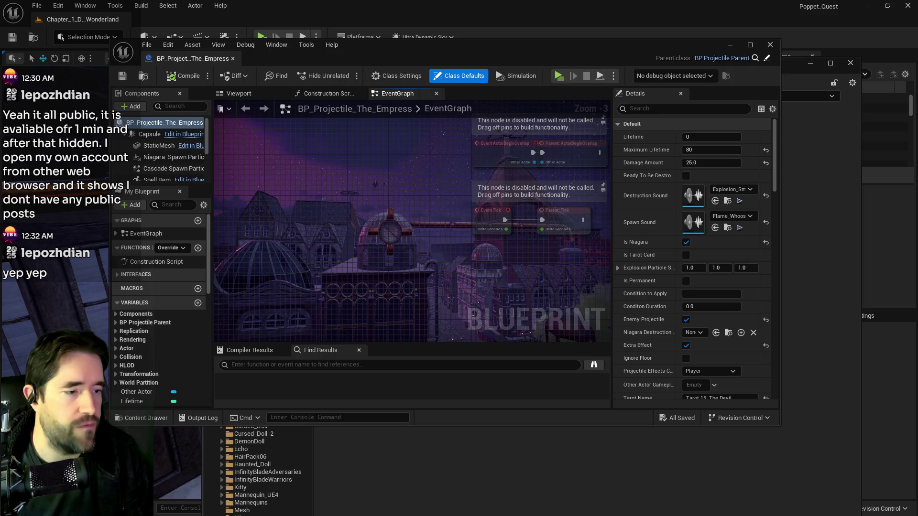
{"action": "left_click", "coordinate": [504, 457]}
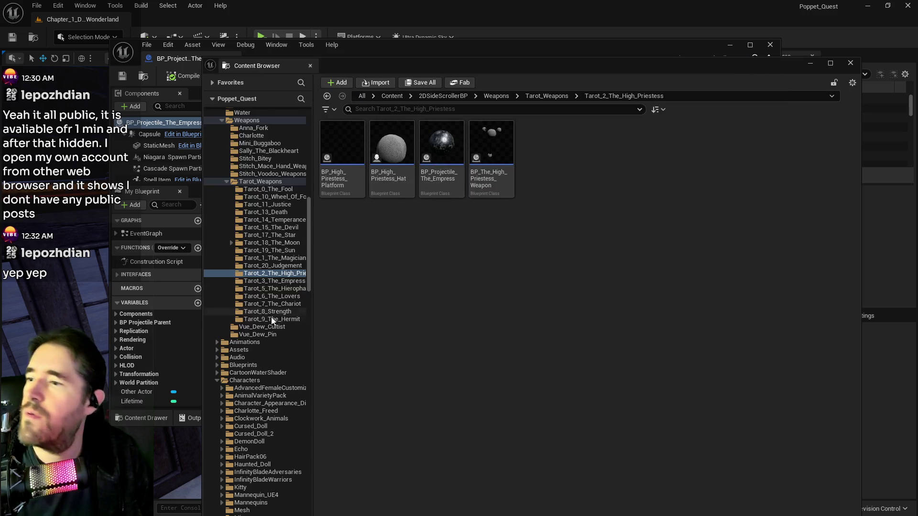
{"action": "left_click", "coordinate": [271, 282]}
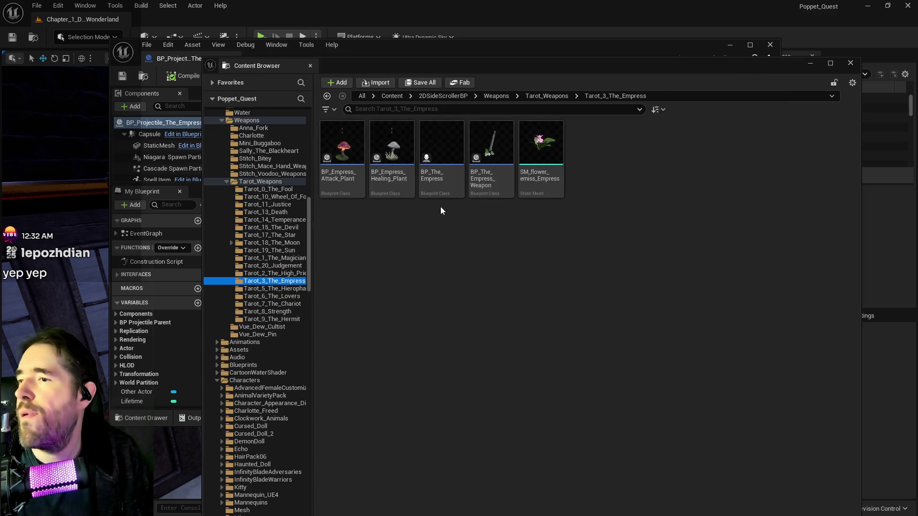
{"action": "double_click", "coordinate": [343, 175]}
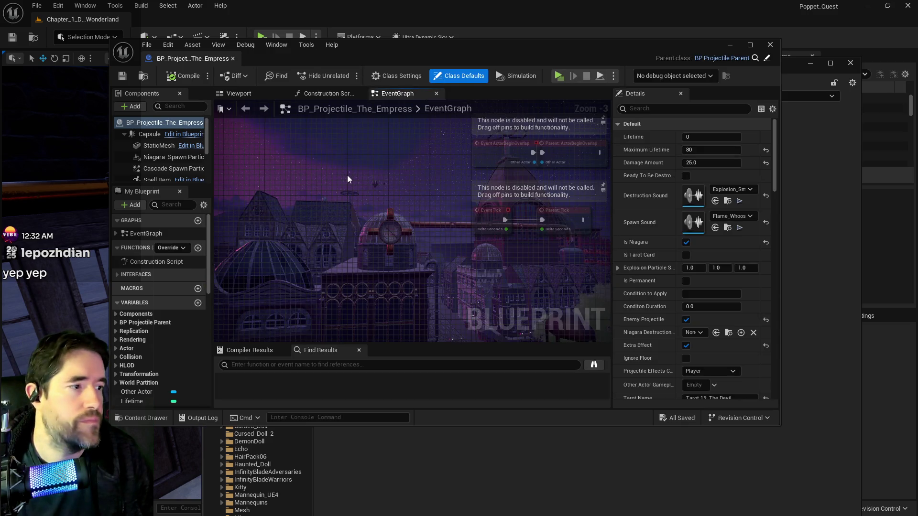
{"action": "key", "text": "alt+Tab"}
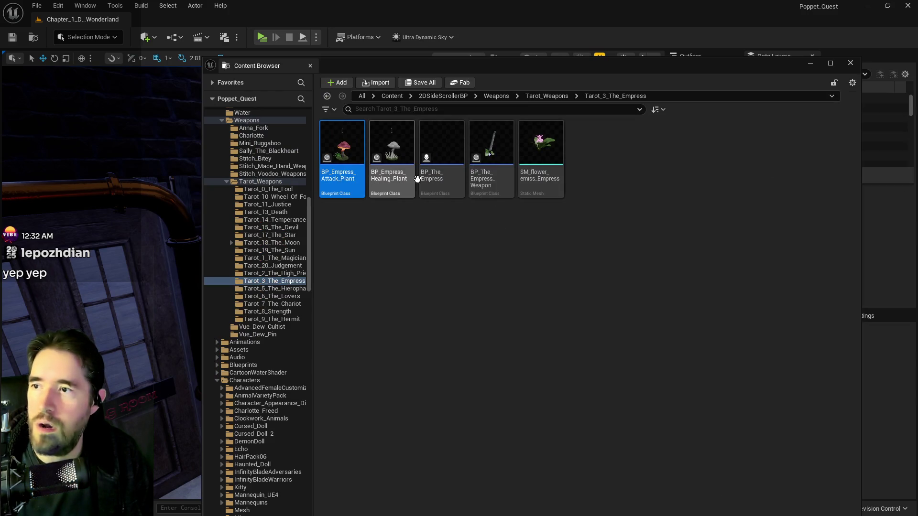
{"action": "key", "text": "alt+Tab"}
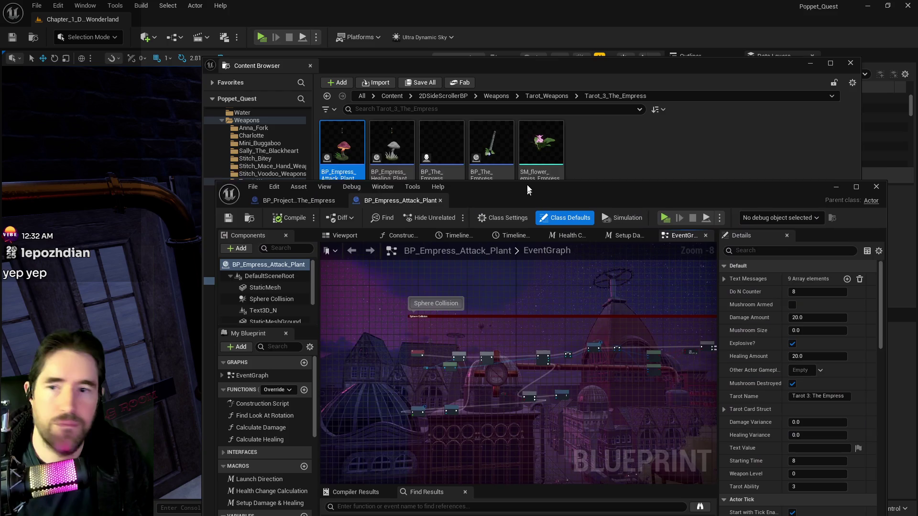
{"action": "double_click", "coordinate": [523, 170]}
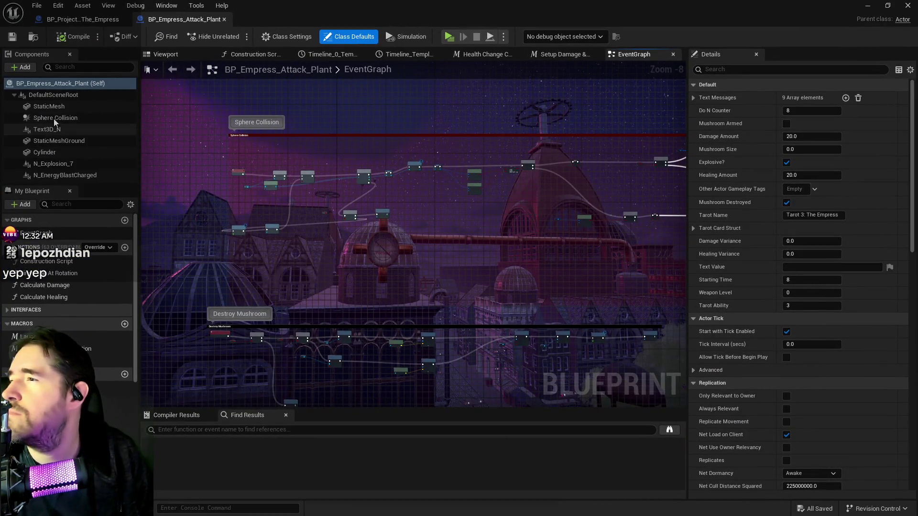
Inspect the StaticMesh component and locate SM_Halloween_Mushroom_05 in the Content Browser
{"action": "left_click", "coordinate": [56, 143]}
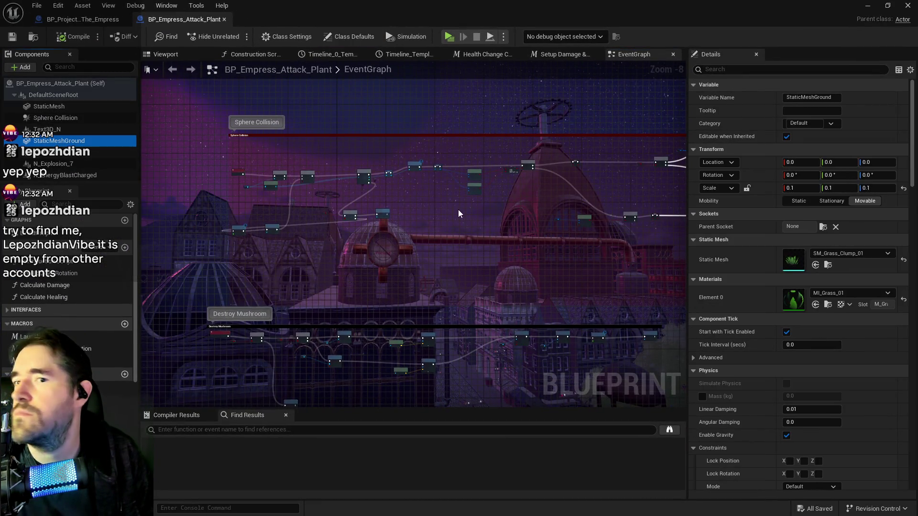
{"action": "left_click", "coordinate": [49, 106]}
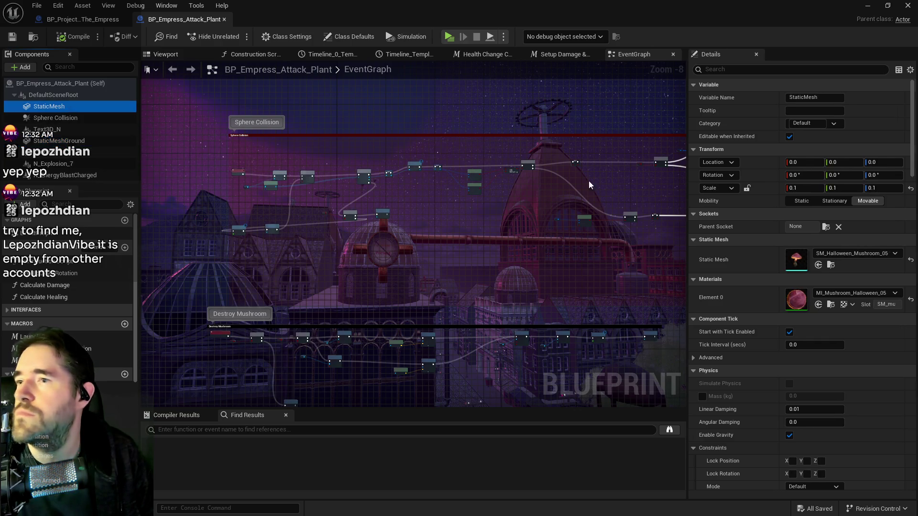
{"action": "left_click", "coordinate": [827, 265]}
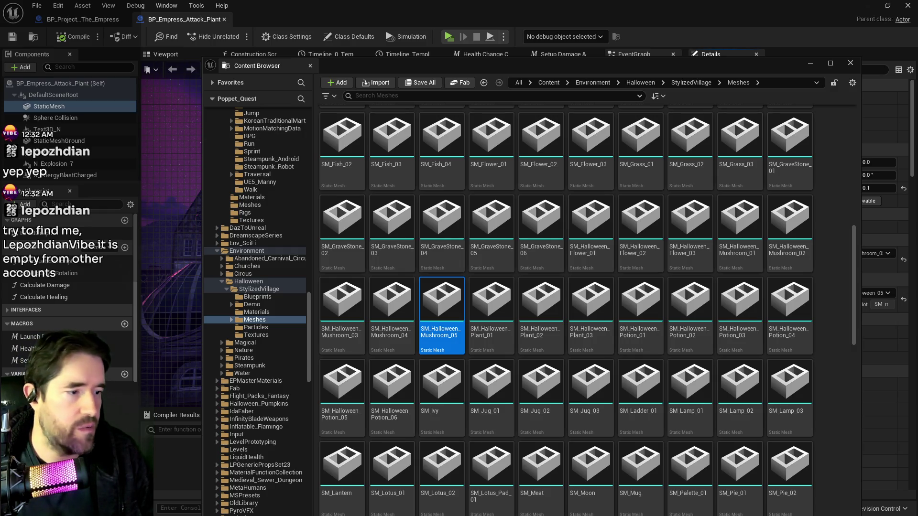
Compare the Halloween mushroom meshes, selecting SM_Halloween_Mushroom_04, then hide the Content Browser
{"action": "key", "text": "ctrl+space"}
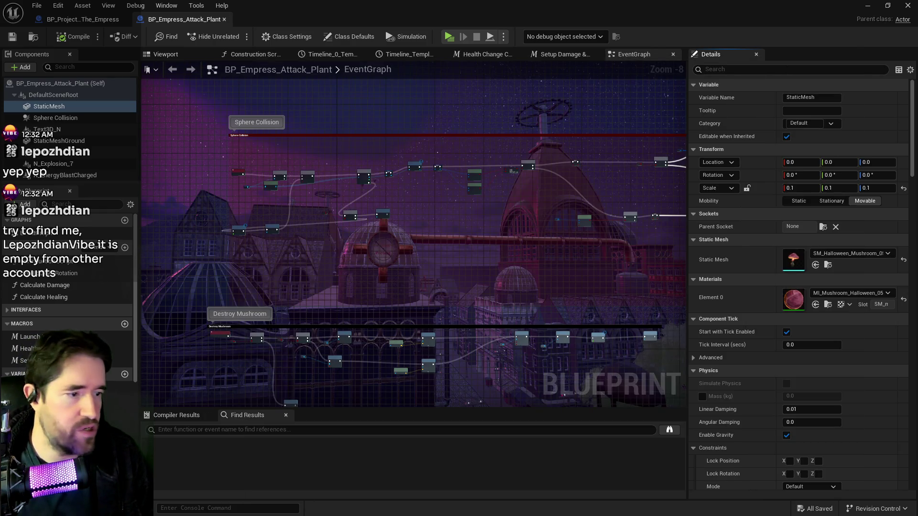
{"action": "key", "text": "ctrl+space"}
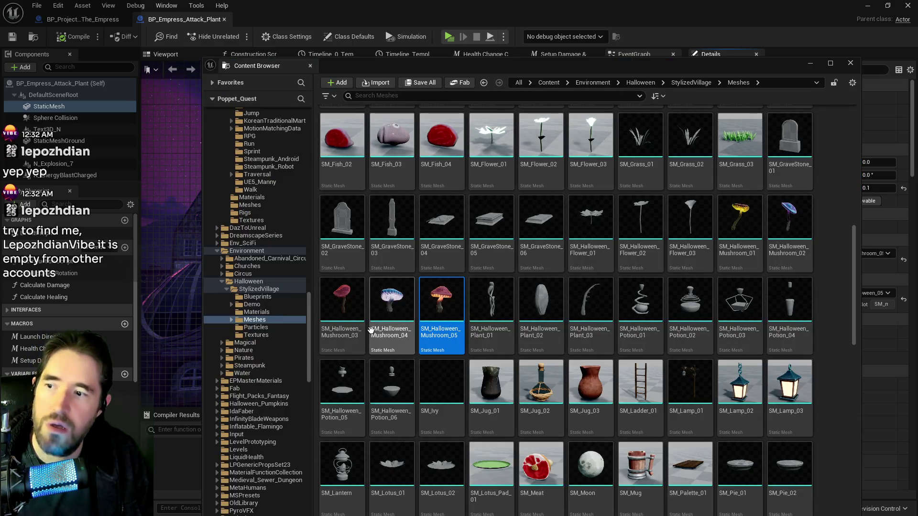
{"action": "left_click", "coordinate": [372, 330]}
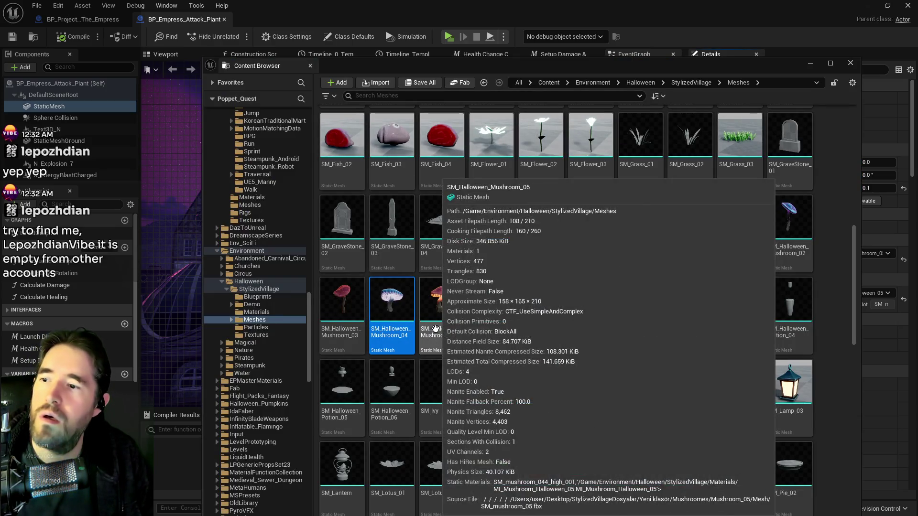
{"action": "key", "text": "ctrl+space"}
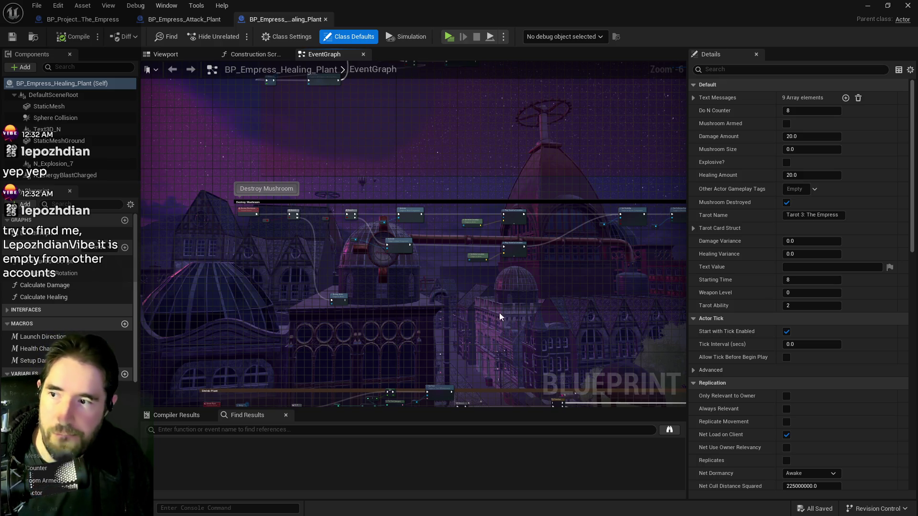
Review the Attack Plant's Destroy Mushroom and Sphere Collision groups and its StaticMesh settings
{"action": "left_click_drag", "start_coordinate": [492, 315], "coordinate": [604, 273]}
{"action": "mouse_move", "coordinate": [510, 323]}
{"action": "left_mouse_down"}
{"action": "mouse_move", "coordinate": [434, 198]}
{"action": "mouse_move", "coordinate": [453, 365]}
{"action": "mouse_move", "coordinate": [408, 246]}
{"action": "mouse_move", "coordinate": [397, 281]}
{"action": "mouse_move", "coordinate": [413, 380]}
{"action": "left_mouse_up"}
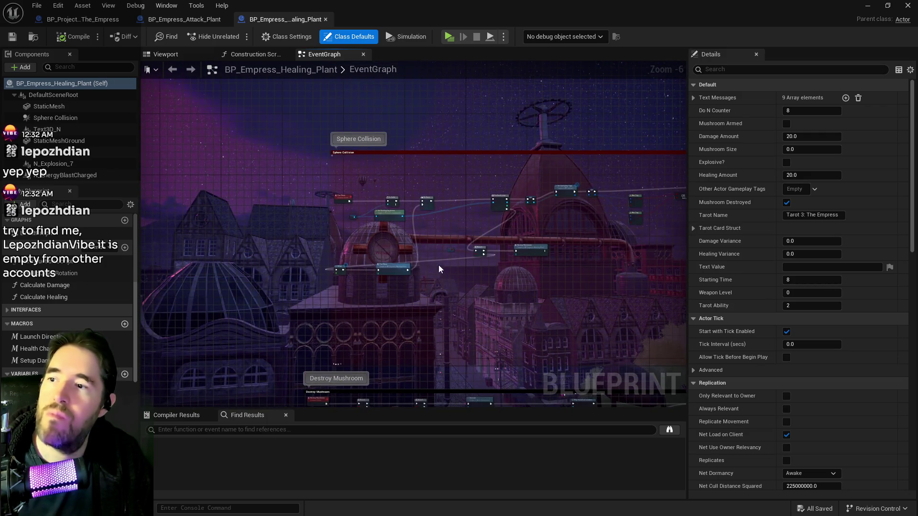
{"action": "left_click_drag", "start_coordinate": [437, 261], "coordinate": [278, 244]}
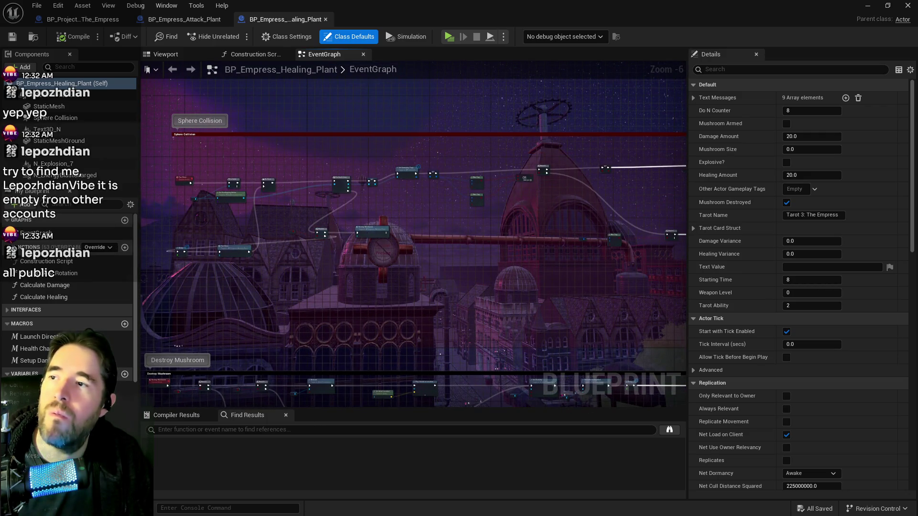
{"action": "left_click_drag", "start_coordinate": [412, 292], "coordinate": [480, 231]}
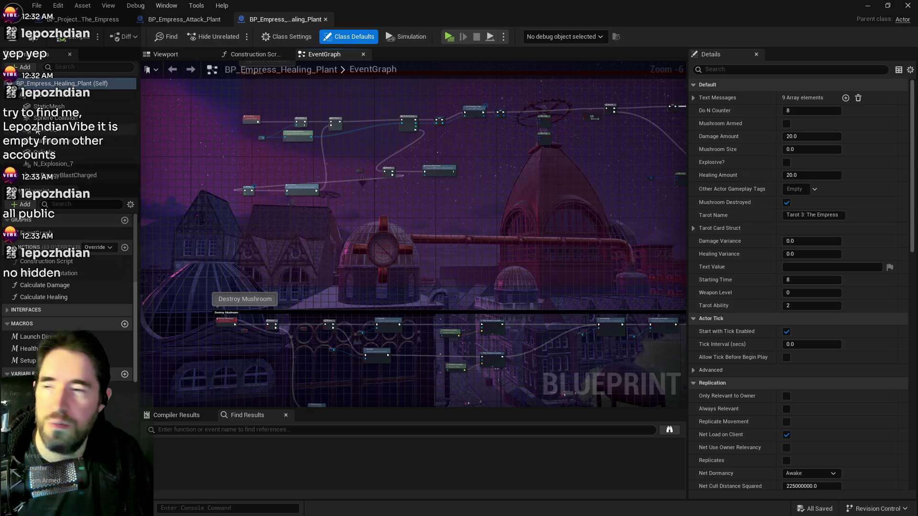
{"action": "left_click", "coordinate": [48, 106]}
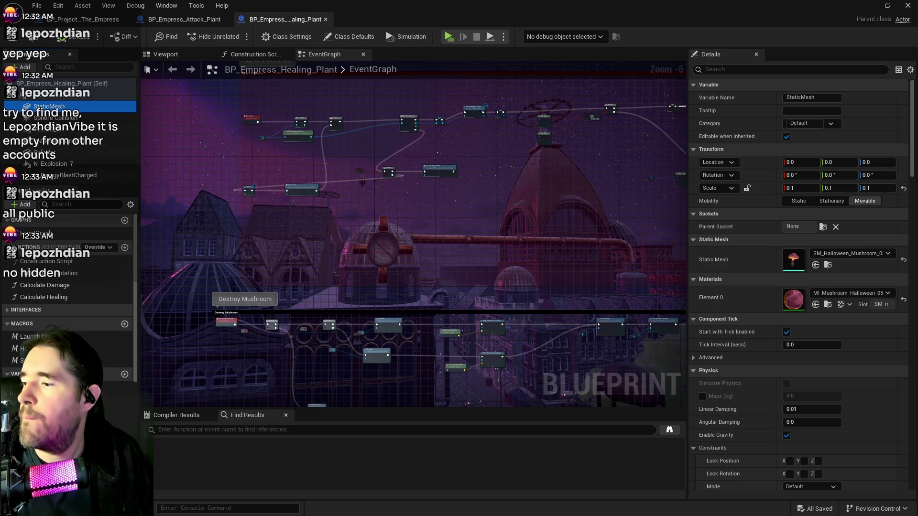
{"action": "scroll", "coordinate": [67, 296], "scroll_direction": "down", "scroll_amount": 5}
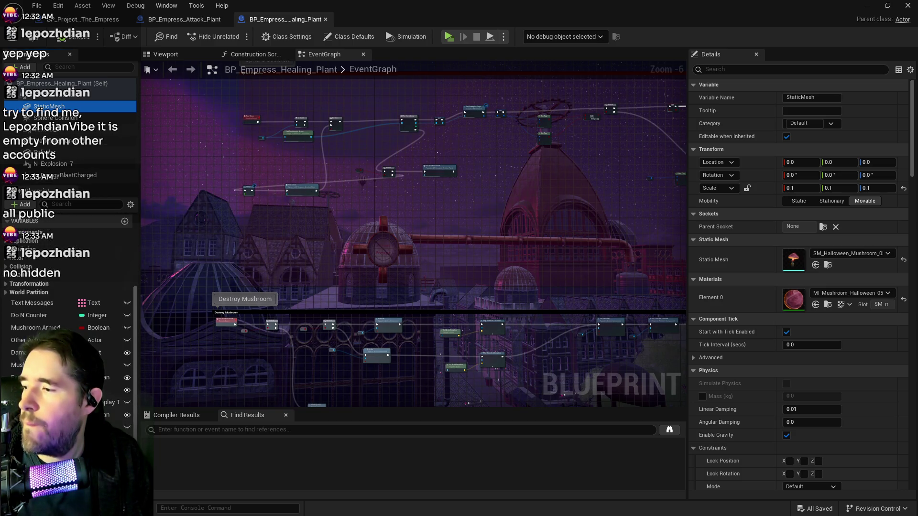
Look over the Event Begin Play and Grow Plant groups and select the second Set Static Mesh node
{"action": "mouse_move", "coordinate": [223, 277]}
{"action": "left_mouse_down"}
{"action": "mouse_move", "coordinate": [430, 302]}
{"action": "mouse_move", "coordinate": [313, 320]}
{"action": "mouse_move", "coordinate": [313, 344]}
{"action": "left_mouse_up"}
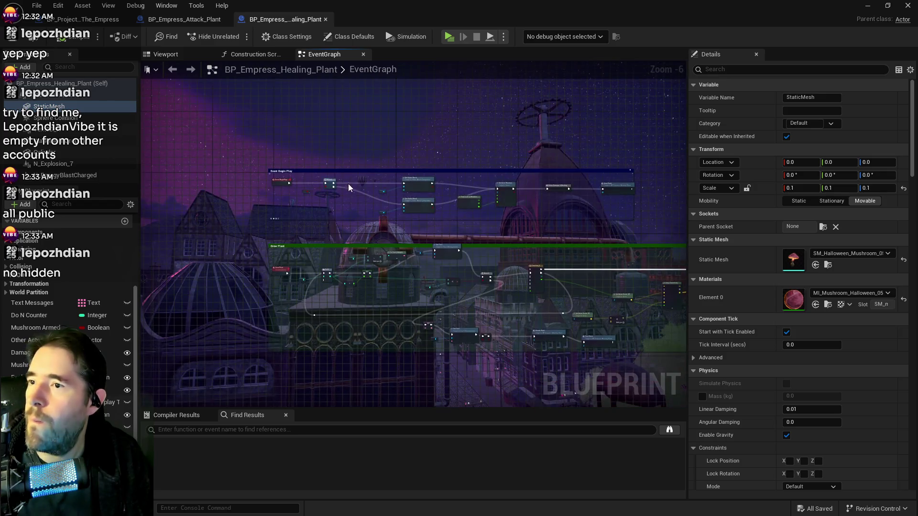
{"action": "scroll", "coordinate": [371, 218], "scroll_direction": "up", "scroll_amount": 5}
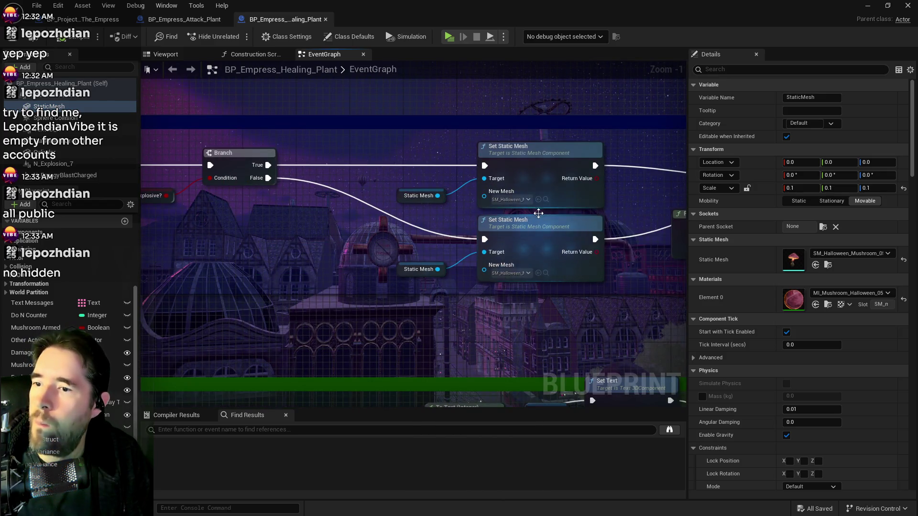
{"action": "left_click", "coordinate": [526, 272]}
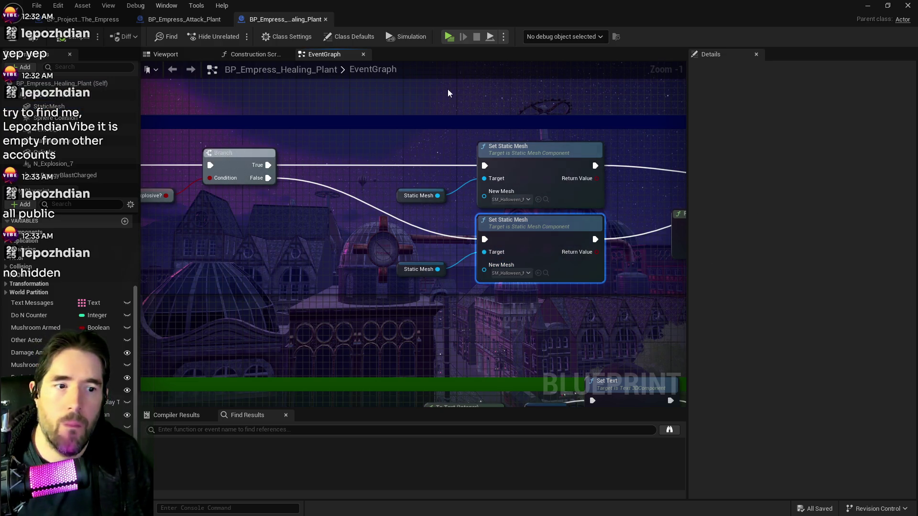
{"action": "left_click", "coordinate": [184, 19]}
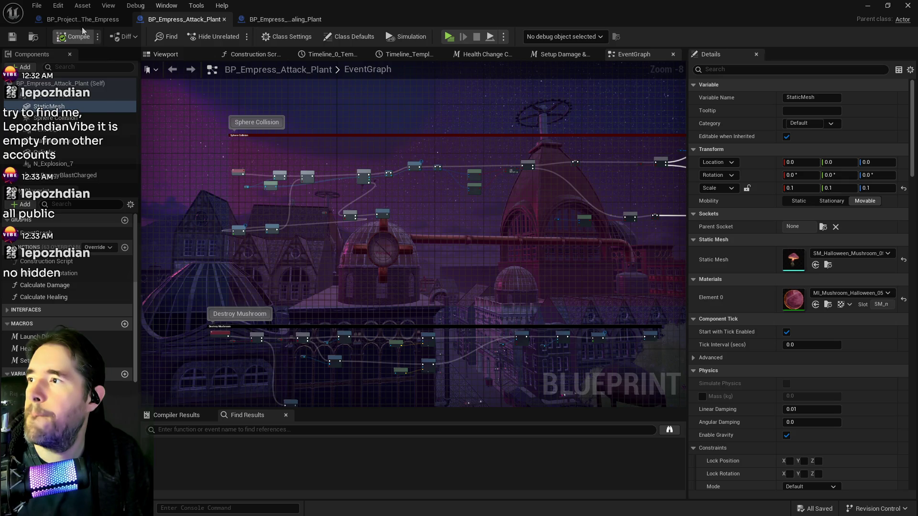
Set BP_Projectile_The_Empress's StaticMesh to the Halloween mushroom mesh
{"action": "left_click", "coordinate": [82, 19]}
{"action": "left_click", "coordinate": [47, 106]}
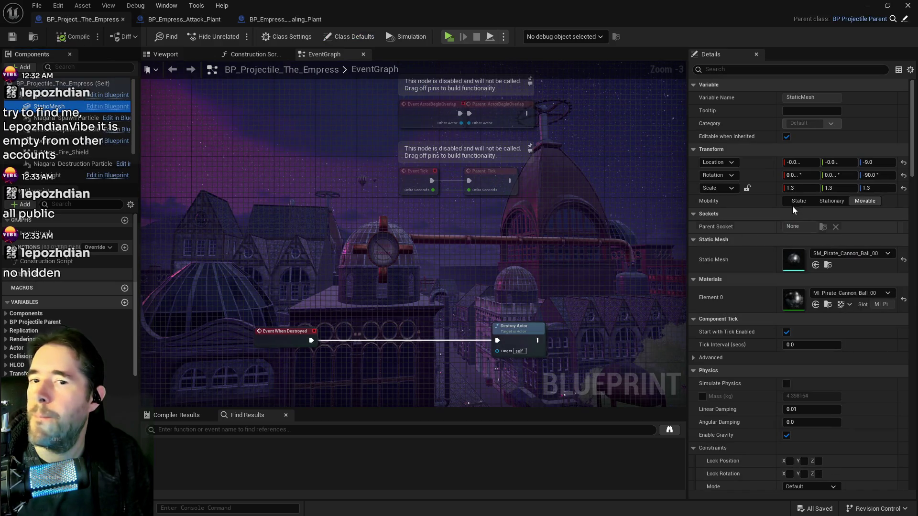
{"action": "left_click", "coordinate": [816, 266]}
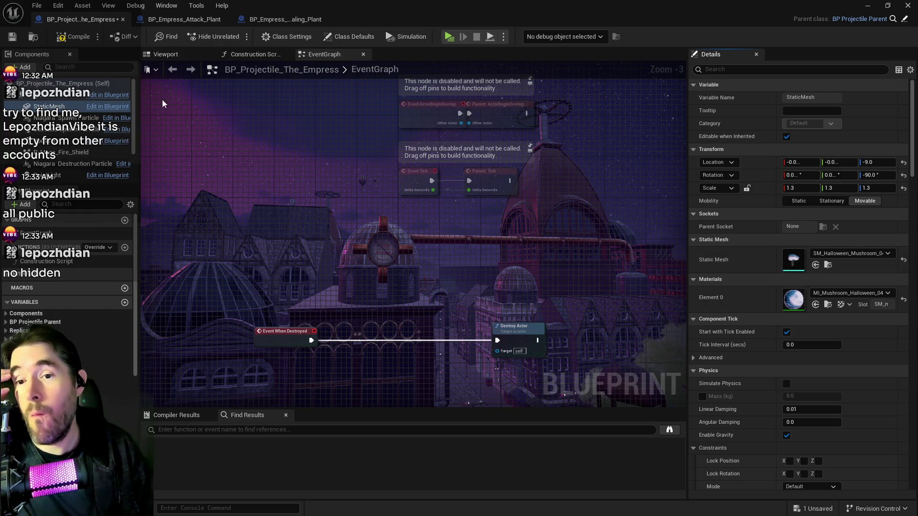
Check the healing plant's Destroy Mushroom section and its N_EnergyBlastCharged effect settings
{"action": "left_click", "coordinate": [269, 19]}
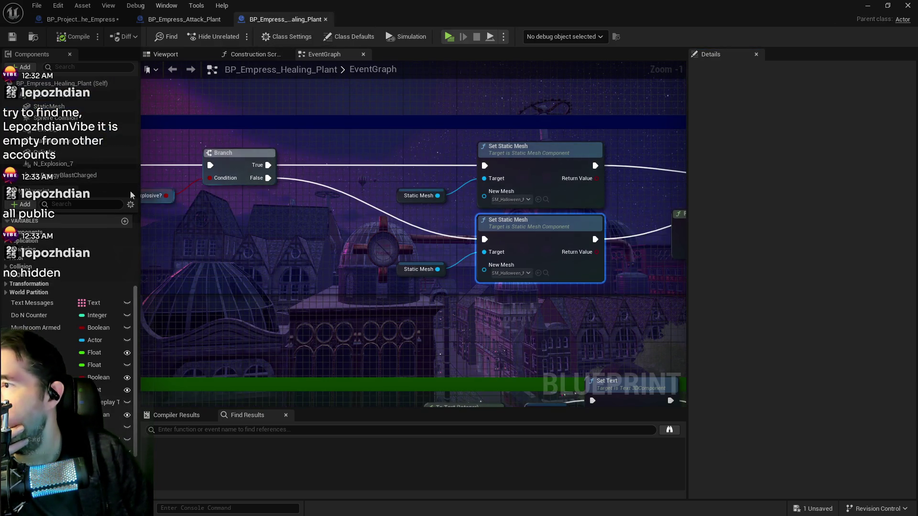
{"action": "scroll", "coordinate": [200, 167], "scroll_direction": "down", "scroll_amount": 3}
{"action": "scroll", "coordinate": [516, 187], "scroll_direction": "down", "scroll_amount": 2}
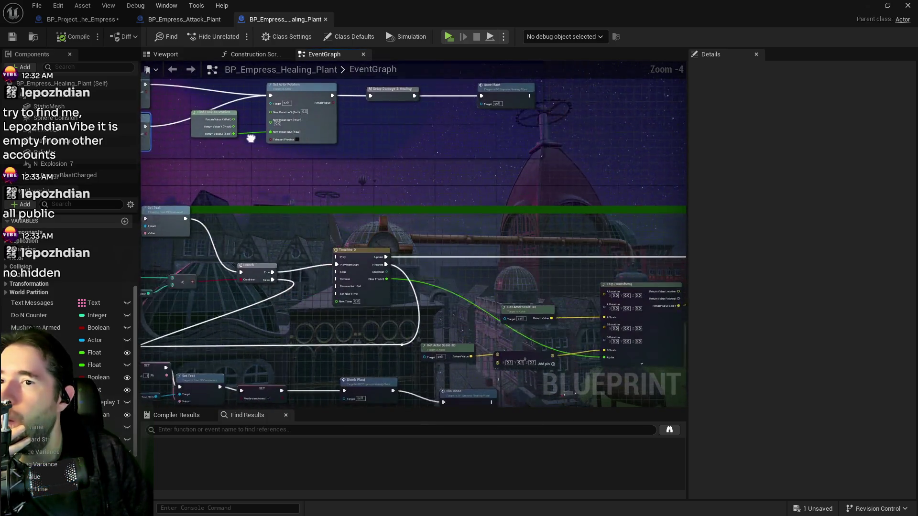
{"action": "mouse_move", "coordinate": [409, 100]}
{"action": "left_mouse_down"}
{"action": "mouse_move", "coordinate": [454, 252]}
{"action": "mouse_move", "coordinate": [447, 137]}
{"action": "mouse_move", "coordinate": [463, 127]}
{"action": "mouse_move", "coordinate": [411, 173]}
{"action": "left_mouse_up"}
{"action": "scroll", "coordinate": [411, 173], "scroll_direction": "up", "scroll_amount": 5}
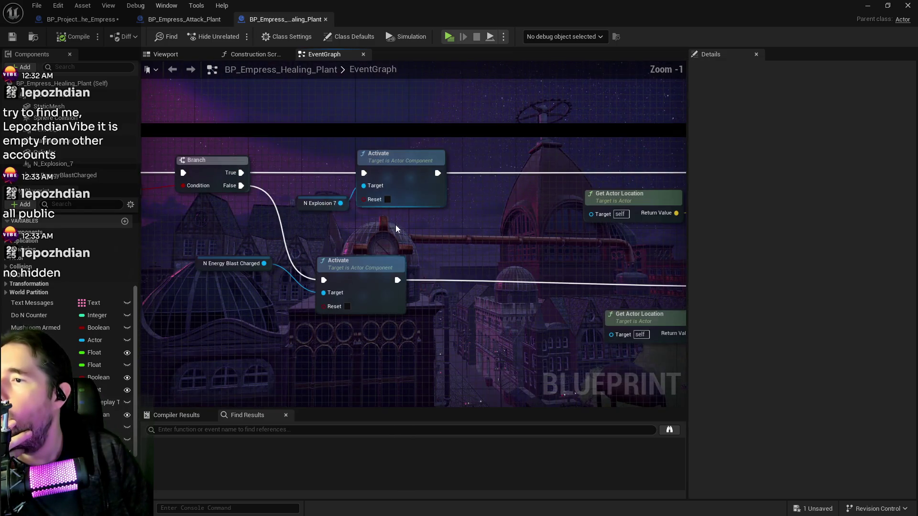
{"action": "left_click", "coordinate": [71, 175]}
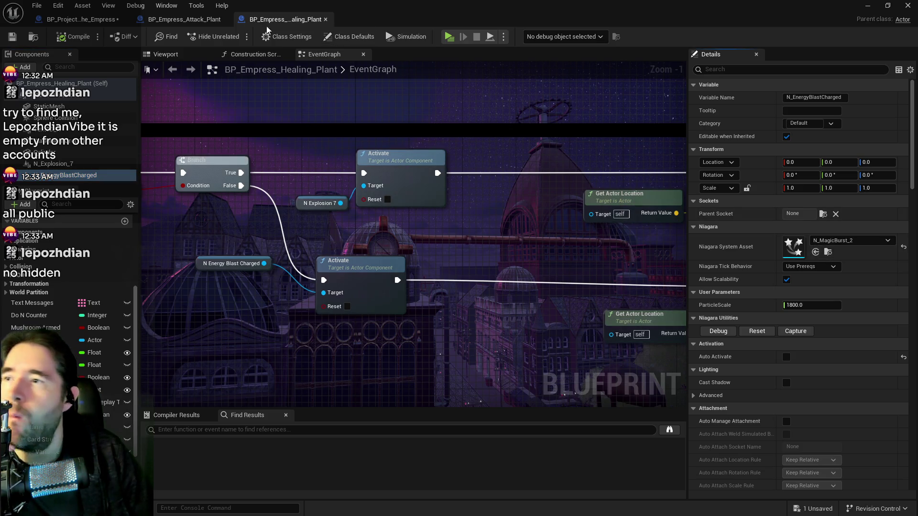
Set the projectile's Niagara Destruction Particle system to N_MagicBurst_2
{"action": "left_click", "coordinate": [81, 19]}
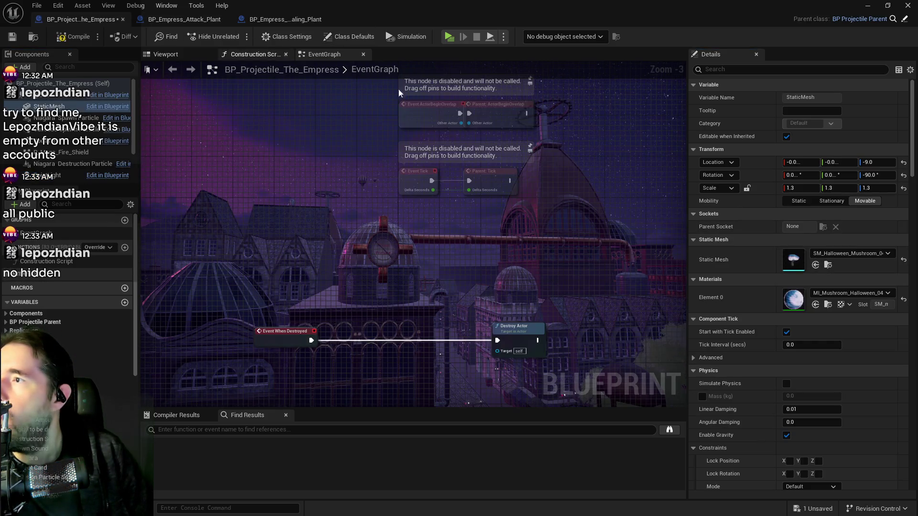
{"action": "left_click", "coordinate": [48, 164]}
{"action": "left_click", "coordinate": [815, 252]}
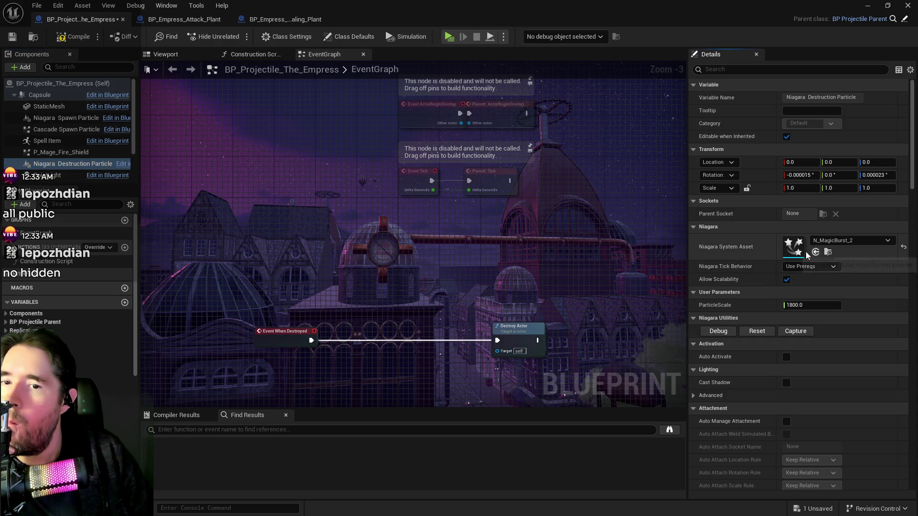
{"action": "left_click", "coordinate": [282, 19]}
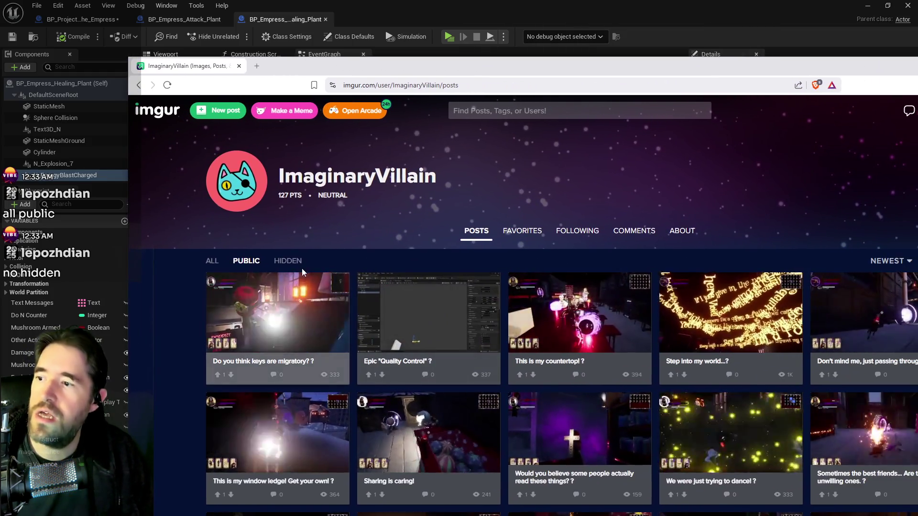
Browse the Imgur profile's hidden and public posts and shift the browser window left
{"action": "left_click", "coordinate": [293, 262]}
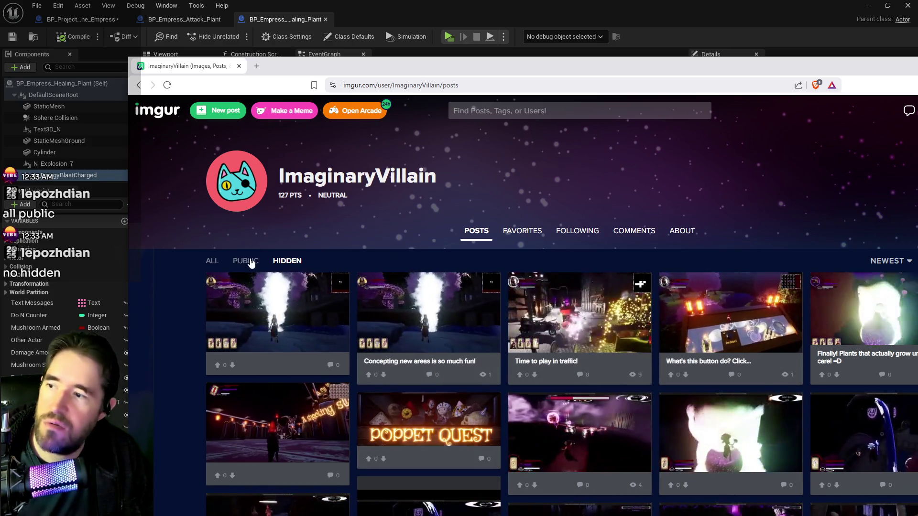
{"action": "left_click", "coordinate": [246, 261]}
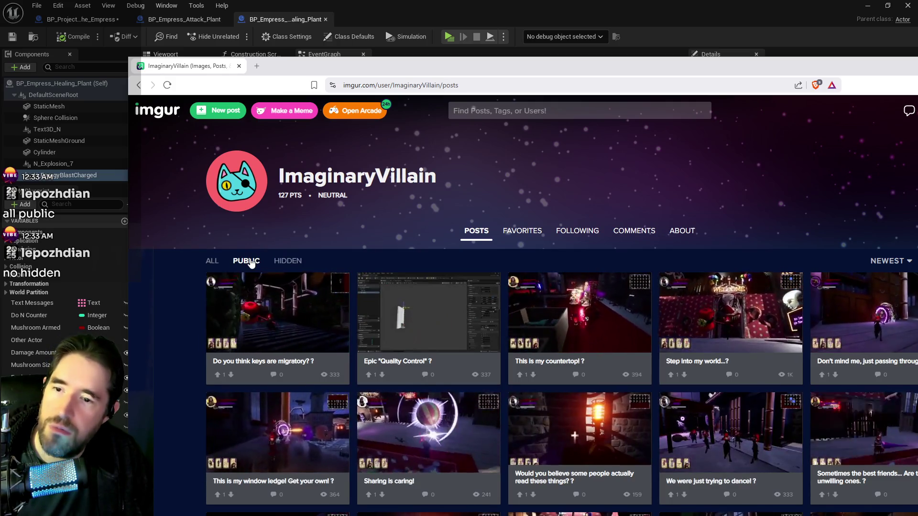
{"action": "scroll", "coordinate": [504, 326], "scroll_direction": "down", "scroll_amount": 1}
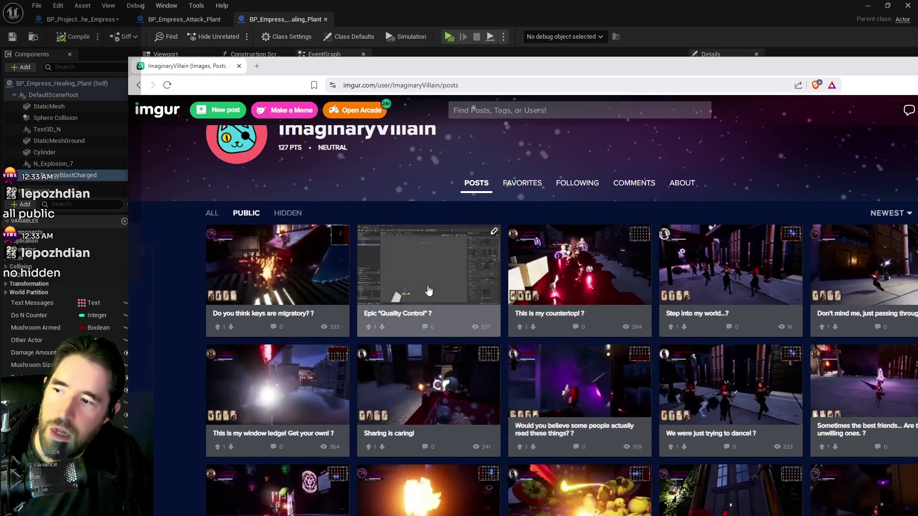
{"action": "scroll", "coordinate": [478, 311], "scroll_direction": "down", "scroll_amount": 3}
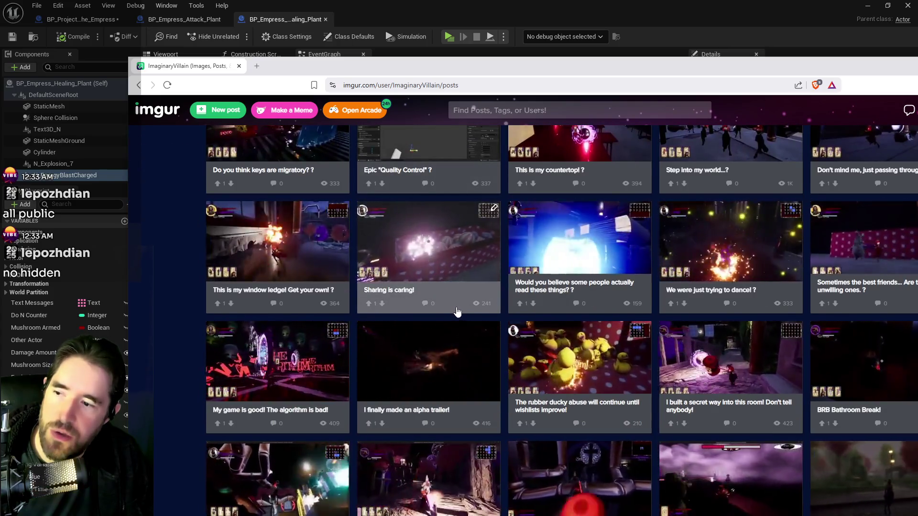
{"action": "scroll", "coordinate": [454, 306], "scroll_direction": "up", "scroll_amount": 2}
{"action": "left_click_drag", "start_coordinate": [666, 75], "coordinate": [597, 64]}
Recheck the hidden posts, scroll the public post list, then return to the Unreal editor
{"action": "left_click", "coordinate": [219, 153]}
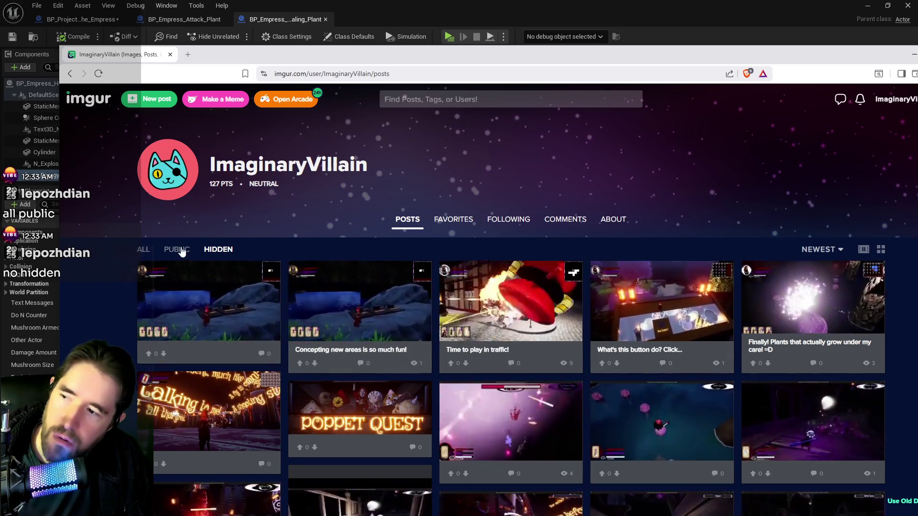
{"action": "left_click", "coordinate": [181, 250]}
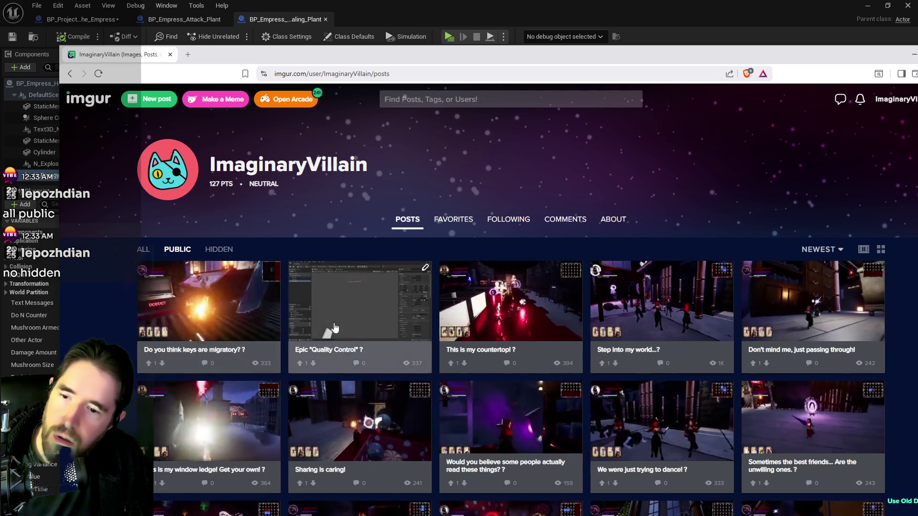
{"action": "scroll", "coordinate": [373, 412], "scroll_direction": "down", "scroll_amount": 3}
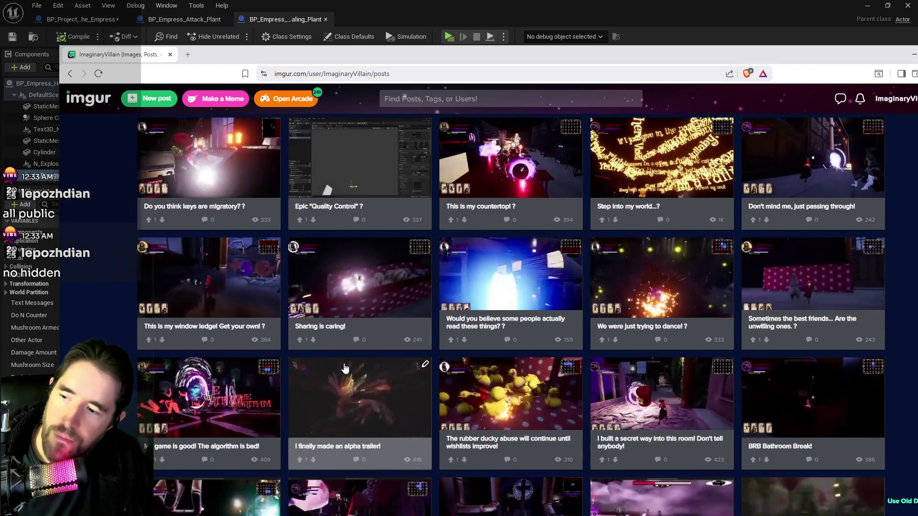
{"action": "scroll", "coordinate": [353, 347], "scroll_direction": "up", "scroll_amount": 1}
{"action": "scroll", "coordinate": [352, 348], "scroll_direction": "up", "scroll_amount": 1}
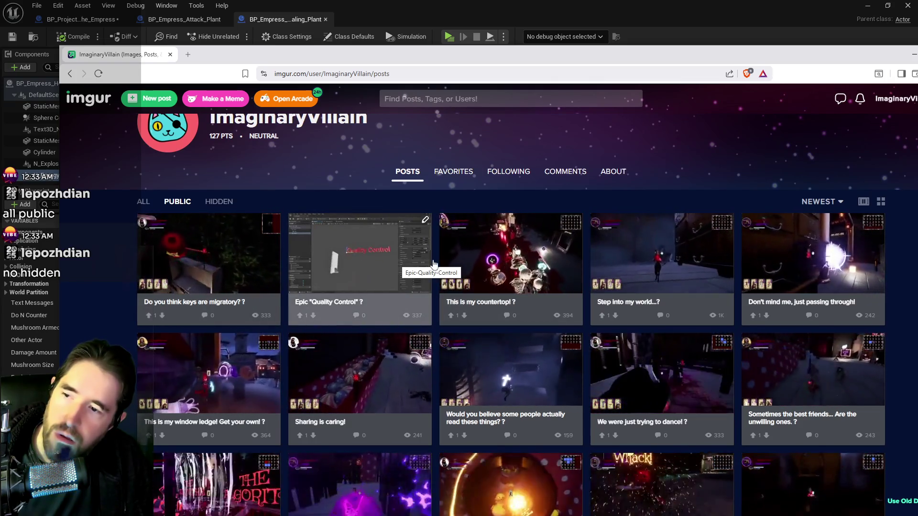
{"action": "scroll", "coordinate": [429, 284], "scroll_direction": "down", "scroll_amount": 4}
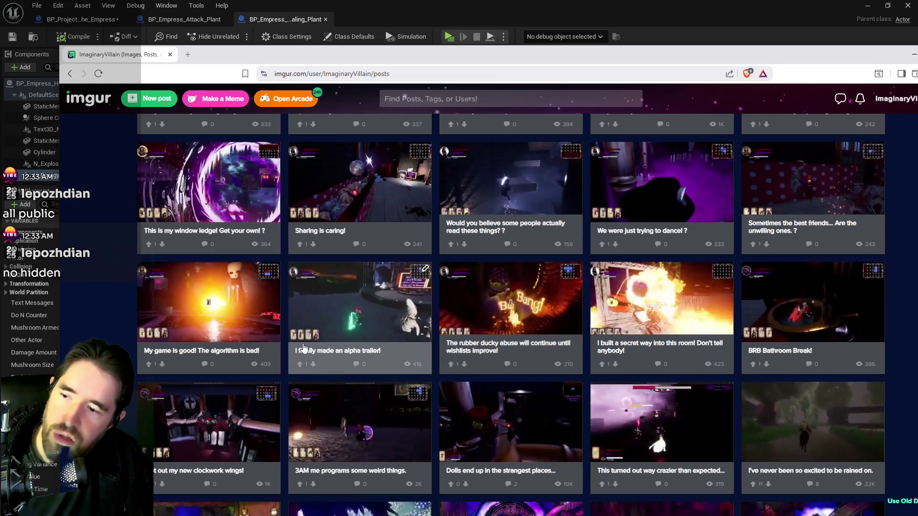
{"action": "scroll", "coordinate": [429, 283], "scroll_direction": "up", "scroll_amount": 4}
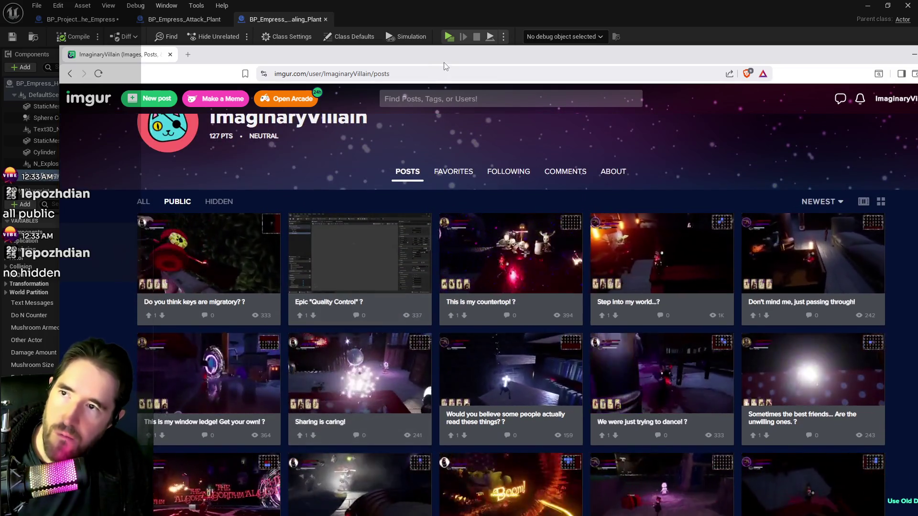
{"action": "key", "text": "alt+Tab"}
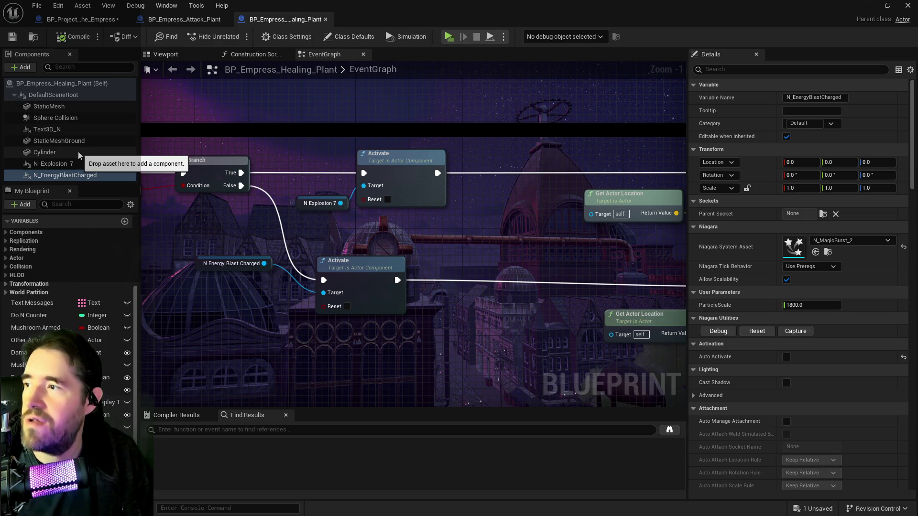
Inspect the healing plant's lower Play Sound at Location node, then return to BP_Projectile_The_Empress
{"action": "scroll", "coordinate": [452, 228], "scroll_direction": "down", "scroll_amount": 2}
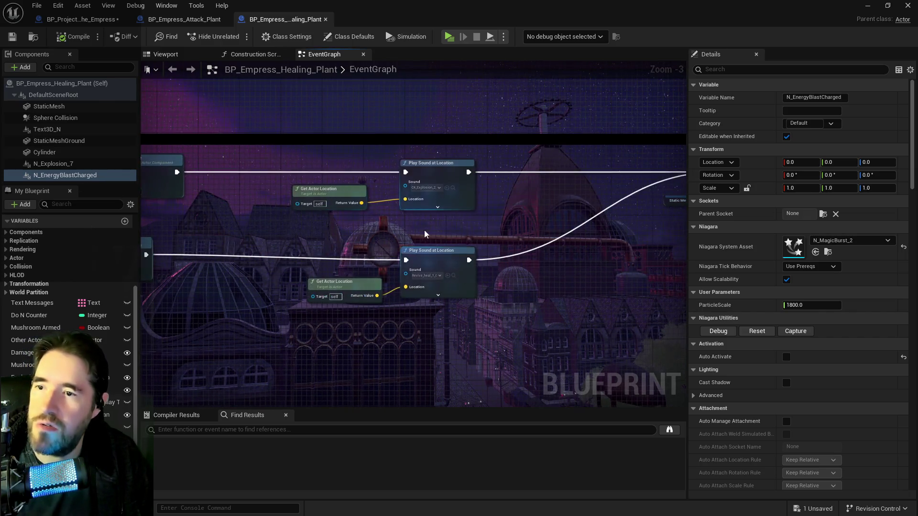
{"action": "scroll", "coordinate": [423, 235], "scroll_direction": "up", "scroll_amount": 2}
{"action": "left_click", "coordinate": [460, 293]}
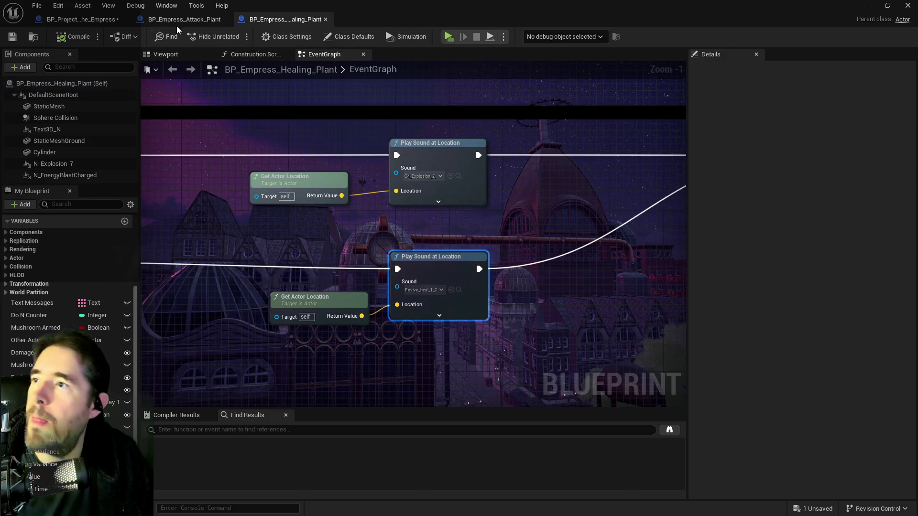
{"action": "left_click", "coordinate": [94, 20]}
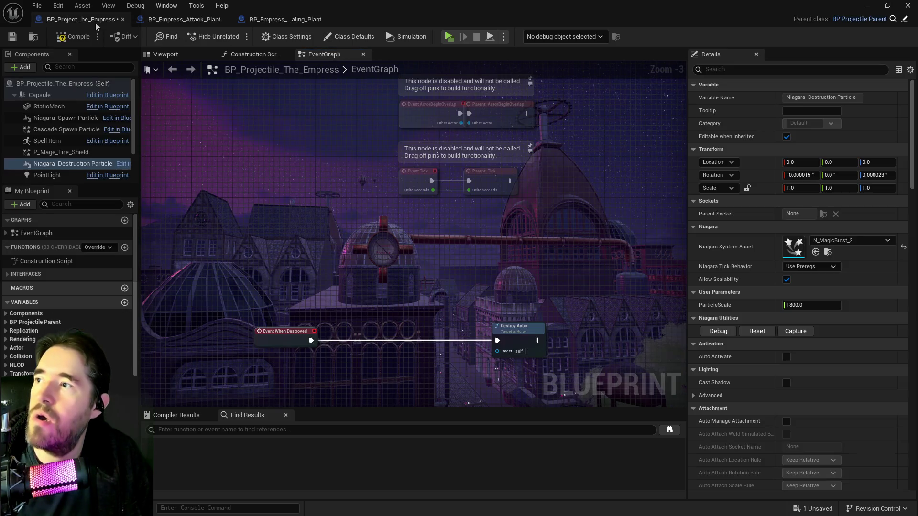
Set the projectile's Spawn Sound default to Revive_heal_1_Cue, then compile and save the Blueprint
{"action": "scroll", "coordinate": [92, 157], "scroll_direction": "down", "scroll_amount": 3}
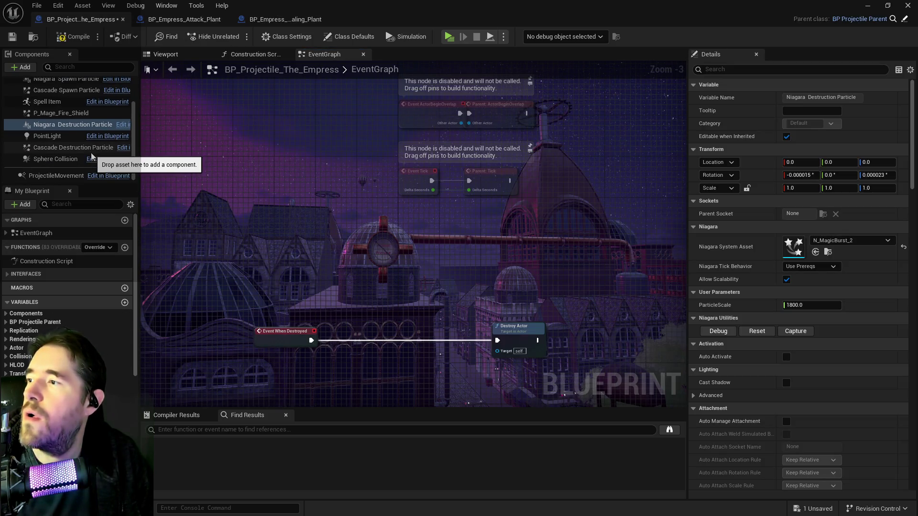
{"action": "scroll", "coordinate": [92, 157], "scroll_direction": "up", "scroll_amount": 3}
{"action": "mouse_move", "coordinate": [253, 184]}
{"action": "left_mouse_down"}
{"action": "mouse_move", "coordinate": [345, 189]}
{"action": "mouse_move", "coordinate": [291, 115]}
{"action": "left_mouse_up"}
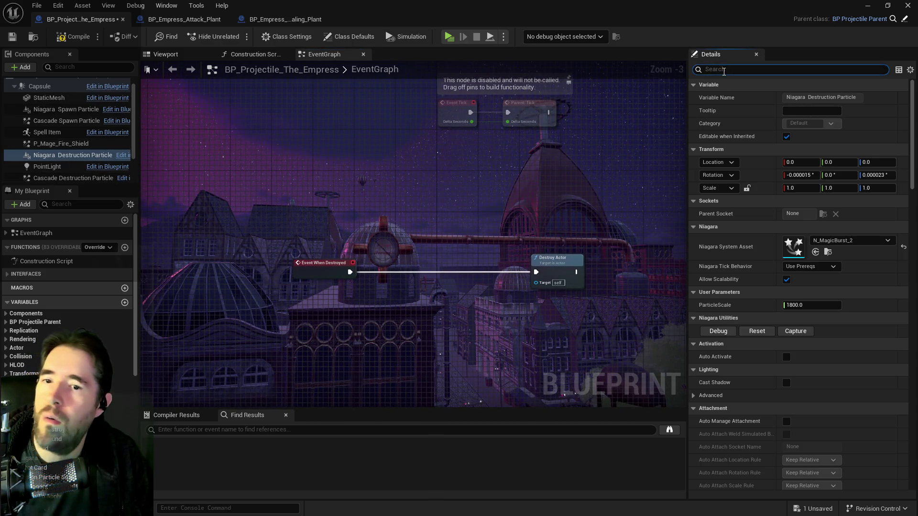
{"action": "type", "text": "soun"}
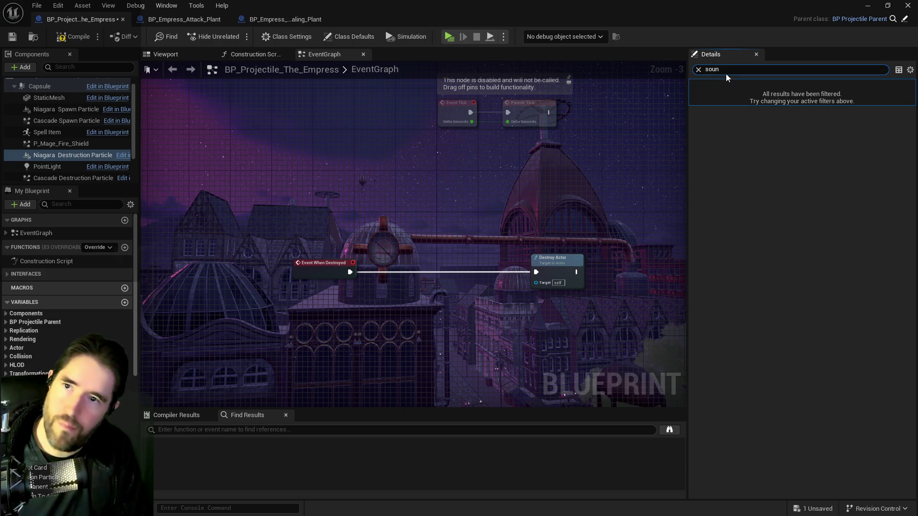
{"action": "key", "text": "BackSpace"}
{"action": "key", "text": "BackSpace"}
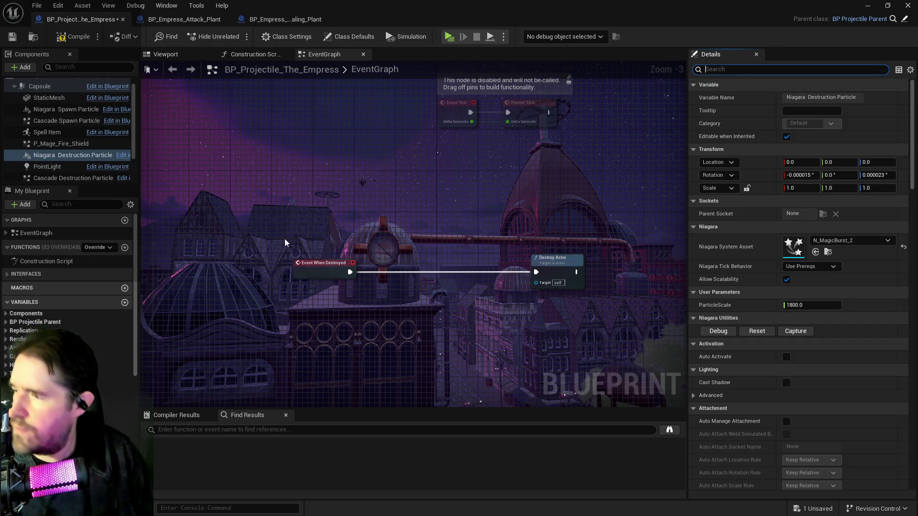
{"action": "left_click", "coordinate": [294, 429]}
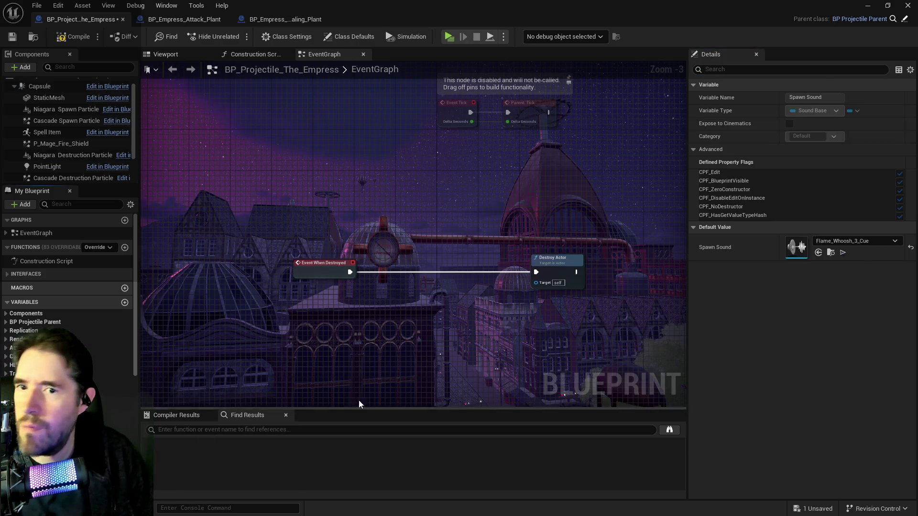
{"action": "left_click", "coordinate": [817, 255]}
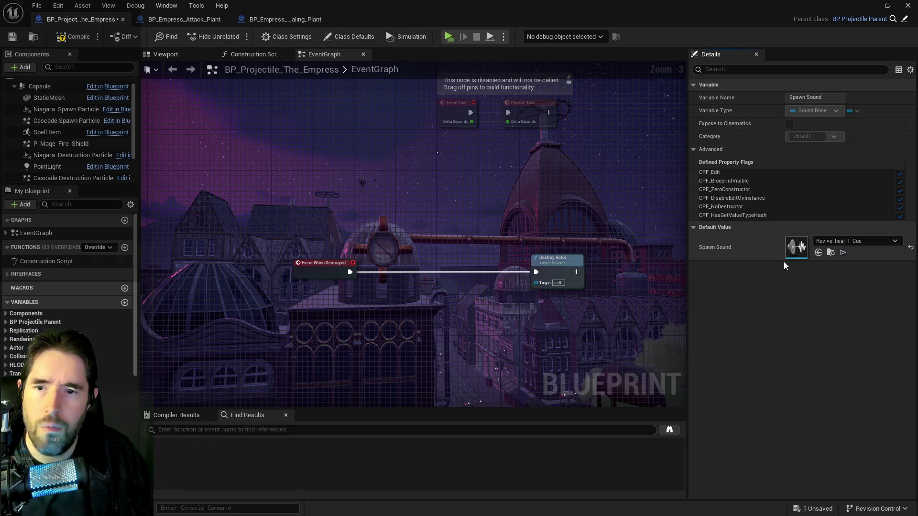
{"action": "left_click", "coordinate": [12, 37]}
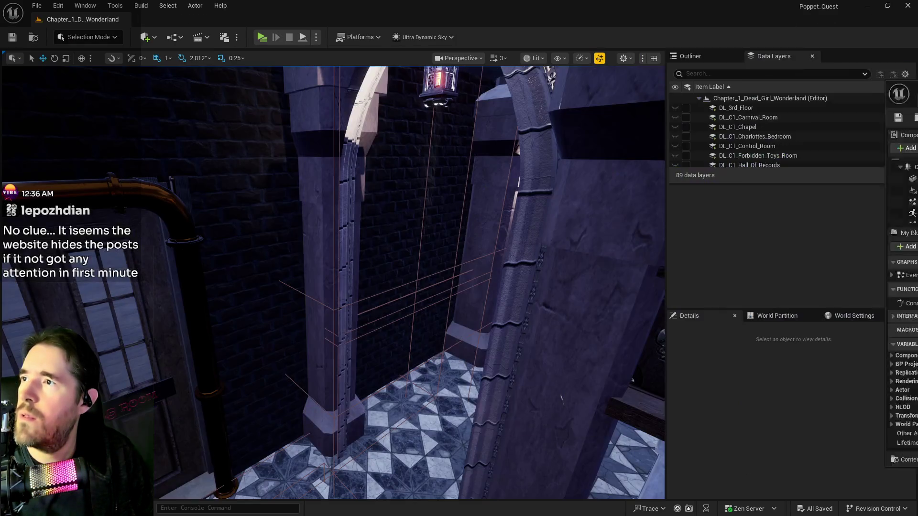
{"action": "key", "text": "alt+Tab"}
Open BP_Poppet via Blueprints > GameMode > Pawn and maximise its Blueprint editor
{"action": "left_click", "coordinate": [173, 38]}
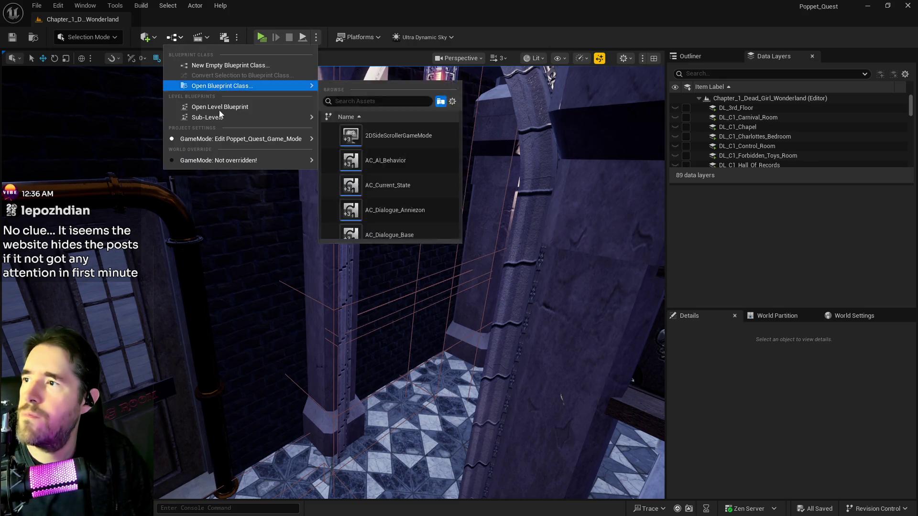
{"action": "mouse_move", "coordinate": [231, 139]}
{"action": "mouse_move", "coordinate": [399, 196]}
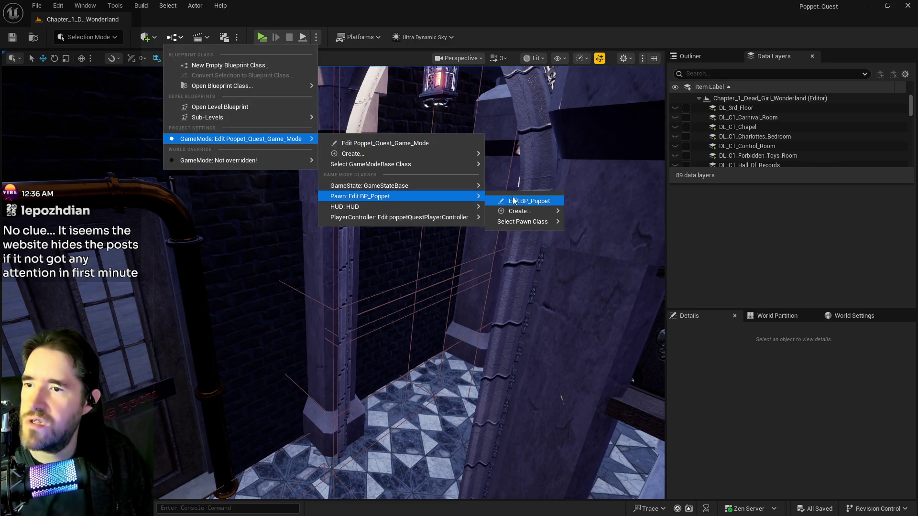
{"action": "left_click", "coordinate": [524, 200]}
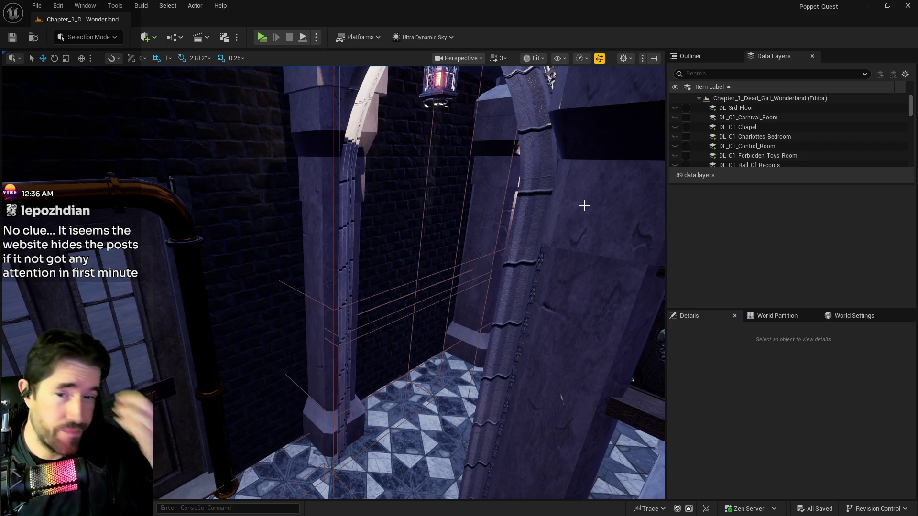
{"action": "key", "text": "alt+Tab"}
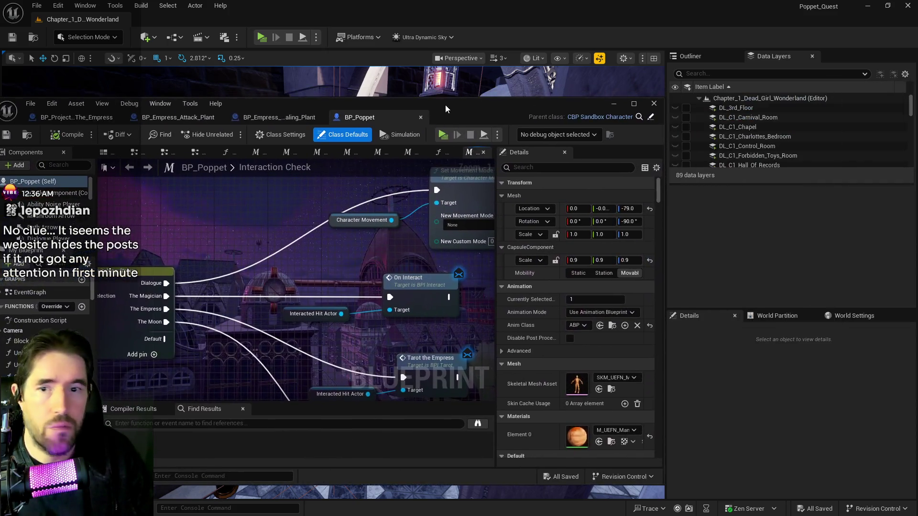
{"action": "scroll", "coordinate": [574, 286], "scroll_direction": "down", "scroll_amount": 2}
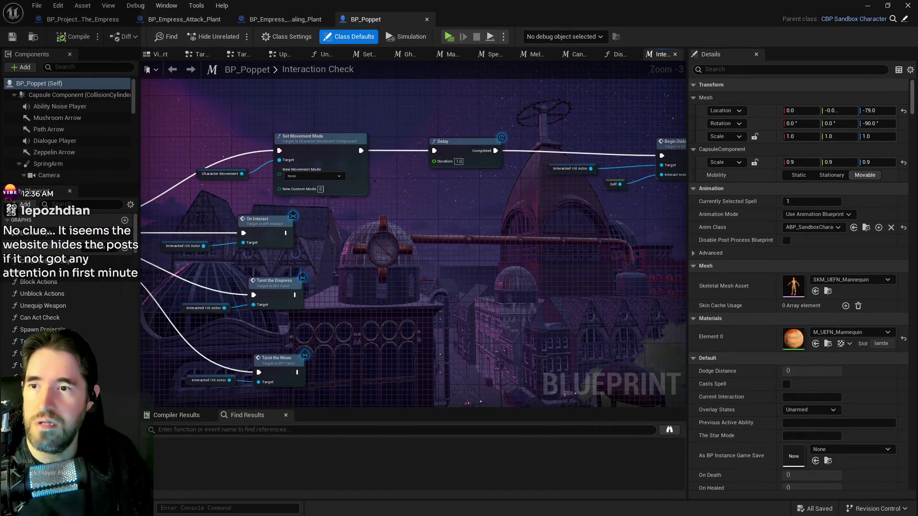
Search My Blueprint for 'tarot' and select the Tarot Cards variable
{"action": "scroll", "coordinate": [373, 251], "scroll_direction": "down", "scroll_amount": 1}
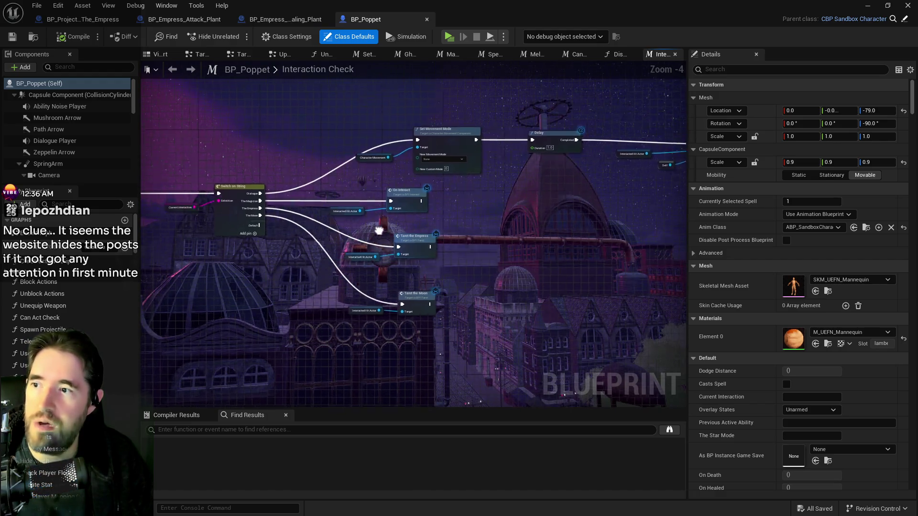
{"action": "left_click_drag", "start_coordinate": [370, 232], "coordinate": [429, 221]}
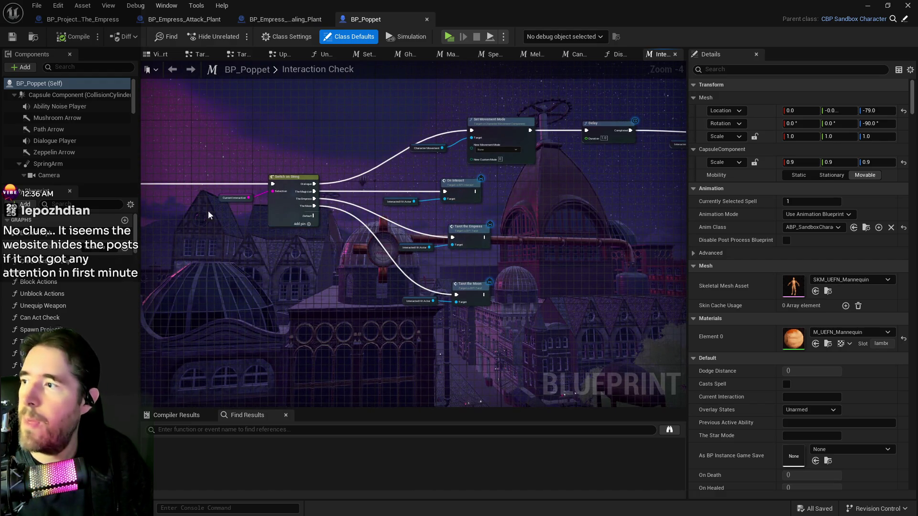
{"action": "left_click_drag", "start_coordinate": [408, 229], "coordinate": [234, 306]}
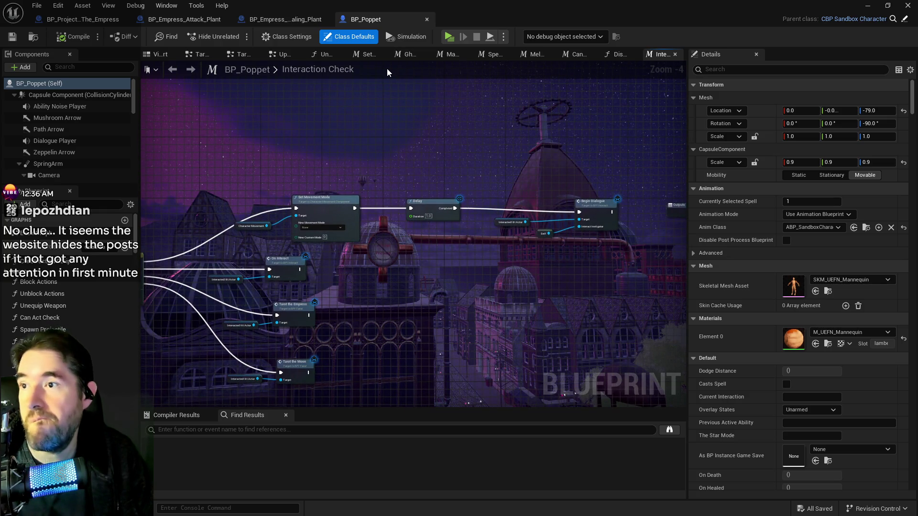
{"action": "left_click", "coordinate": [75, 203]}
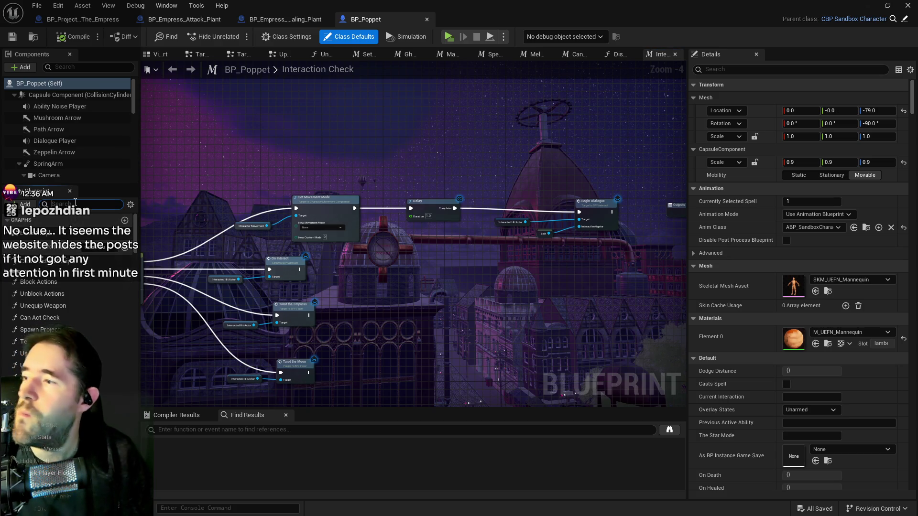
{"action": "type", "text": "tarot"}
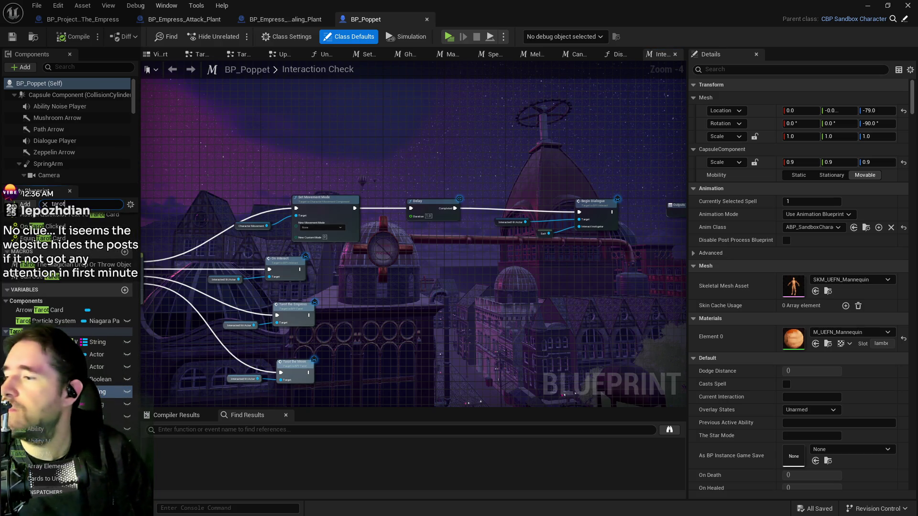
{"action": "left_click", "coordinate": [72, 416]}
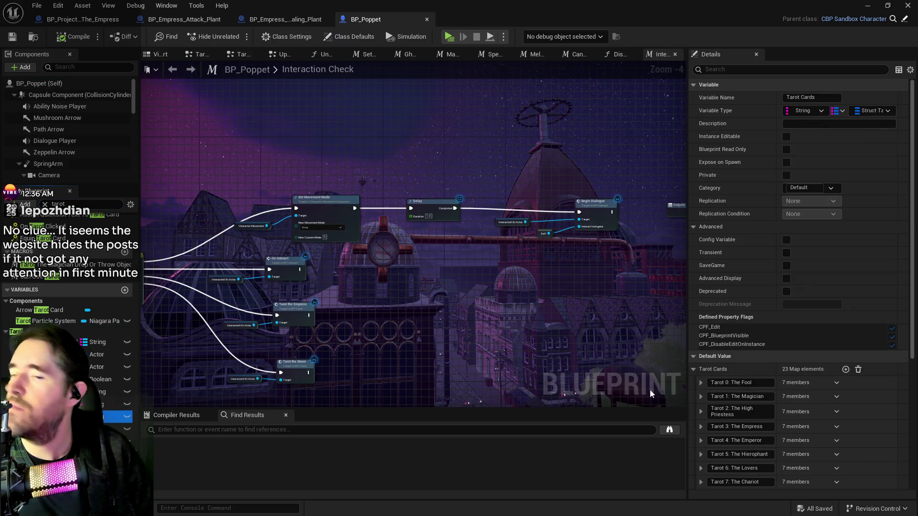
Expand Tarot 3: The Empress > Tarot Card > 1 > Projectiles and set Projectile 1 to BP_Projectile_The_Empress
{"action": "scroll", "coordinate": [717, 362], "scroll_direction": "down", "scroll_amount": 2}
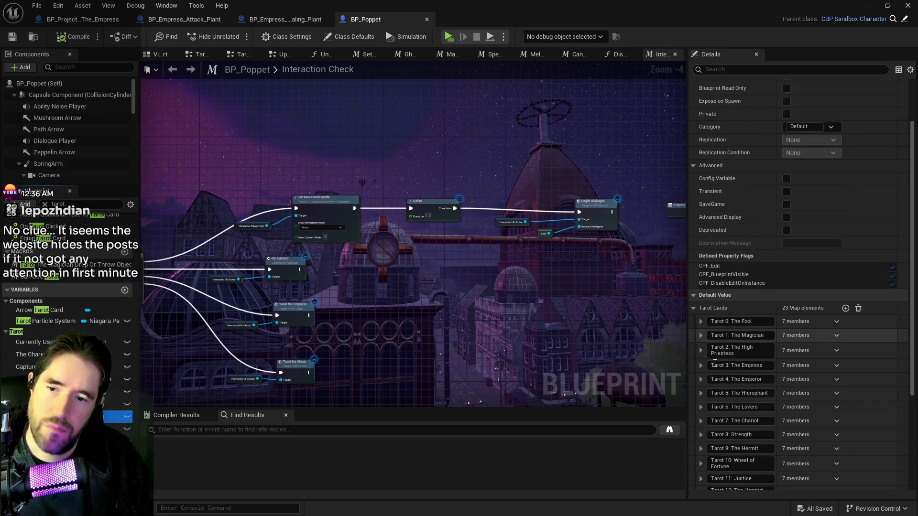
{"action": "scroll", "coordinate": [700, 340], "scroll_direction": "down", "scroll_amount": 2}
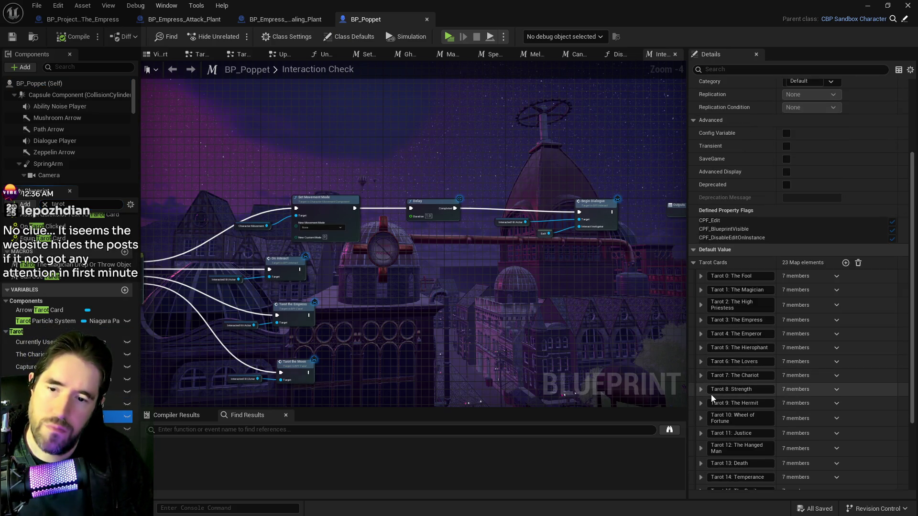
{"action": "left_click", "coordinate": [702, 320]}
{"action": "scroll", "coordinate": [715, 366], "scroll_direction": "down", "scroll_amount": 2}
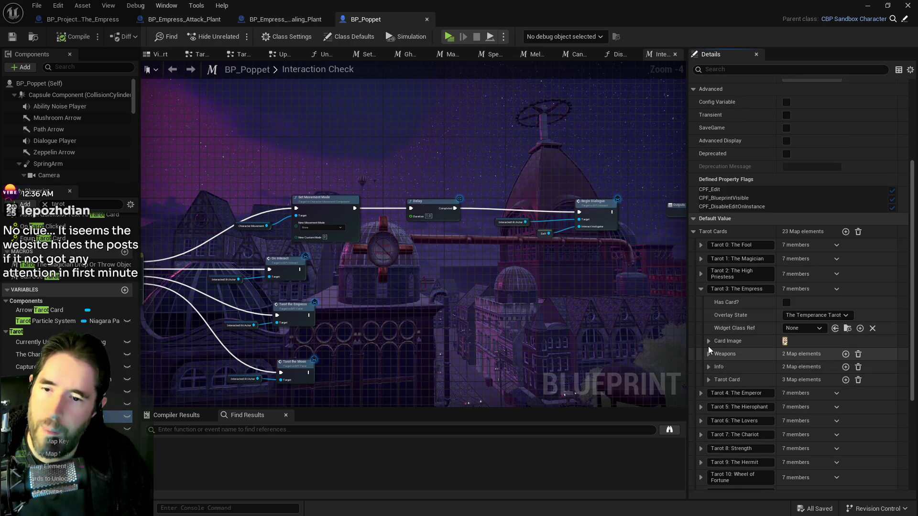
{"action": "left_click", "coordinate": [709, 367]}
{"action": "left_click", "coordinate": [708, 407]}
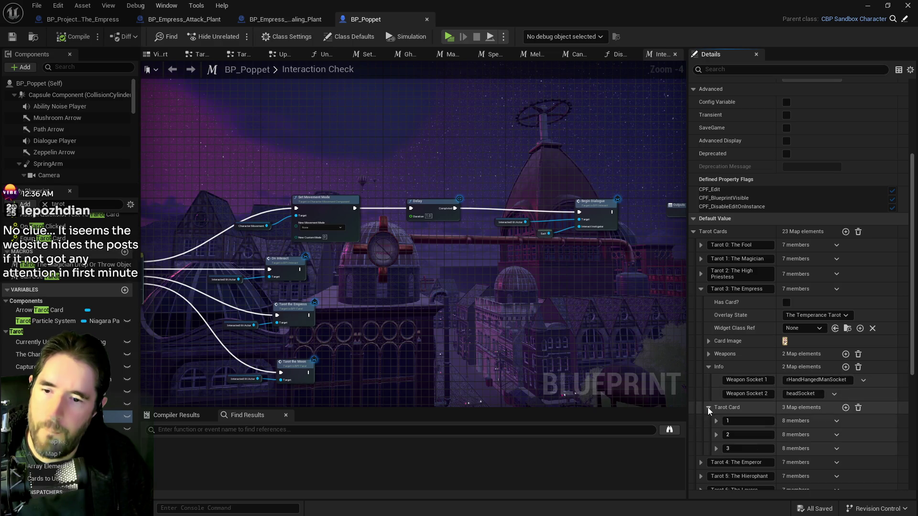
{"action": "scroll", "coordinate": [710, 406], "scroll_direction": "down", "scroll_amount": 2}
{"action": "left_click", "coordinate": [715, 374]}
{"action": "scroll", "coordinate": [721, 397], "scroll_direction": "down", "scroll_amount": 3}
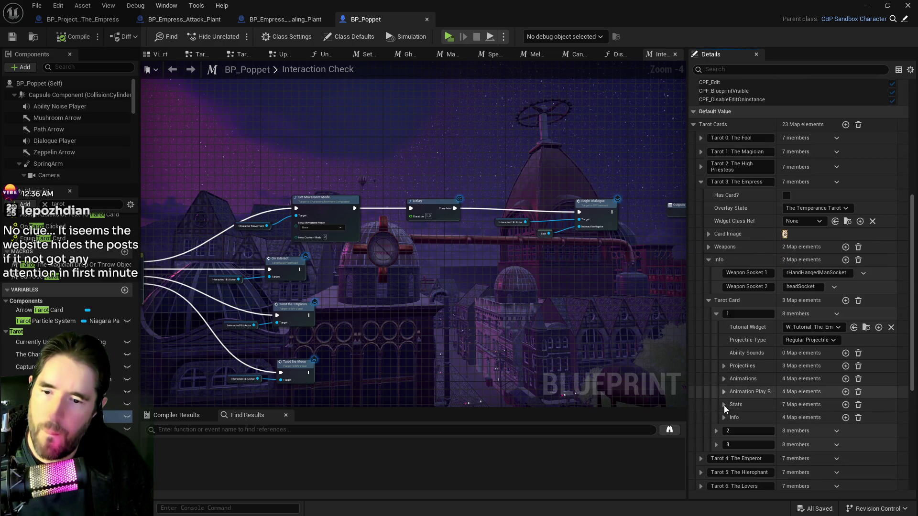
{"action": "left_click", "coordinate": [723, 365]}
{"action": "left_click", "coordinate": [818, 409]}
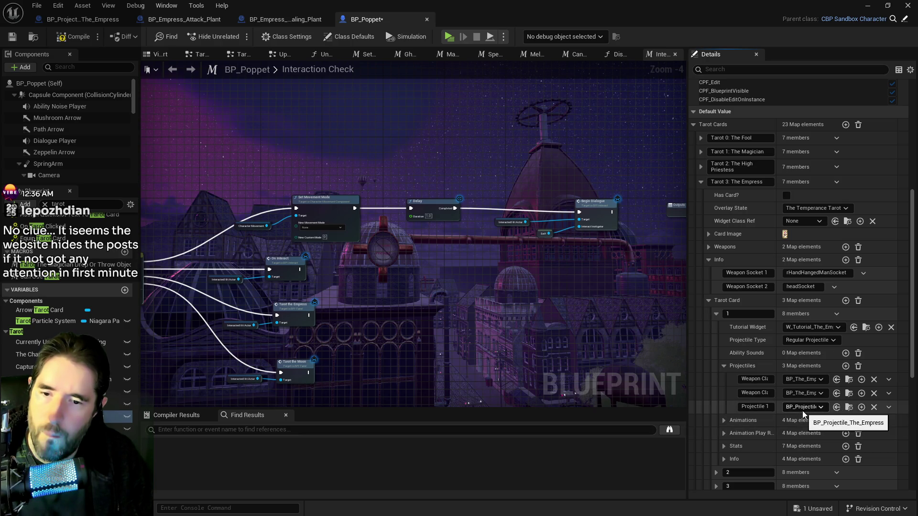
Glance at entry 1's animations list, then compile BP_Poppet
{"action": "left_click", "coordinate": [723, 420]}
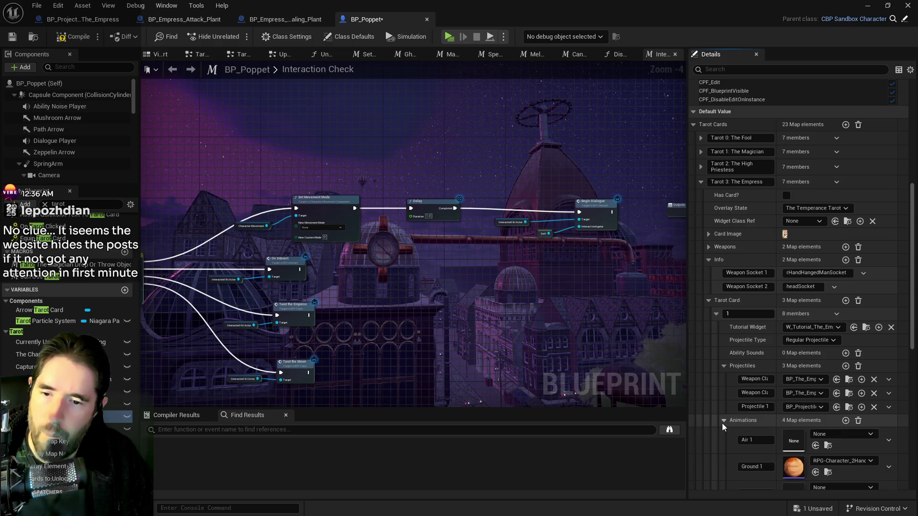
{"action": "left_click", "coordinate": [722, 423]}
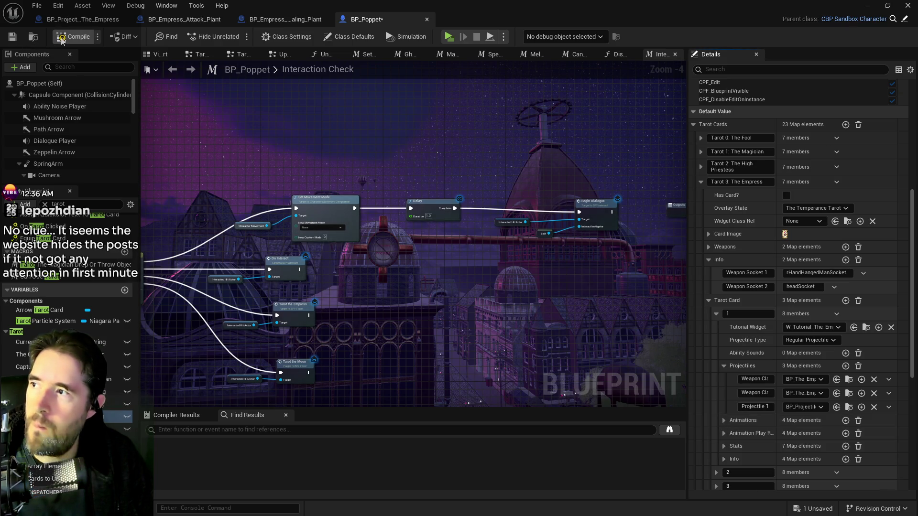
{"action": "left_click", "coordinate": [12, 38]}
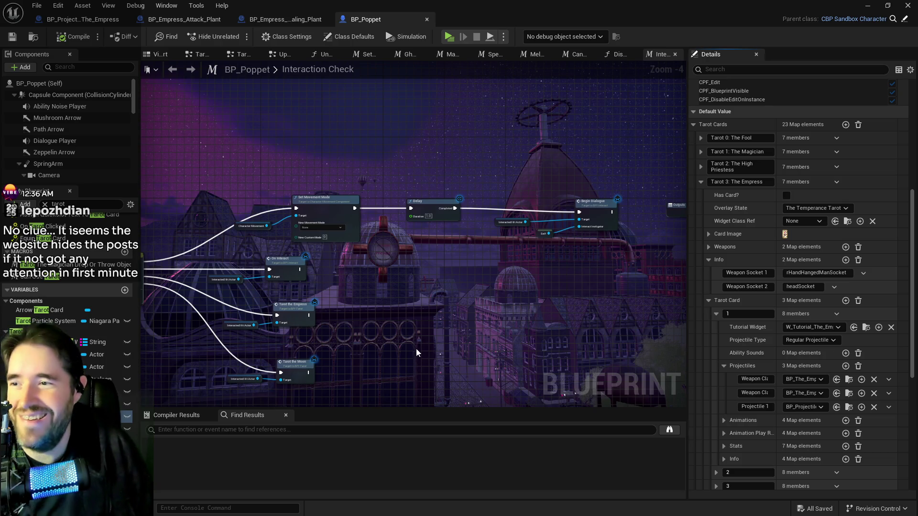
Pan the BP_Poppet graph view slightly up and left
{"action": "left_click_drag", "start_coordinate": [308, 137], "coordinate": [282, 117]}
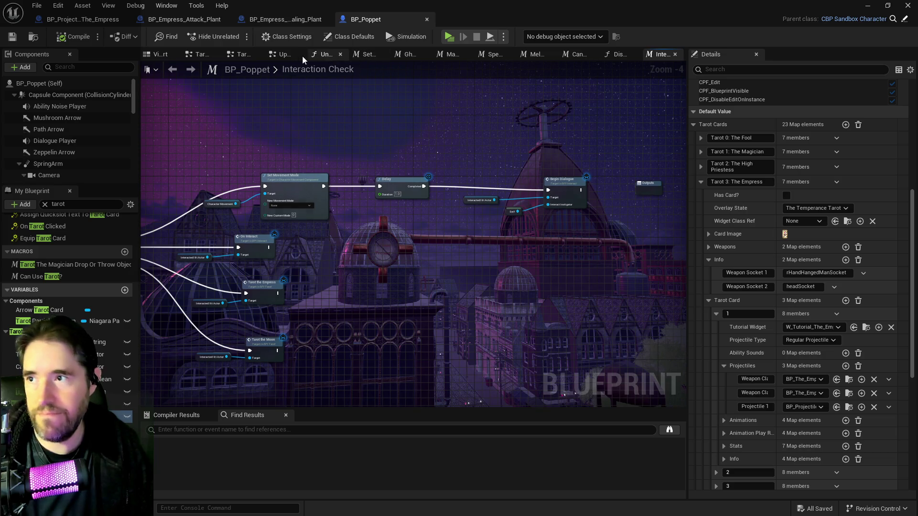
Switch to the Tarot 3: The Empress graph and frame the Empress events and Make An Attack nodes
{"action": "left_click", "coordinate": [243, 55]}
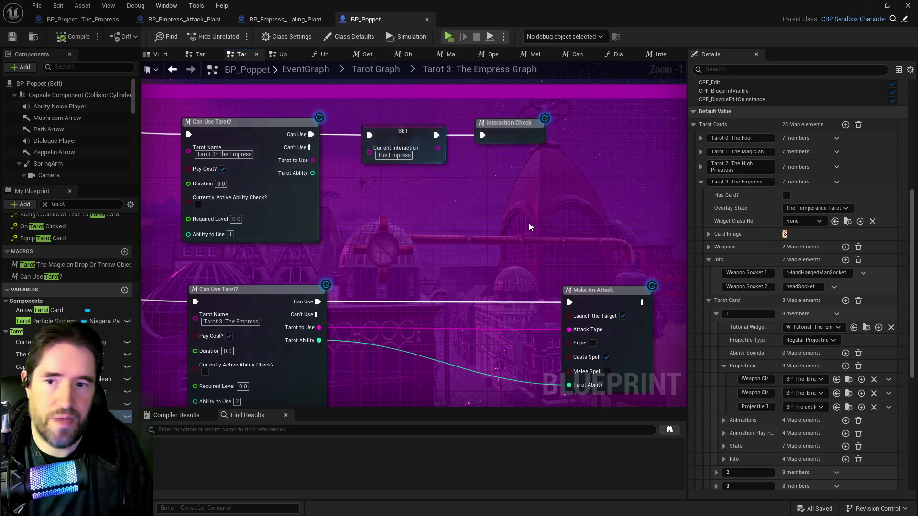
{"action": "scroll", "coordinate": [530, 151], "scroll_direction": "down", "scroll_amount": 2}
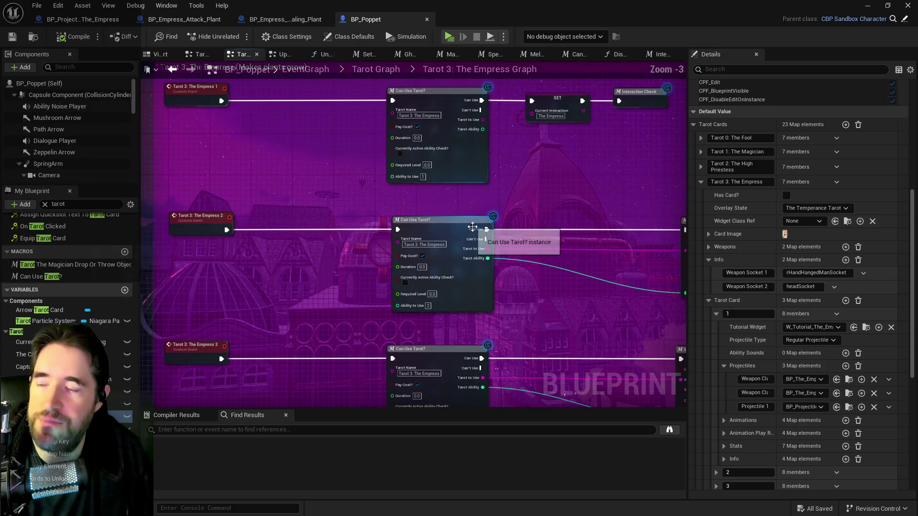
{"action": "left_click_drag", "start_coordinate": [484, 208], "coordinate": [468, 232]}
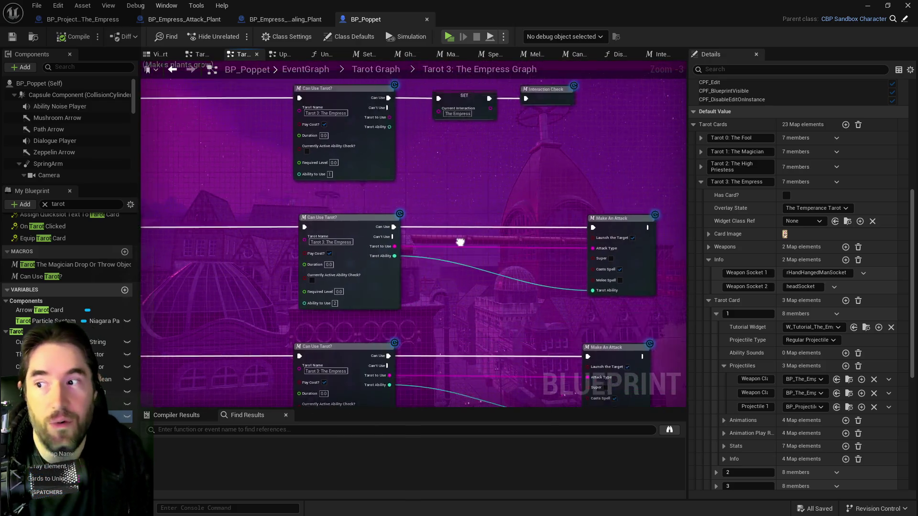
{"action": "left_click_drag", "start_coordinate": [461, 179], "coordinate": [520, 179]}
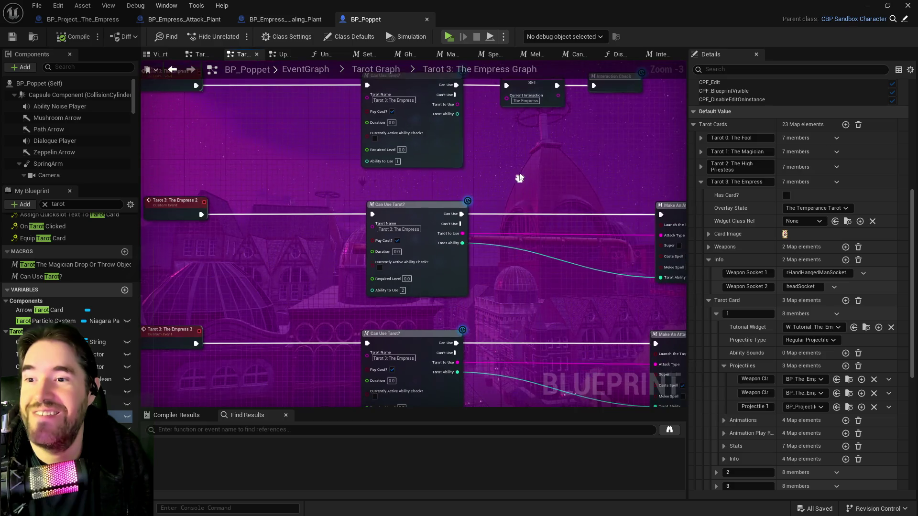
{"action": "left_click_drag", "start_coordinate": [315, 186], "coordinate": [357, 273]}
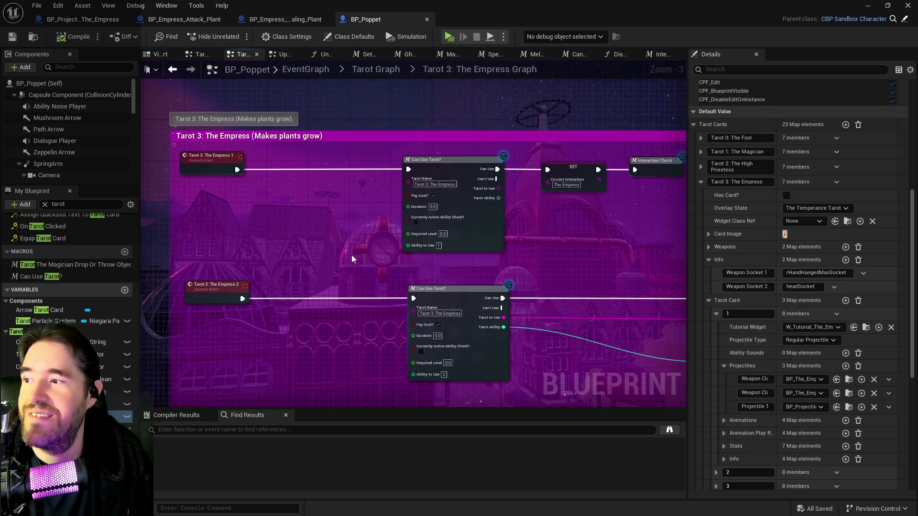
{"action": "mouse_move", "coordinate": [238, 170]}
{"action": "left_mouse_down"}
{"action": "mouse_move", "coordinate": [388, 291]}
{"action": "mouse_move", "coordinate": [293, 220]}
{"action": "mouse_move", "coordinate": [271, 176]}
{"action": "left_mouse_up"}
{"action": "key", "text": "Escape"}
{"action": "mouse_move", "coordinate": [629, 232]}
{"action": "left_mouse_down"}
{"action": "mouse_move", "coordinate": [448, 170]}
{"action": "mouse_move", "coordinate": [578, 316]}
{"action": "left_mouse_up"}
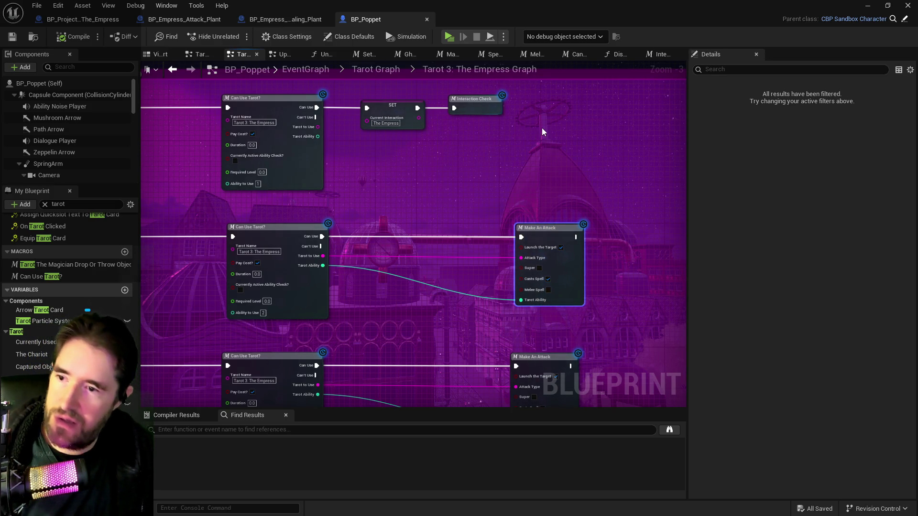
Duplicate Make An Attack after Interaction Check and uncheck its Launch the Target option
{"action": "key", "text": "ctrl+c"}
{"action": "key", "text": "ctrl+v"}
{"action": "left_click_drag", "start_coordinate": [545, 139], "coordinate": [546, 115]}
{"action": "scroll", "coordinate": [546, 115], "scroll_direction": "up", "scroll_amount": 3}
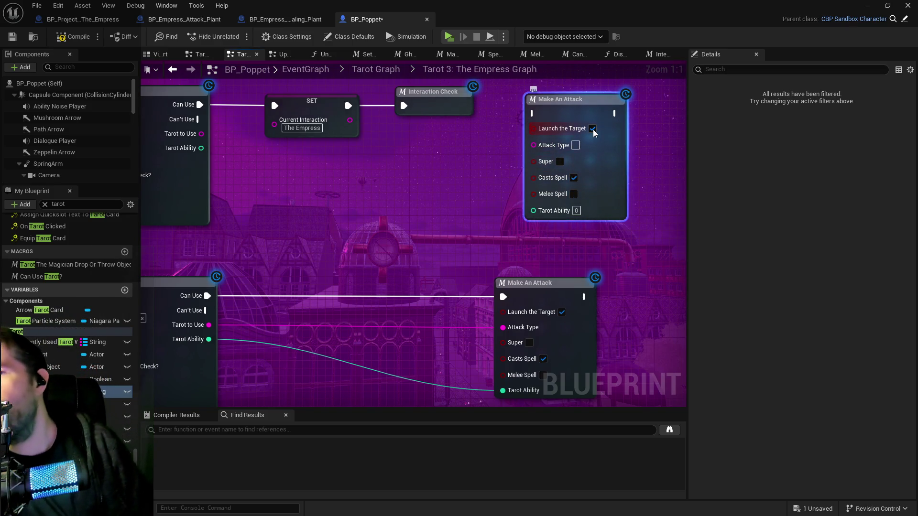
{"action": "left_click", "coordinate": [592, 129]}
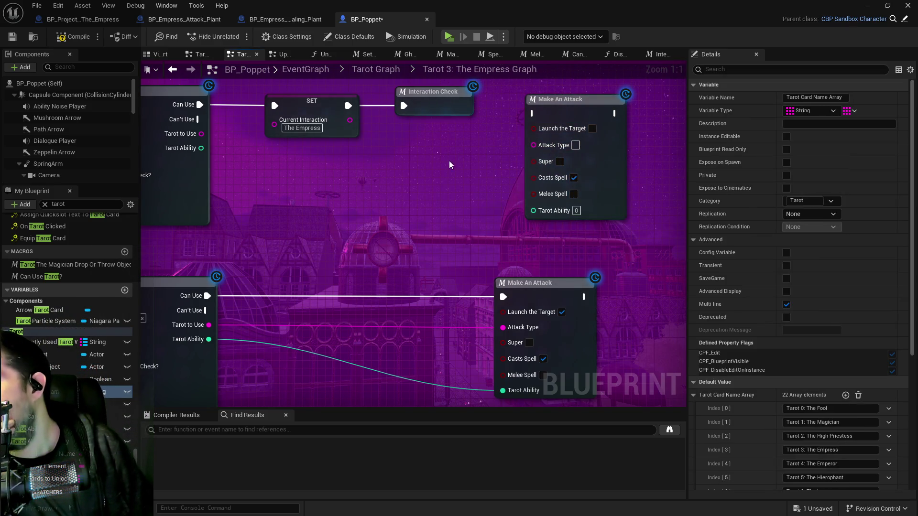
{"action": "left_click", "coordinate": [576, 215]}
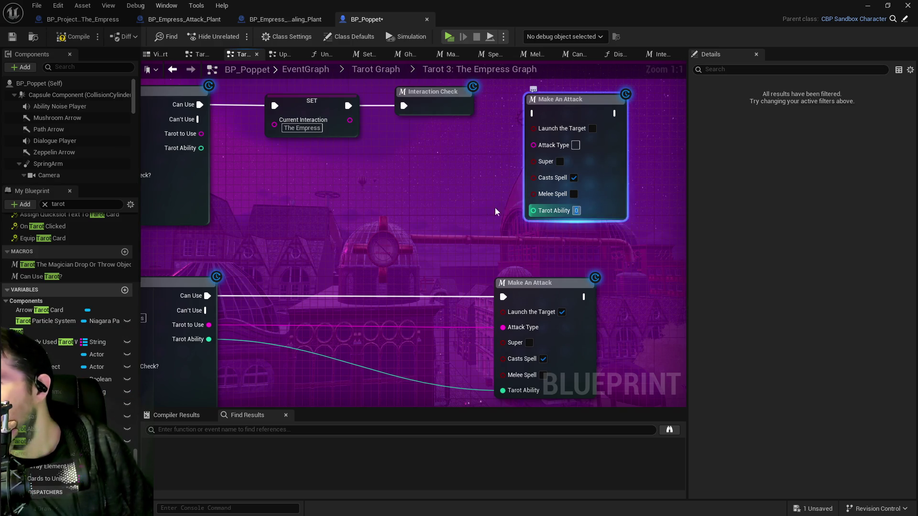
Wire Can Use, Tarot to Use and Tarot Ability into Make An Attack, moving SET/Interaction Check up
{"action": "left_click_drag", "start_coordinate": [516, 210], "coordinate": [377, 232]}
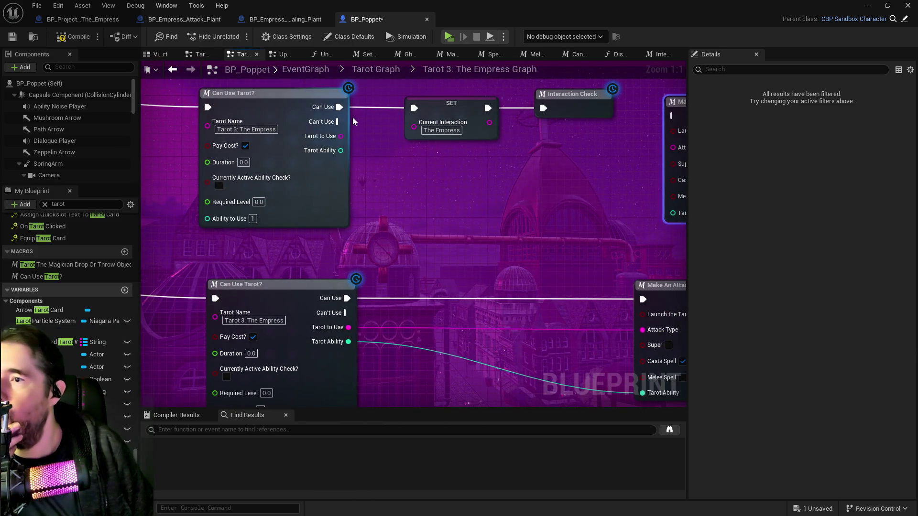
{"action": "mouse_move", "coordinate": [339, 108]}
{"action": "left_mouse_down"}
{"action": "mouse_move", "coordinate": [607, 132]}
{"action": "mouse_move", "coordinate": [681, 119]}
{"action": "mouse_move", "coordinate": [664, 115]}
{"action": "left_mouse_up"}
{"action": "mouse_move", "coordinate": [228, 144]}
{"action": "left_mouse_down"}
{"action": "mouse_move", "coordinate": [588, 172]}
{"action": "mouse_move", "coordinate": [570, 151]}
{"action": "left_mouse_up"}
{"action": "mouse_move", "coordinate": [229, 152]}
{"action": "left_mouse_down"}
{"action": "mouse_move", "coordinate": [244, 167]}
{"action": "mouse_move", "coordinate": [514, 208]}
{"action": "mouse_move", "coordinate": [525, 255]}
{"action": "mouse_move", "coordinate": [560, 214]}
{"action": "left_mouse_up"}
{"action": "left_click", "coordinate": [436, 116], "text": "ctrl"}
{"action": "left_click_drag", "start_coordinate": [436, 116], "coordinate": [443, 85]}
{"action": "left_click_drag", "start_coordinate": [446, 246], "coordinate": [435, 275]}
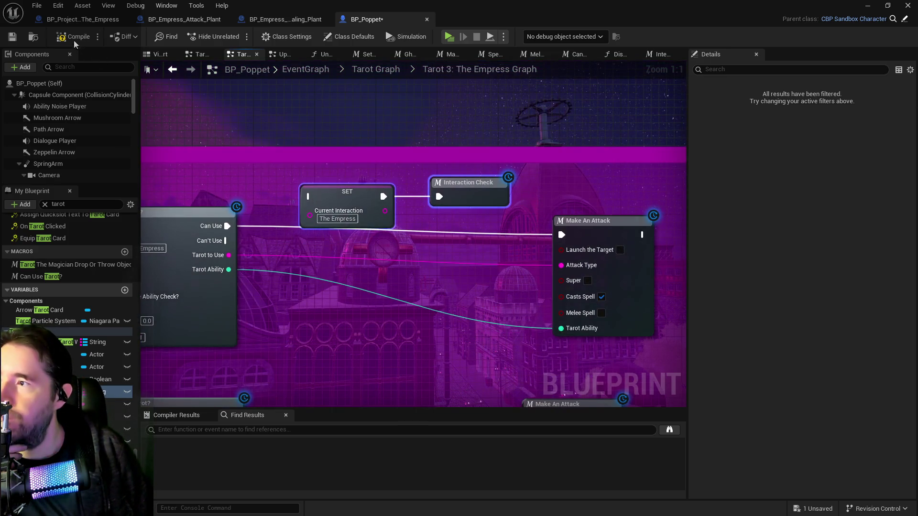
Compile and save BP_Poppet, then return to the level editor
{"action": "left_click", "coordinate": [10, 39]}
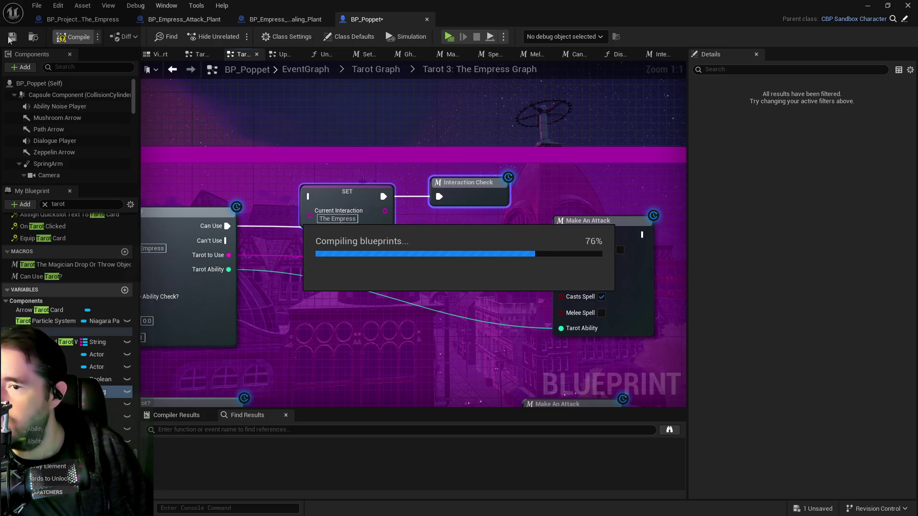
{"action": "left_click", "coordinate": [10, 38]}
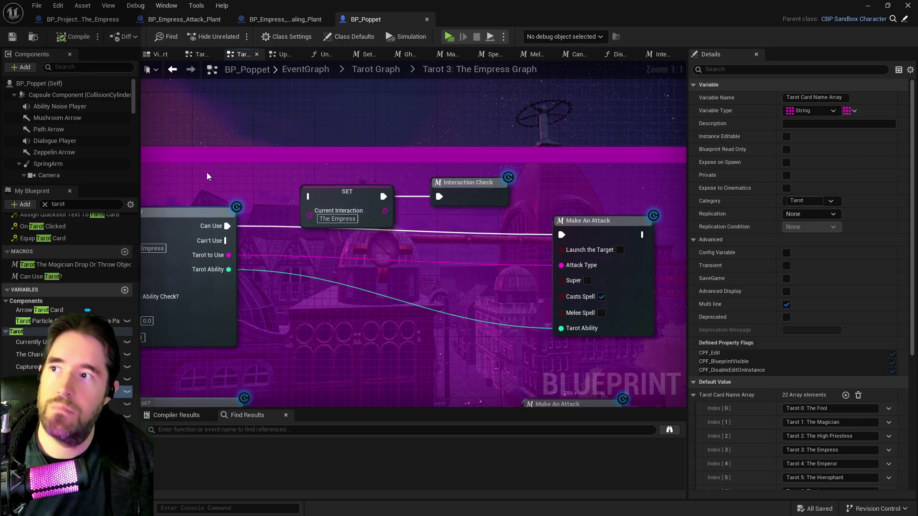
{"action": "key", "text": "alt+Tab"}
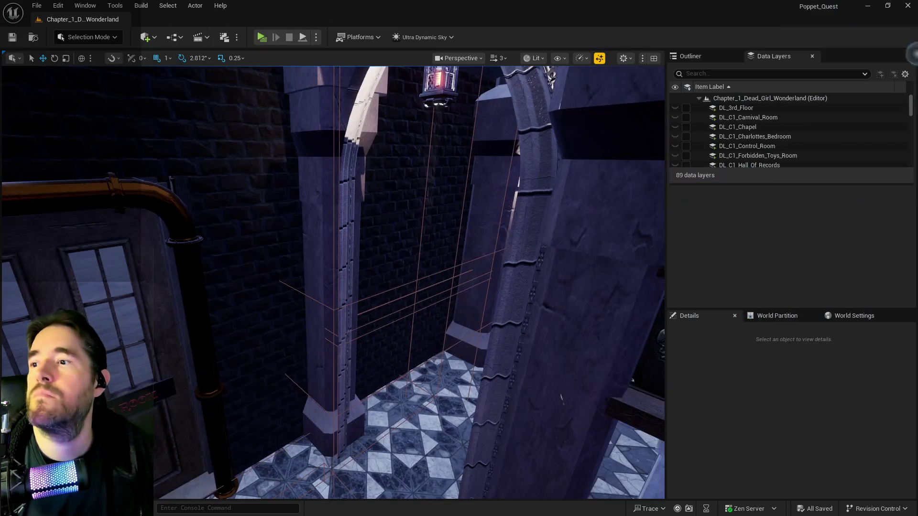
Start the standalone playtest, run the character across the deck and bridge, and check the inventory
{"action": "mouse_move", "coordinate": [480, 274]}
{"action": "left_mouse_down"}
{"action": "mouse_move", "coordinate": [106, 272]}
{"action": "mouse_move", "coordinate": [578, 270]}
{"action": "mouse_move", "coordinate": [446, 207]}
{"action": "mouse_move", "coordinate": [351, 309]}
{"action": "mouse_move", "coordinate": [389, 129]}
{"action": "left_mouse_up"}
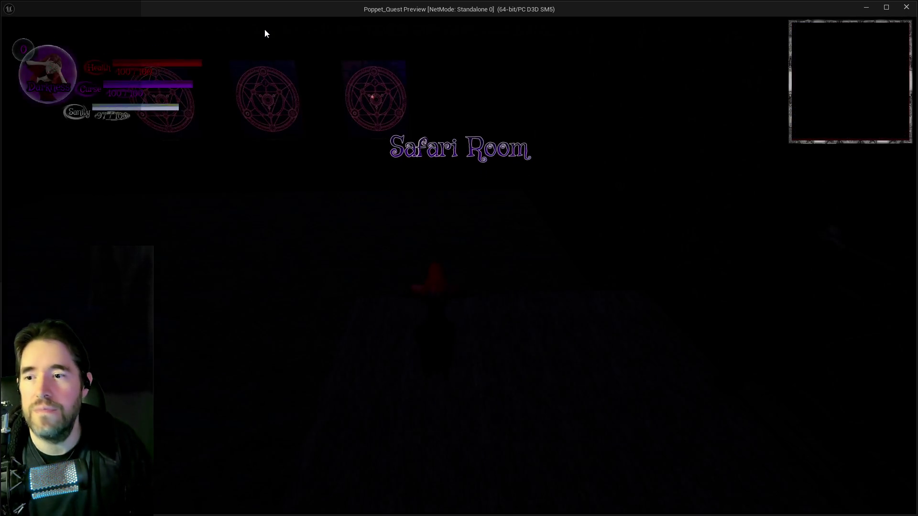
{"action": "left_click", "coordinate": [508, 256]}
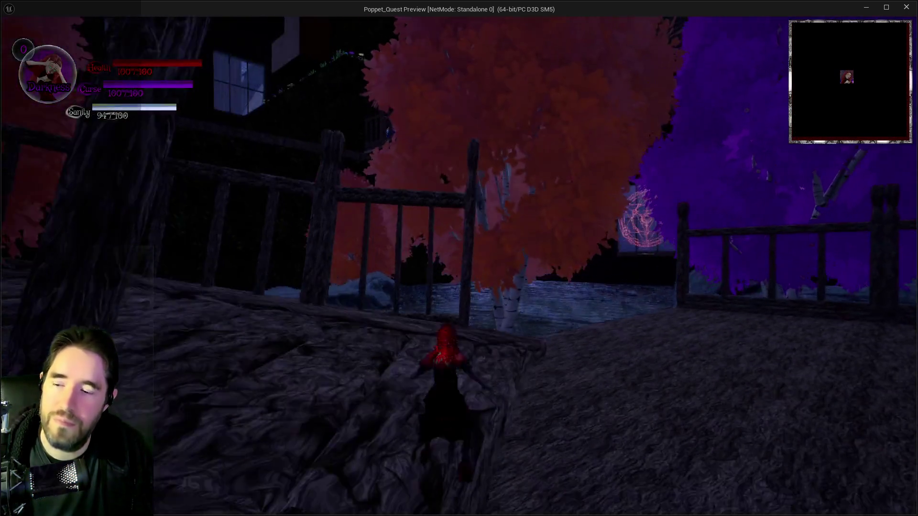
{"action": "key", "text": "w"}
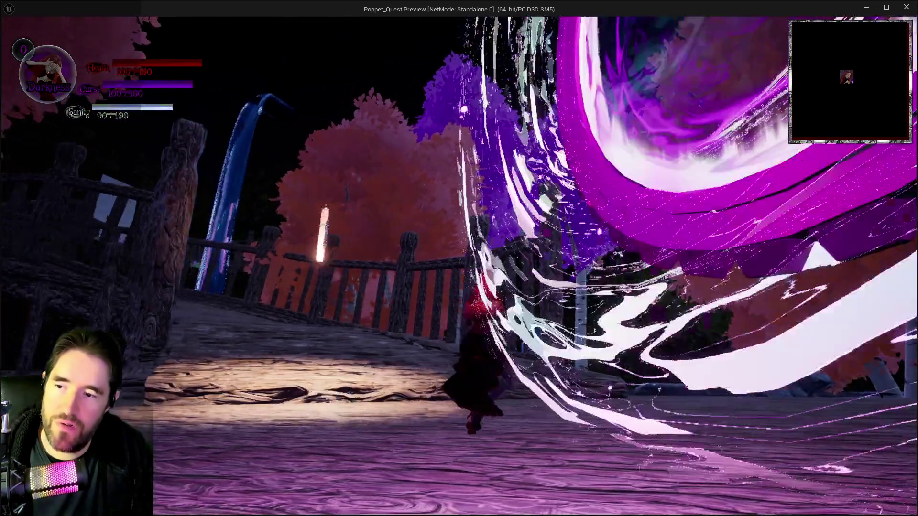
{"action": "key", "text": "w"}
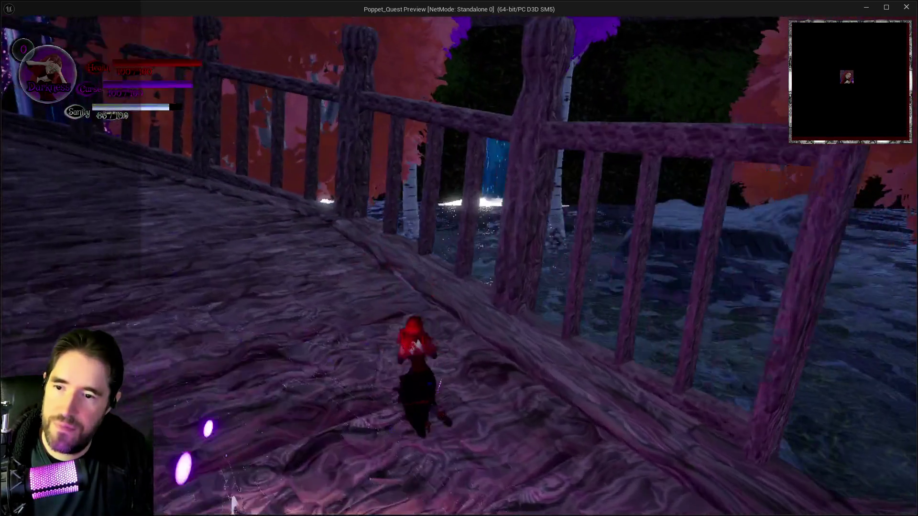
{"action": "key", "text": "w"}
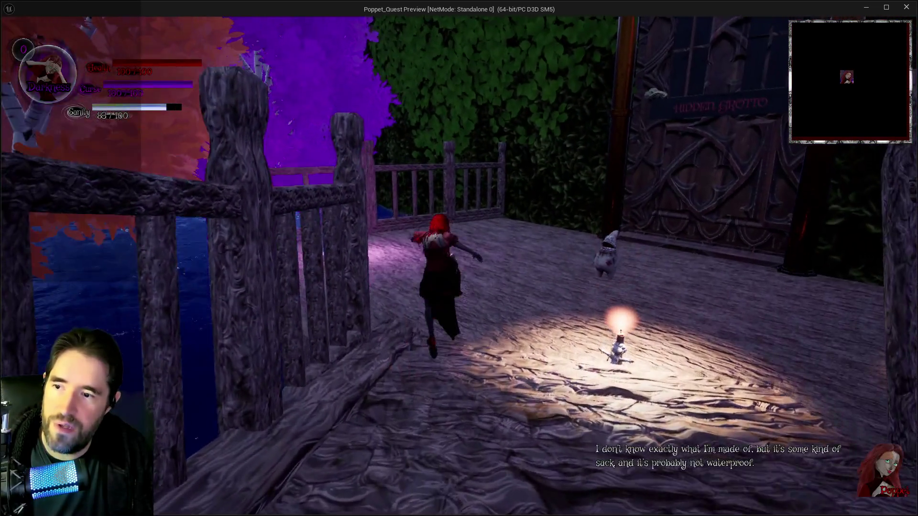
{"action": "key", "text": "w"}
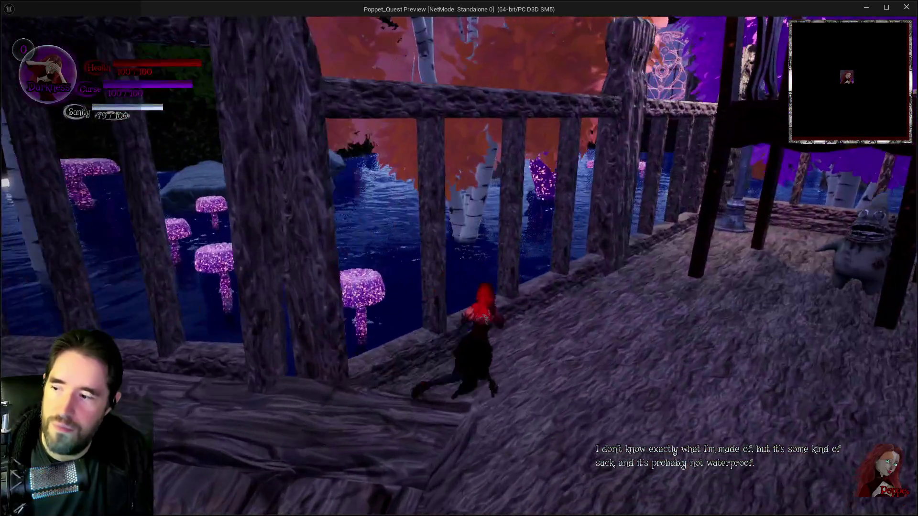
{"action": "key", "text": "w"}
{"action": "key", "text": "i"}
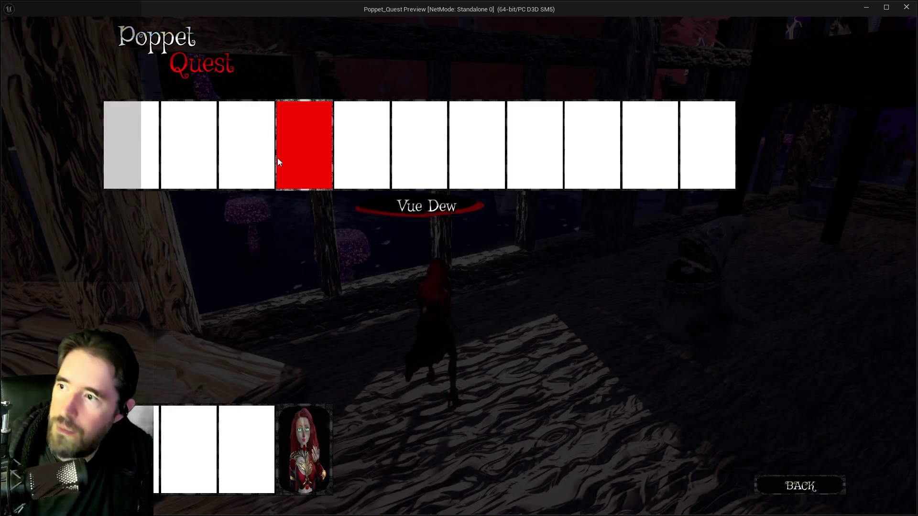
{"action": "left_click", "coordinate": [160, 149]}
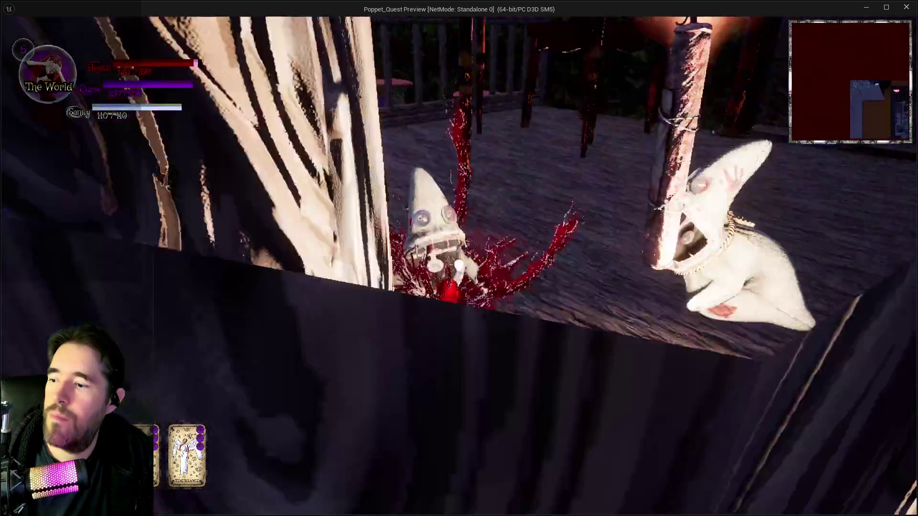
Fight the enemies, trigger the tarot and healing abilities, then close the preview and return to BP_Poppet
{"action": "key", "text": "w"}
{"action": "key", "text": "a"}
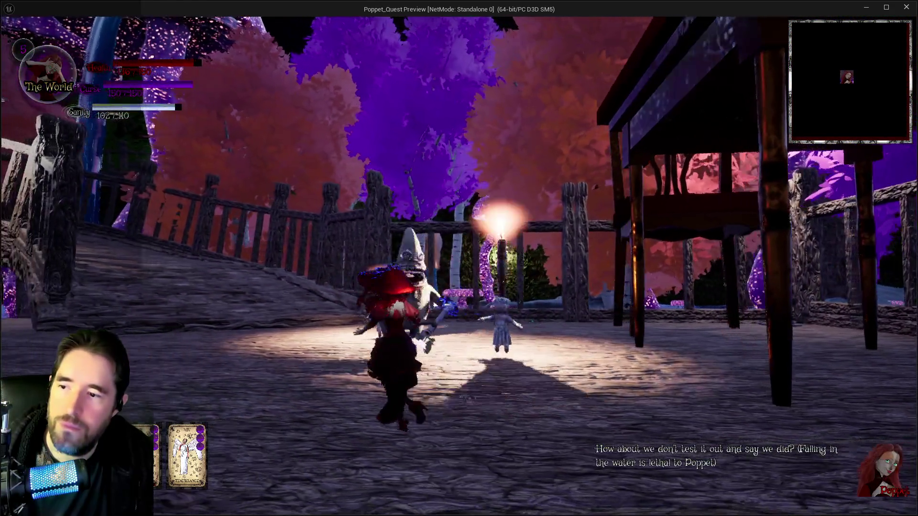
{"action": "key", "text": "w"}
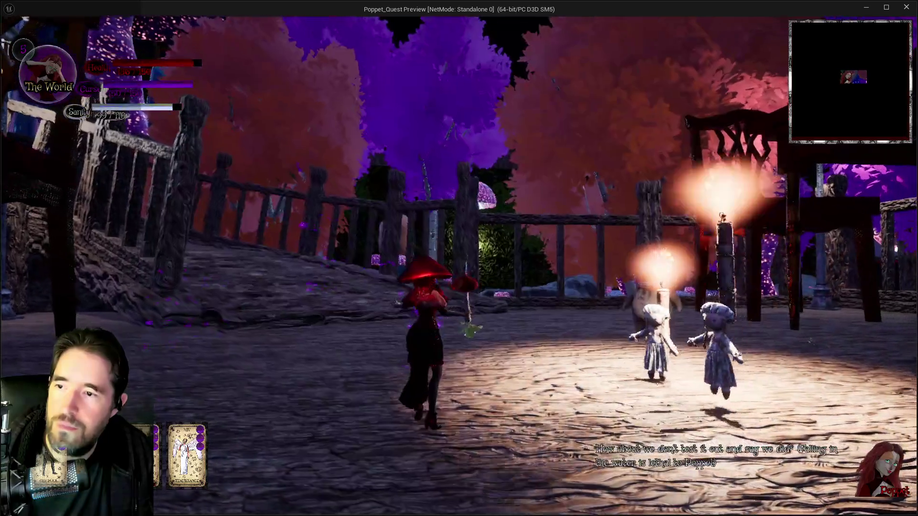
{"action": "key", "text": "w"}
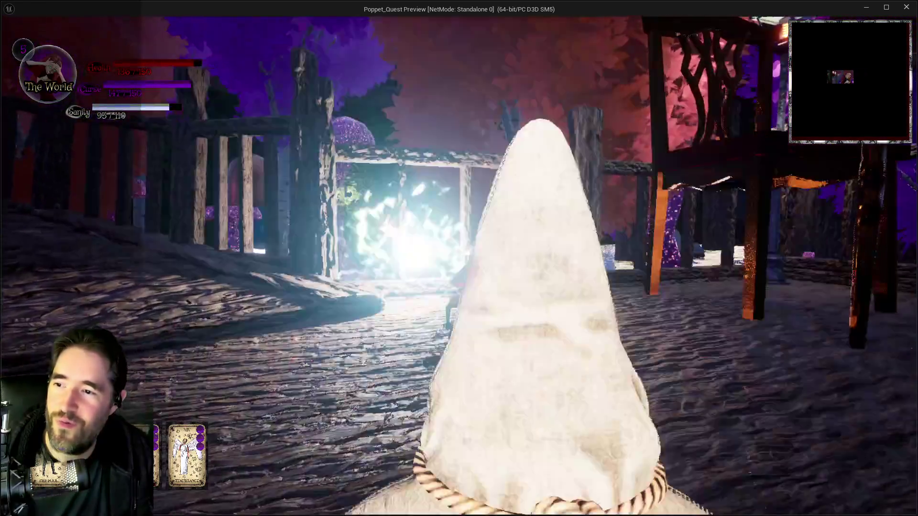
{"action": "key", "text": "w"}
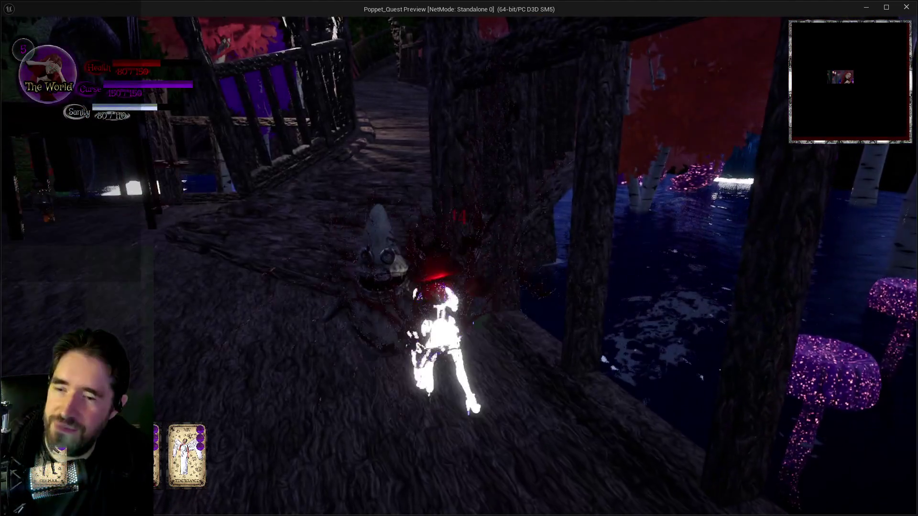
{"action": "key", "text": "w"}
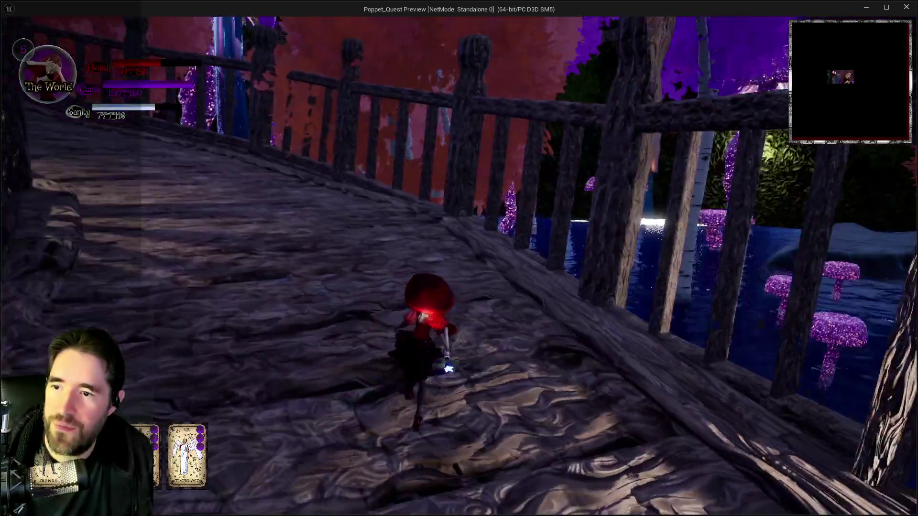
{"action": "key", "text": "e"}
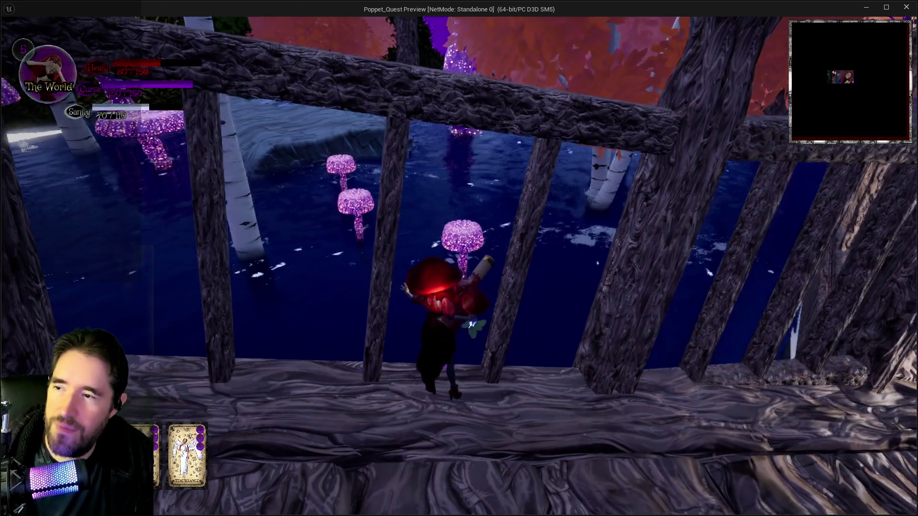
{"action": "key", "text": "e"}
{"action": "key", "text": "e"}
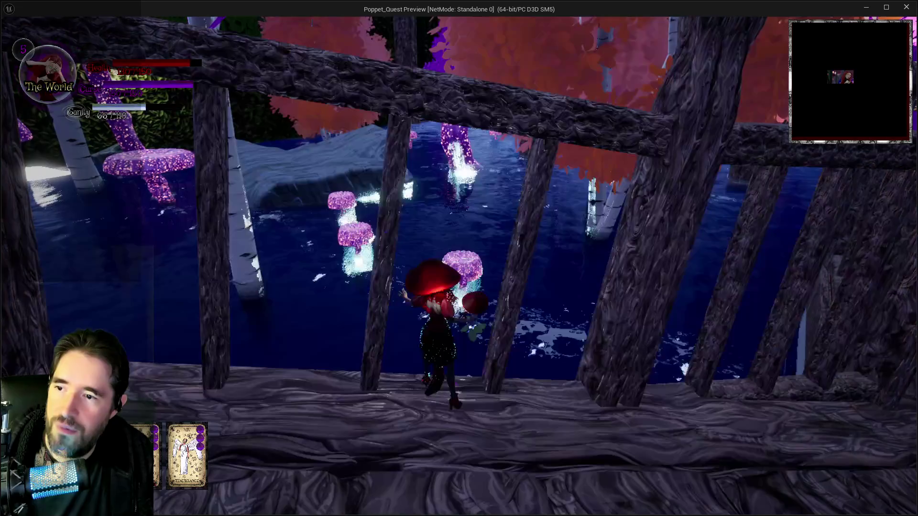
{"action": "key", "text": "Escape"}
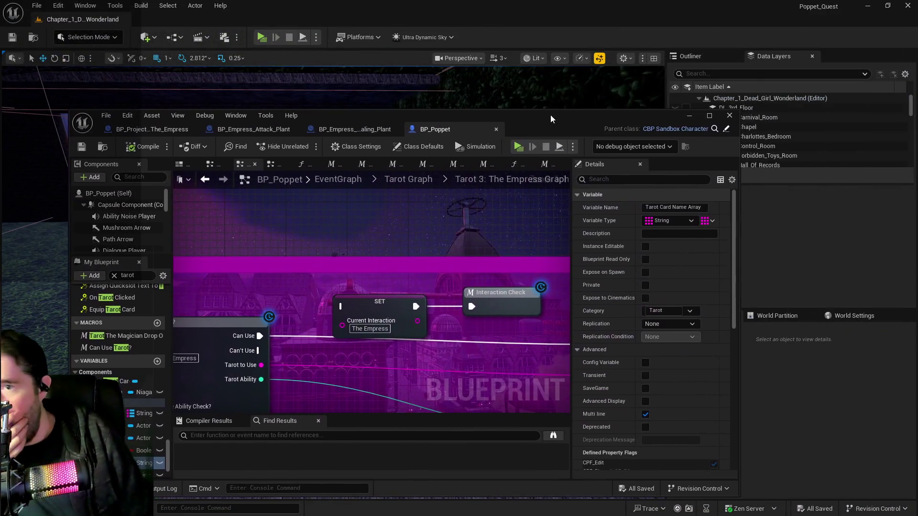
{"action": "double_click", "coordinate": [550, 115]}
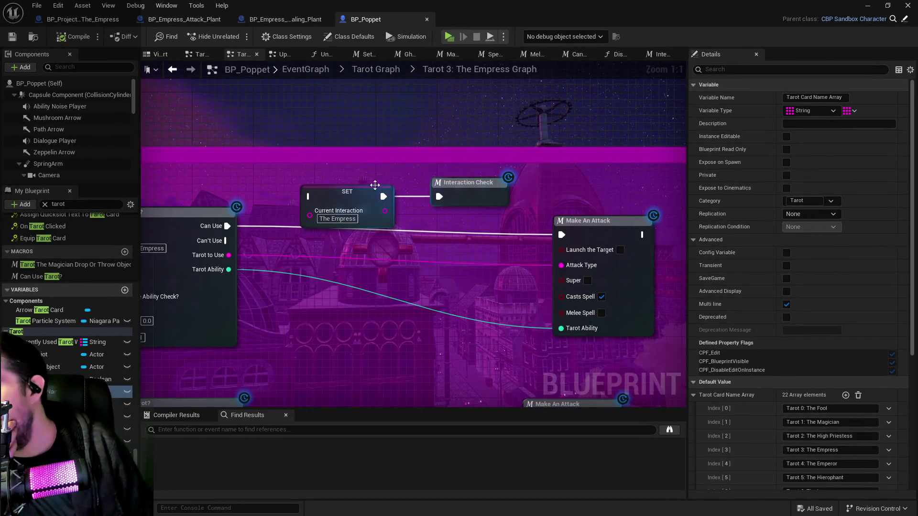
In BP_Projectile_The_Empress, shrink the mushroom mesh to a uniform 0.3 scale
{"action": "left_click", "coordinate": [82, 20]}
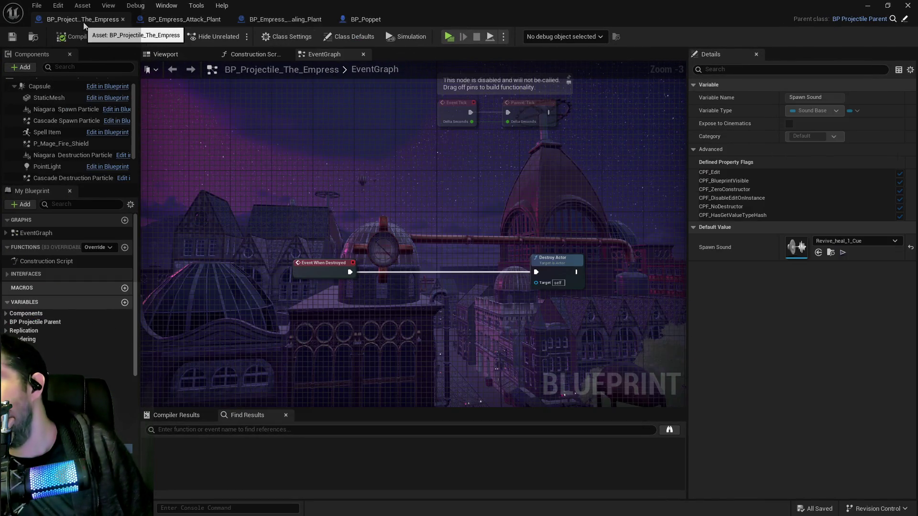
{"action": "left_click", "coordinate": [164, 54]}
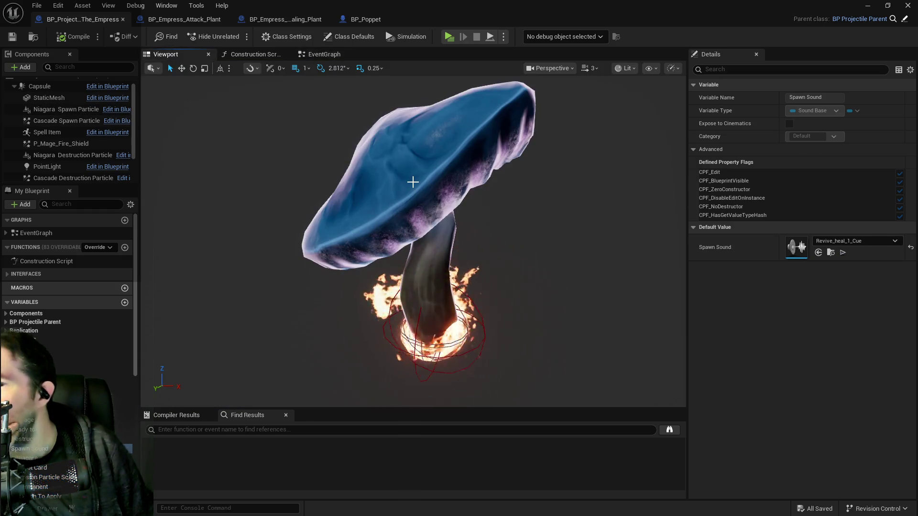
{"action": "left_click", "coordinate": [413, 182]}
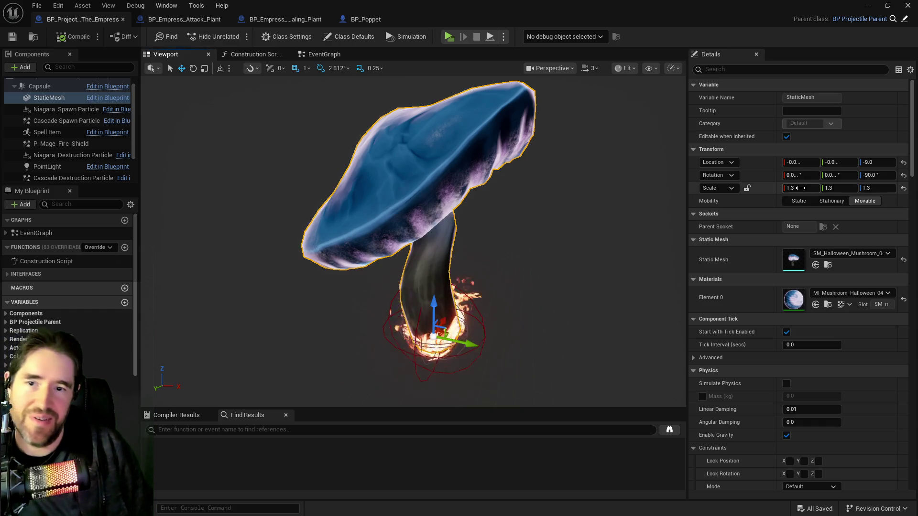
{"action": "left_click", "coordinate": [747, 189]}
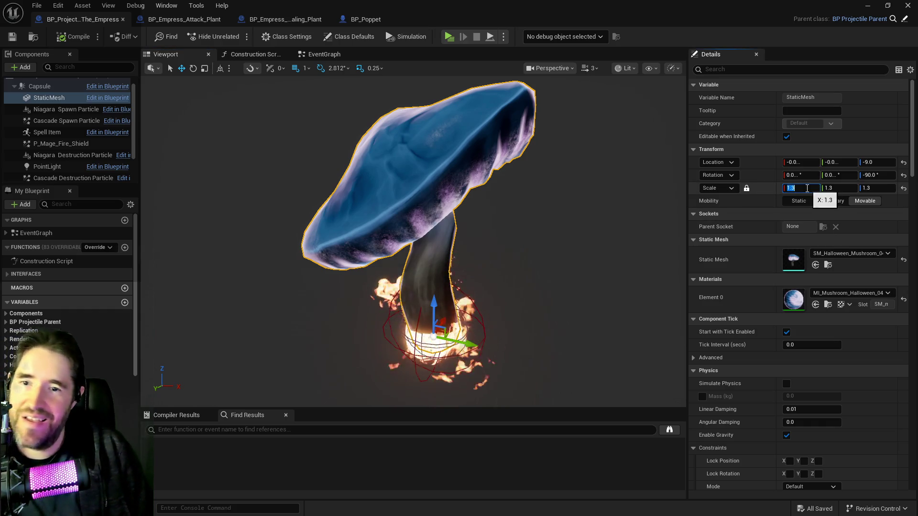
{"action": "type", "text": ".3"}
{"action": "key", "text": "Return"}
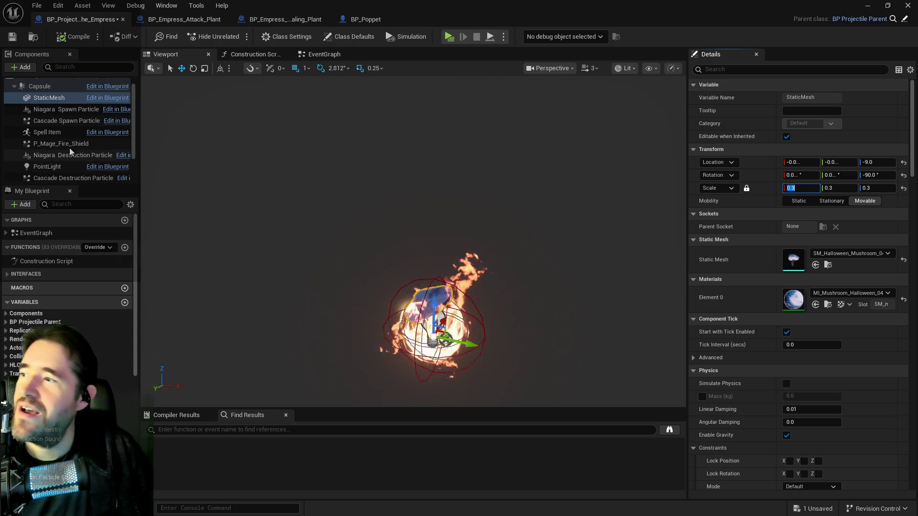
Delete the P_Mage_Fire_Shield particle component from the Components panel
{"action": "scroll", "coordinate": [55, 144], "scroll_direction": "down", "scroll_amount": 2}
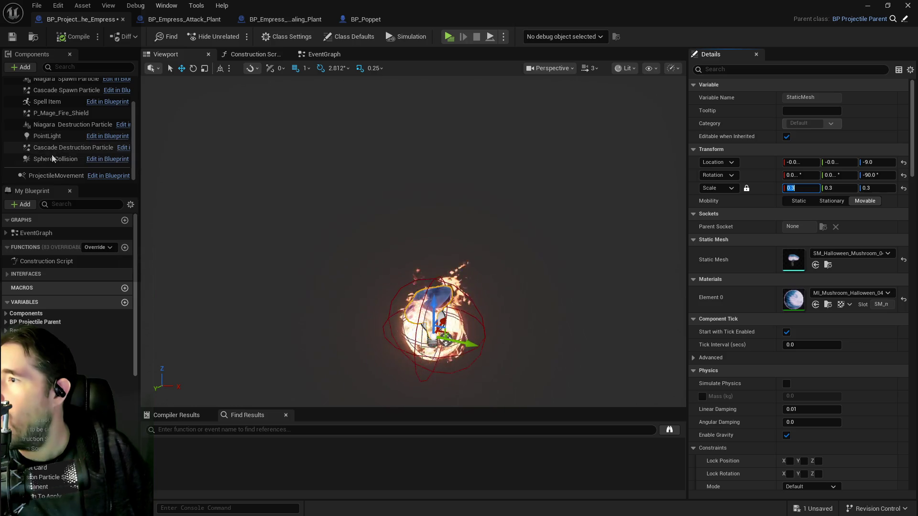
{"action": "scroll", "coordinate": [54, 158], "scroll_direction": "up", "scroll_amount": 2}
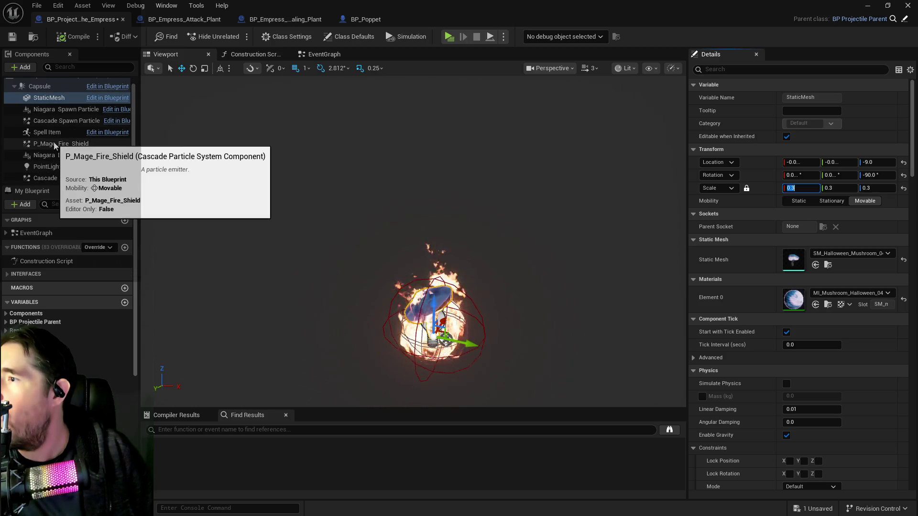
{"action": "left_click", "coordinate": [55, 145]}
{"action": "right_click", "coordinate": [55, 145]}
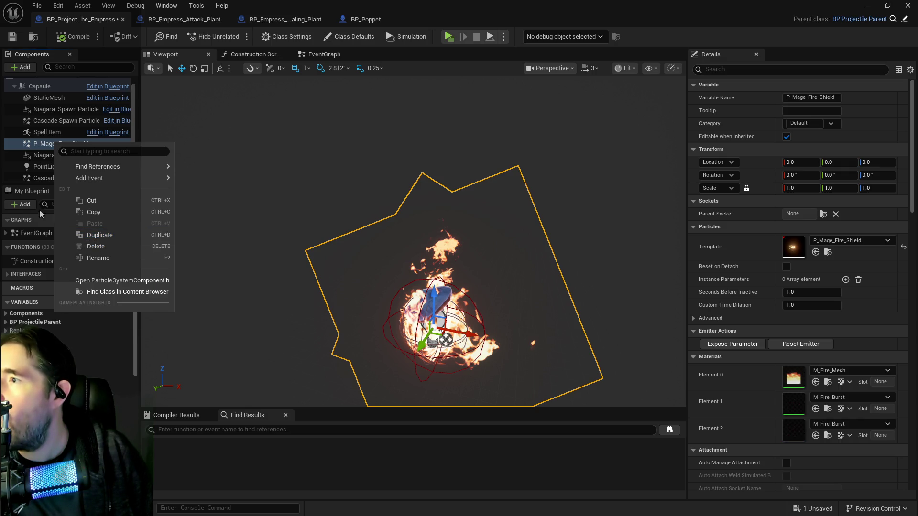
{"action": "left_click", "coordinate": [40, 157]}
{"action": "left_click", "coordinate": [73, 145]}
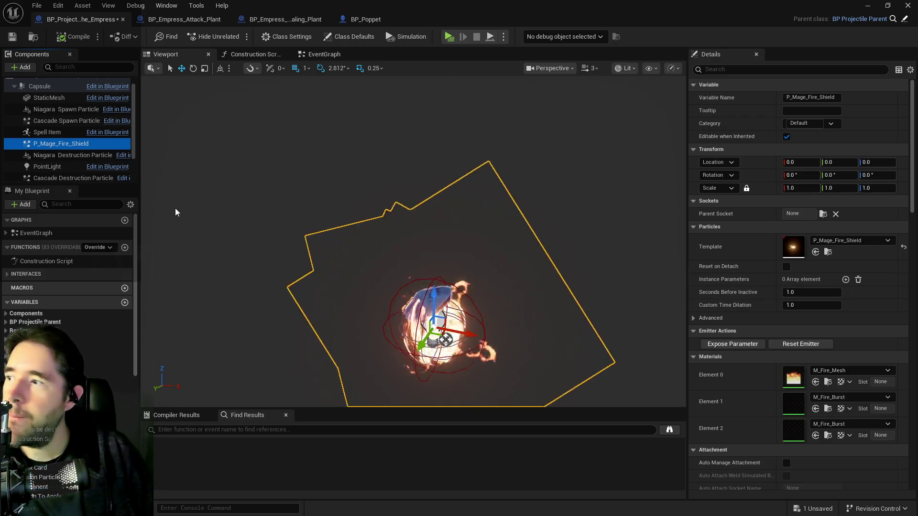
{"action": "right_click", "coordinate": [64, 144]}
{"action": "left_click", "coordinate": [92, 241]}
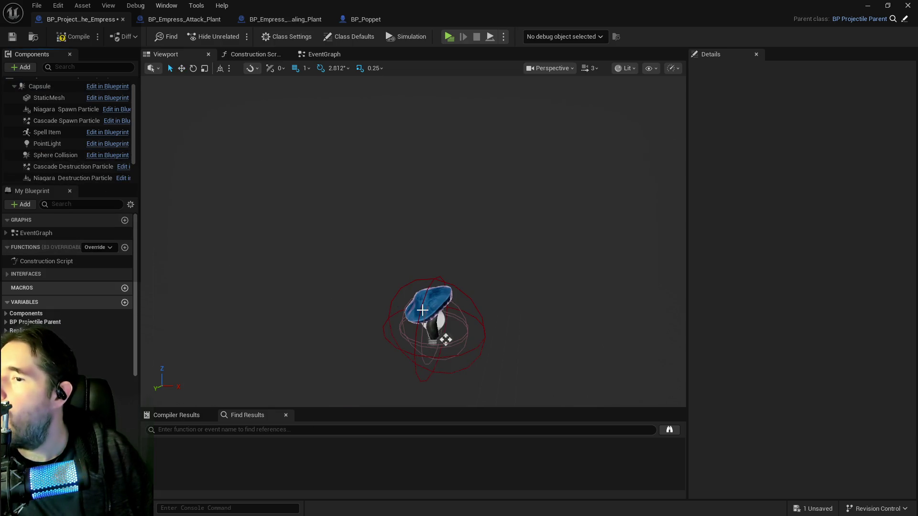
Lower the StaticMesh mushroom along its Z axis, leaving the Sphere Collision where it was
{"action": "left_click", "coordinate": [418, 307]}
{"action": "left_click", "coordinate": [429, 279]}
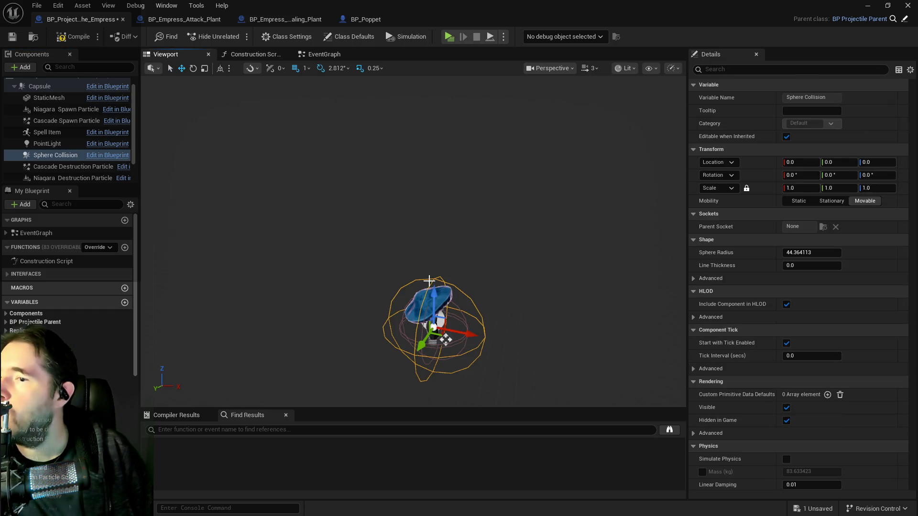
{"action": "mouse_move", "coordinate": [328, 263]}
{"action": "left_mouse_down"}
{"action": "mouse_move", "coordinate": [353, 287]}
{"action": "mouse_move", "coordinate": [382, 249]}
{"action": "mouse_move", "coordinate": [392, 258]}
{"action": "left_mouse_up"}
{"action": "left_click_drag", "start_coordinate": [406, 210], "coordinate": [406, 205]}
{"action": "key", "text": "ctrl+z"}
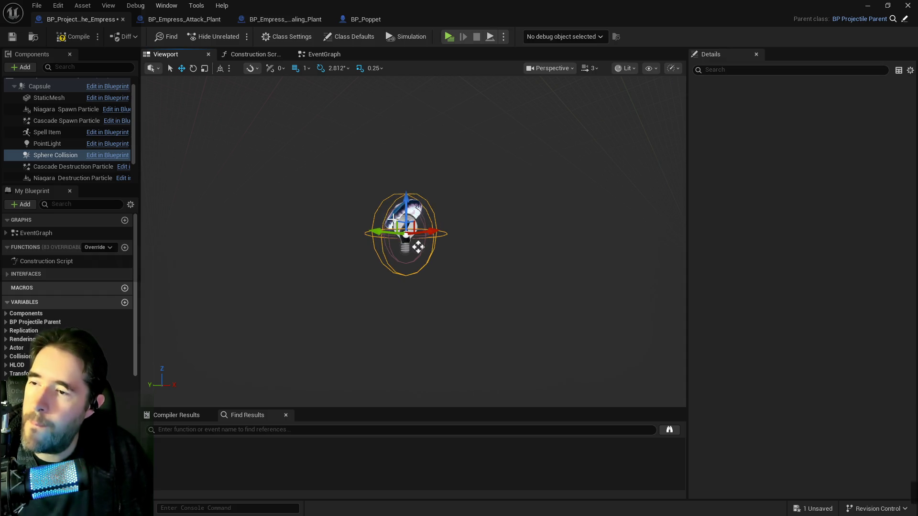
{"action": "left_click", "coordinate": [49, 98]}
{"action": "left_click_drag", "start_coordinate": [404, 200], "coordinate": [406, 209]}
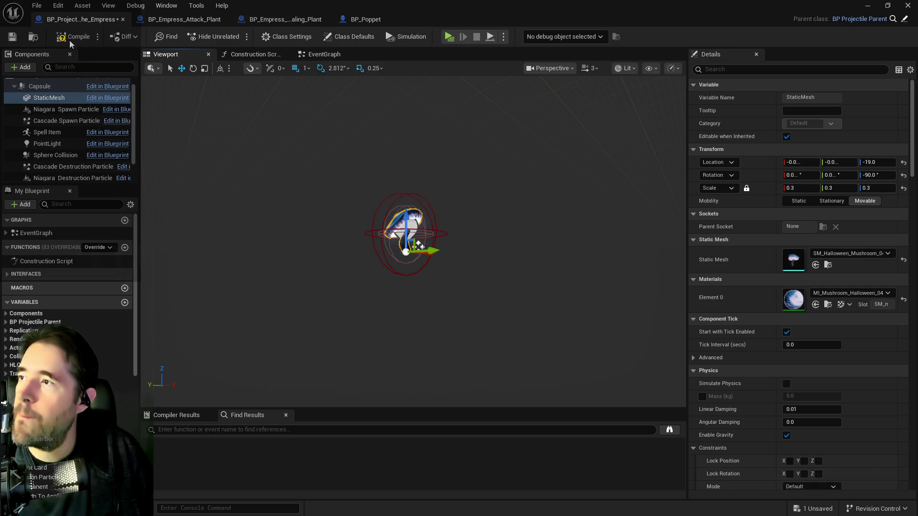
Save the projectile blueprint and open the Gameplay Tags variable's default tag picker
{"action": "left_click", "coordinate": [12, 37]}
{"action": "type", "text": "gamep"}
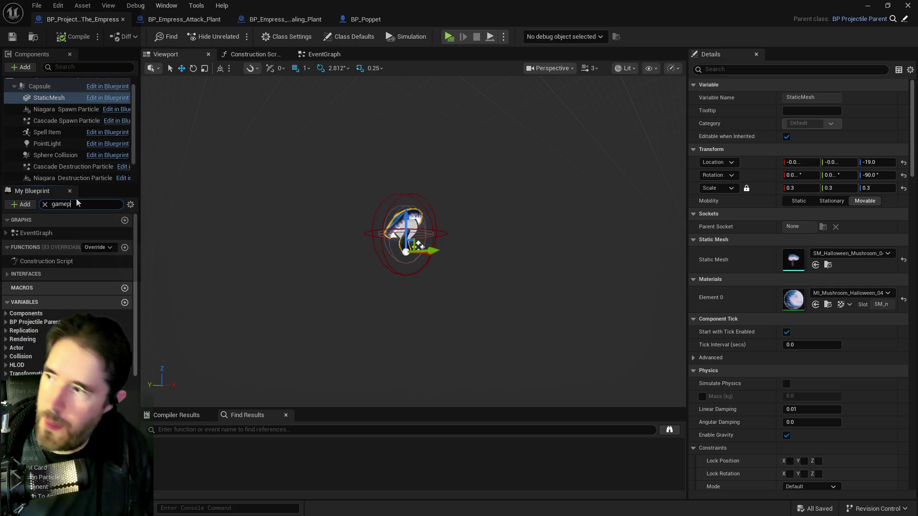
{"action": "left_click", "coordinate": [33, 295]}
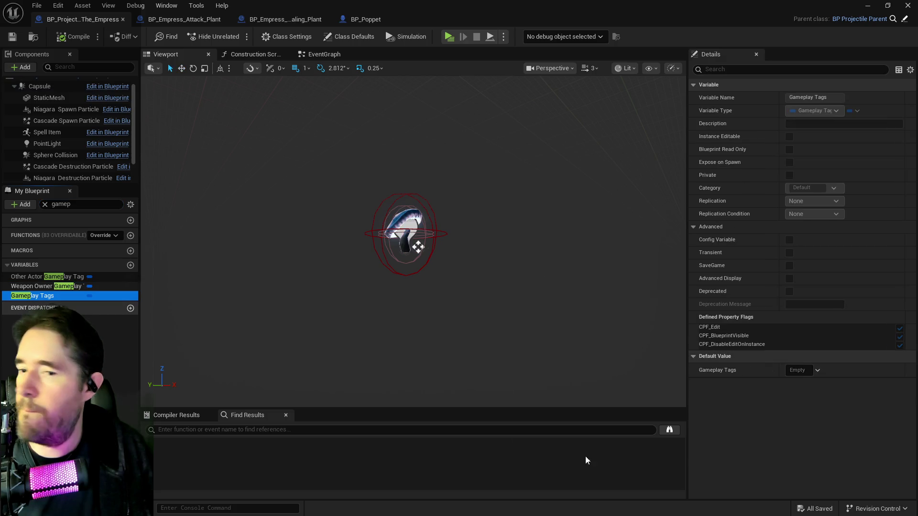
{"action": "left_click", "coordinate": [801, 371]}
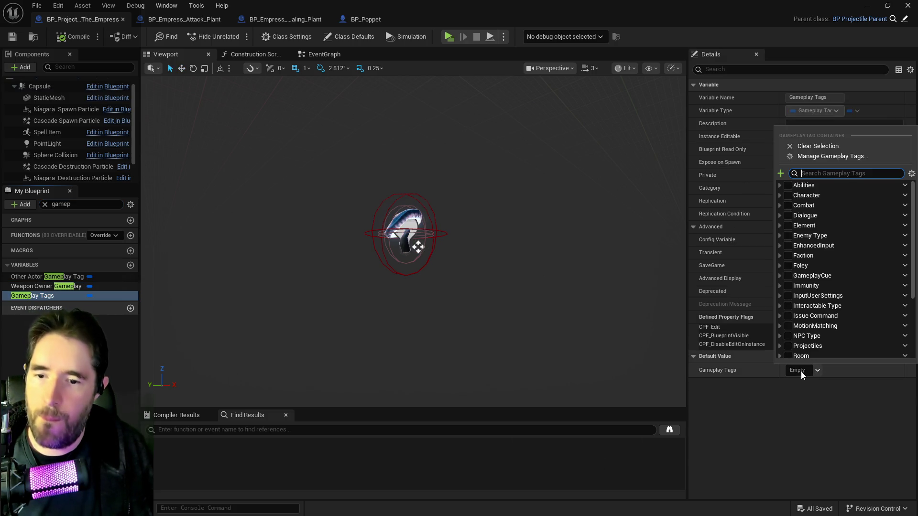
Set the Gameplay Tags default to Projectiles.Empress, then compile and save the blueprint
{"action": "left_click", "coordinate": [784, 346]}
{"action": "scroll", "coordinate": [784, 344], "scroll_direction": "down", "scroll_amount": 1}
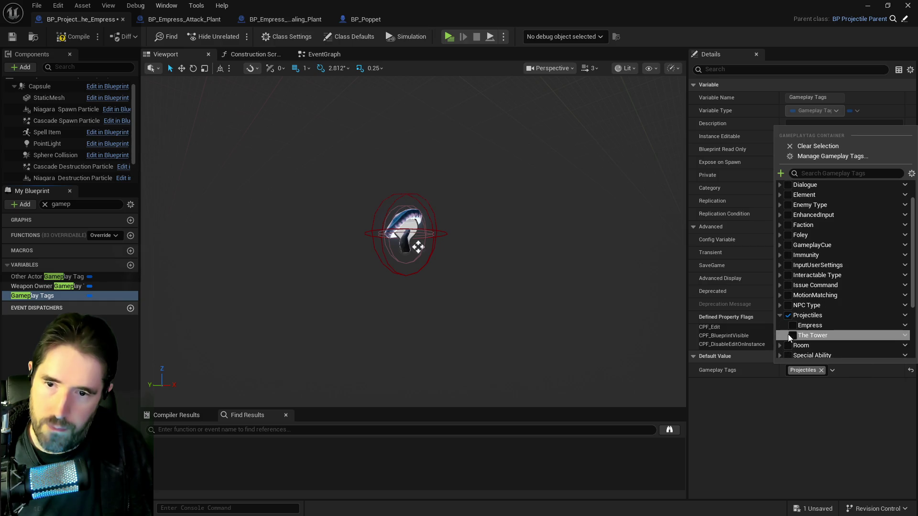
{"action": "left_click", "coordinate": [792, 326]}
{"action": "left_click", "coordinate": [61, 32]}
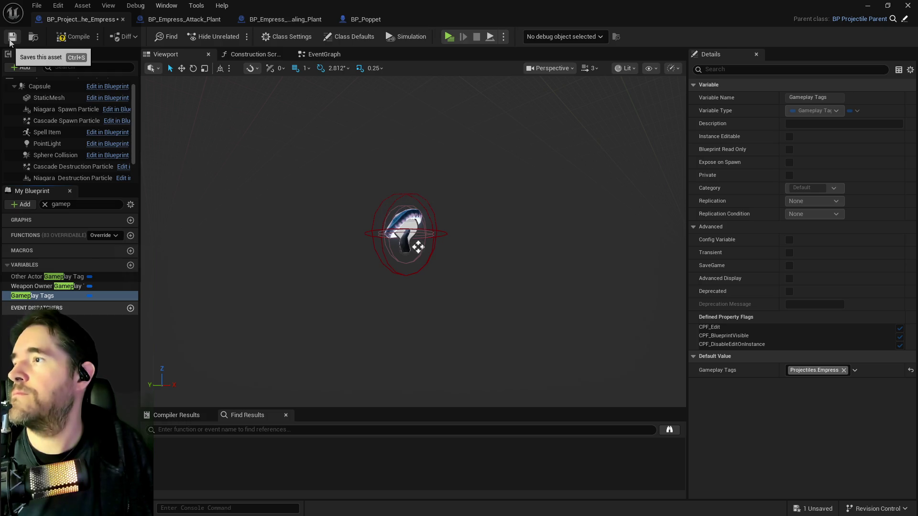
{"action": "left_click", "coordinate": [72, 36]}
{"action": "left_click", "coordinate": [18, 41]}
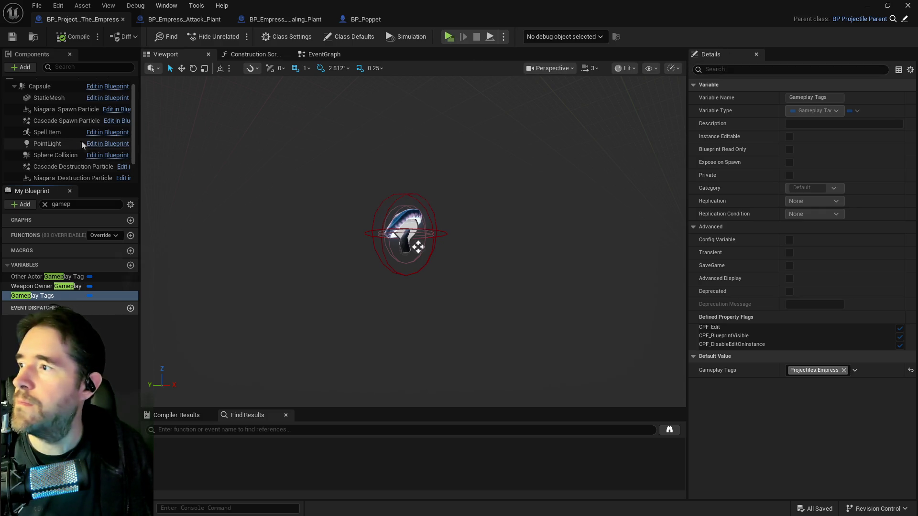
Select the Cascade Spawn Particle component, open the game's pause menu, and bring up the Imgur browser
{"action": "left_click", "coordinate": [58, 122]}
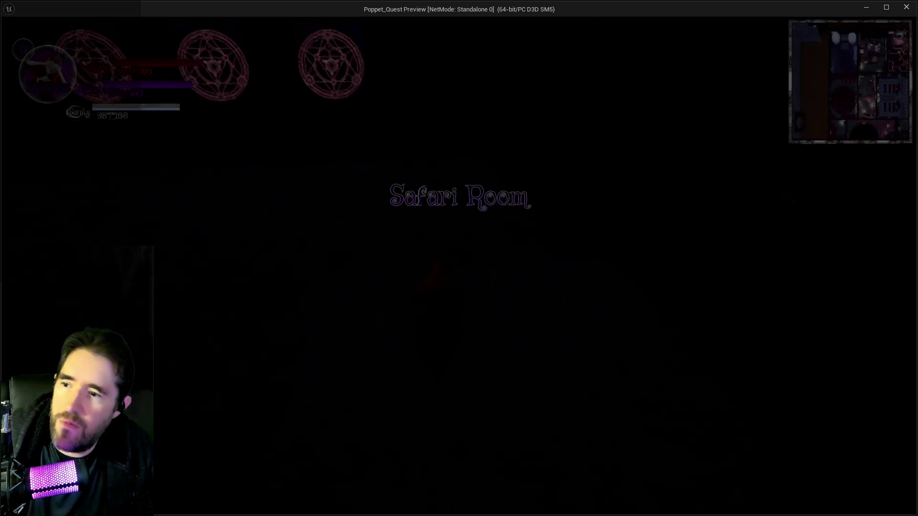
{"action": "key", "text": "Escape"}
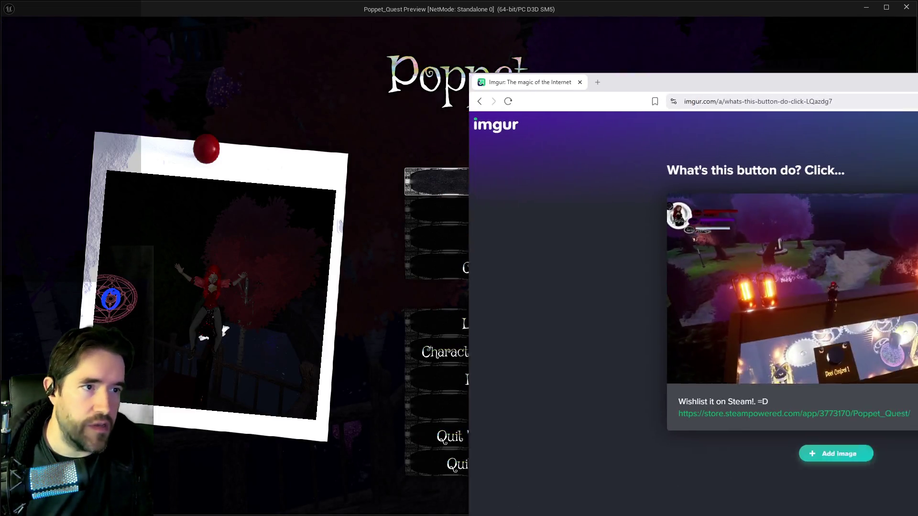
{"action": "mouse_move", "coordinate": [917, 95]}
{"action": "left_mouse_down"}
{"action": "mouse_move", "coordinate": [763, 95]}
{"action": "mouse_move", "coordinate": [740, 70]}
{"action": "left_mouse_up"}
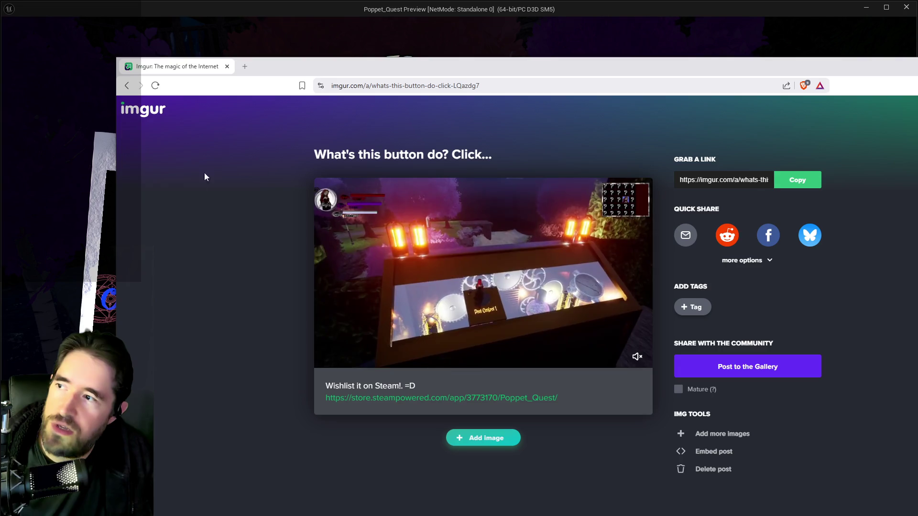
Browse the hidden posts 'Time to play in traffic!', 'Concepting new areas is so much fun!' and an untitled one
{"action": "key", "text": "alt+Left"}
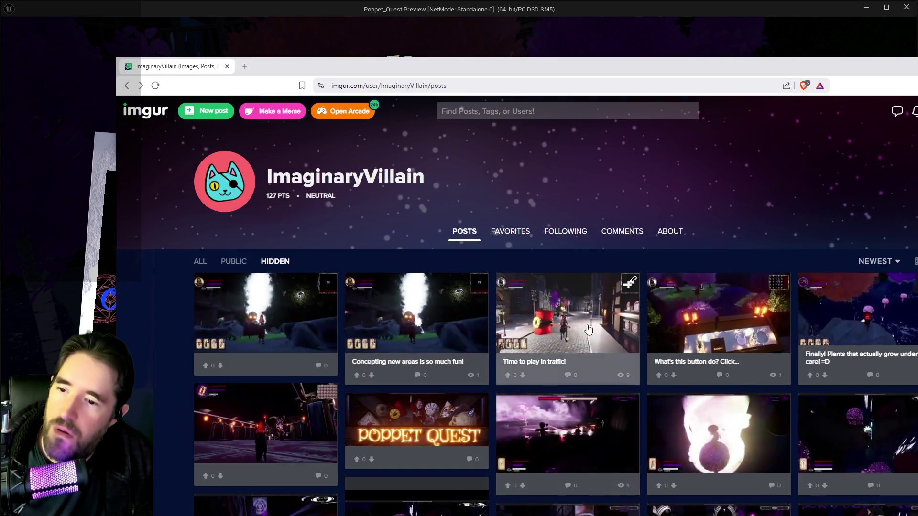
{"action": "left_click", "coordinate": [587, 317]}
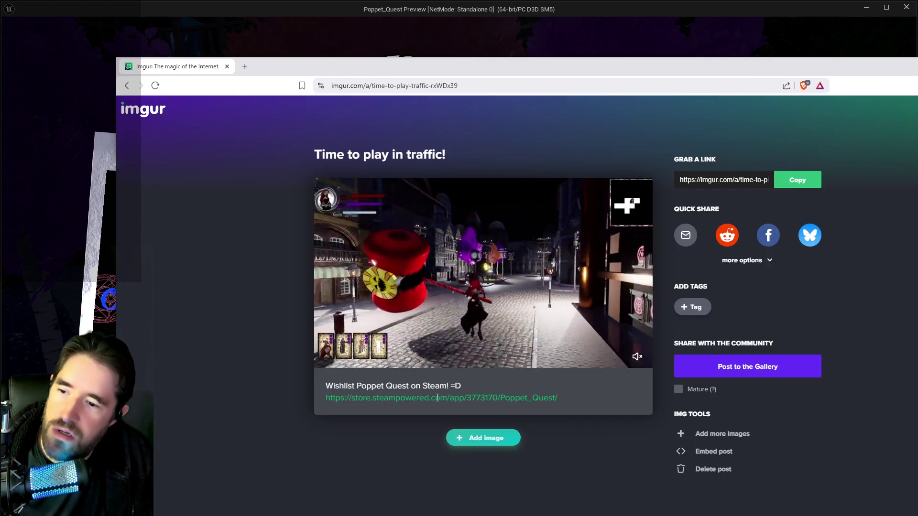
{"action": "left_click", "coordinate": [127, 86]}
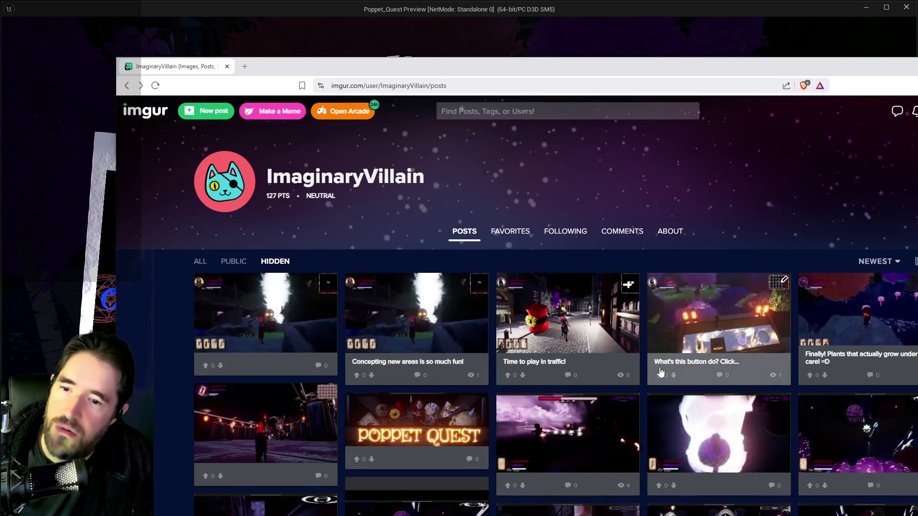
{"action": "left_click", "coordinate": [425, 335]}
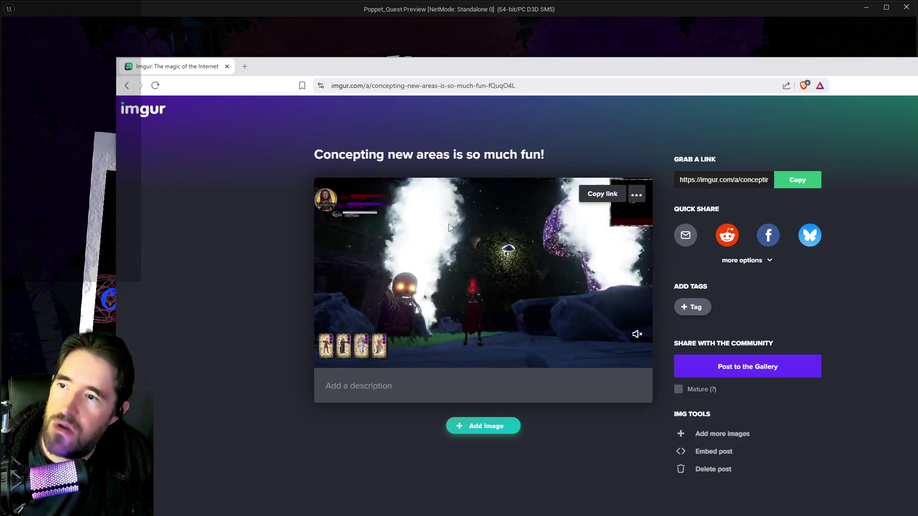
{"action": "left_click", "coordinate": [127, 86]}
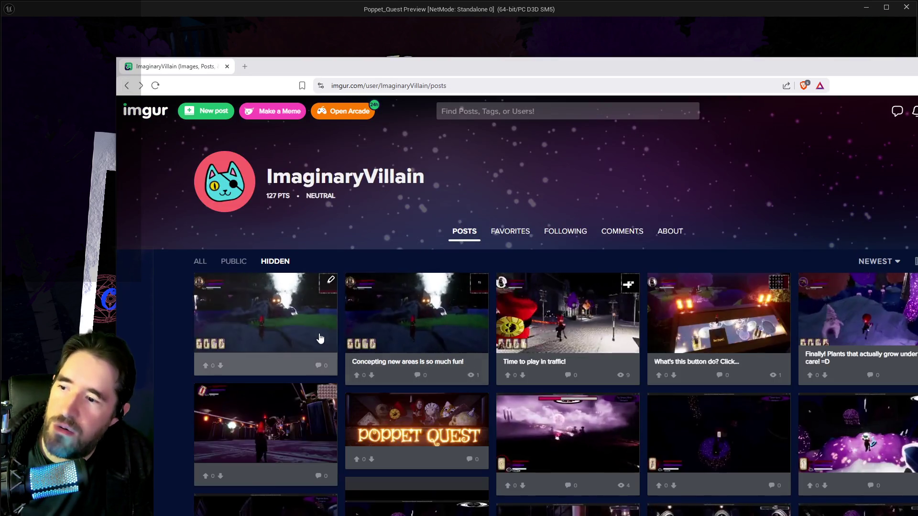
{"action": "left_click", "coordinate": [273, 312]}
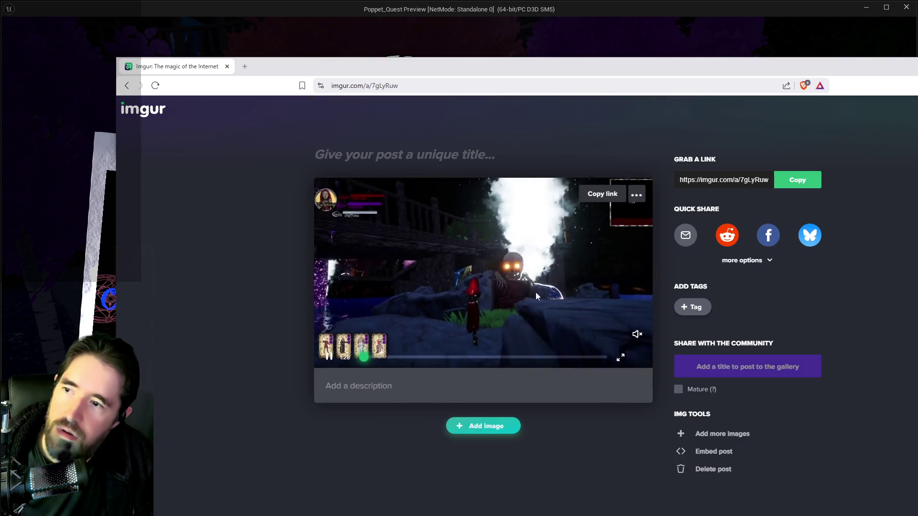
{"action": "left_click", "coordinate": [127, 86]}
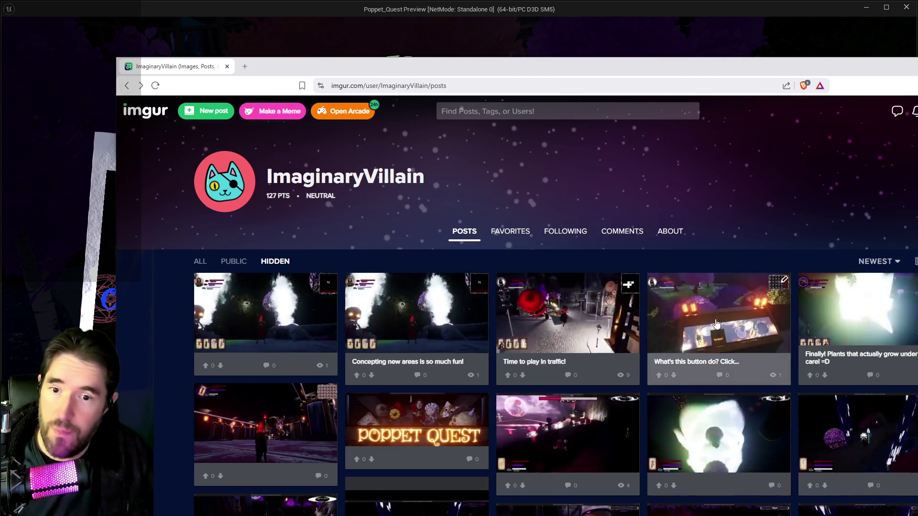
View the plants post, switch the profile grid to Public posts, and leave the browser
{"action": "left_click", "coordinate": [836, 304]}
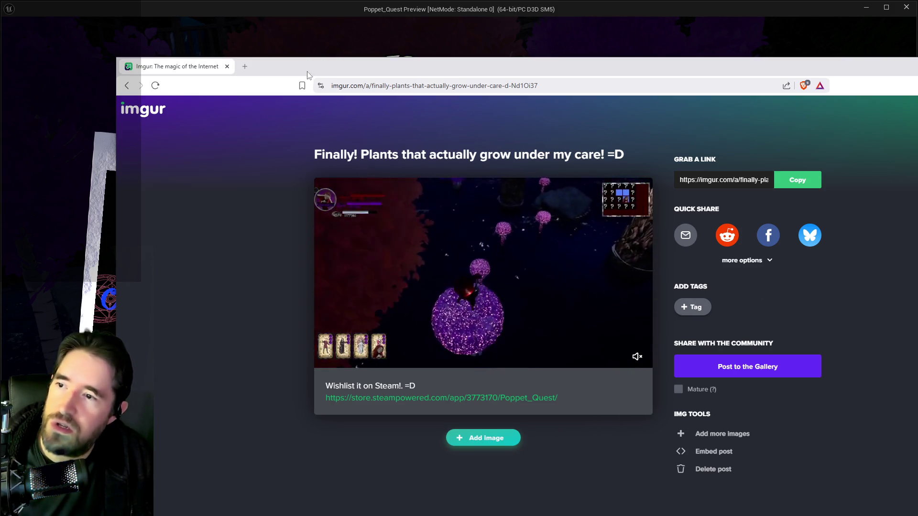
{"action": "left_click", "coordinate": [127, 86]}
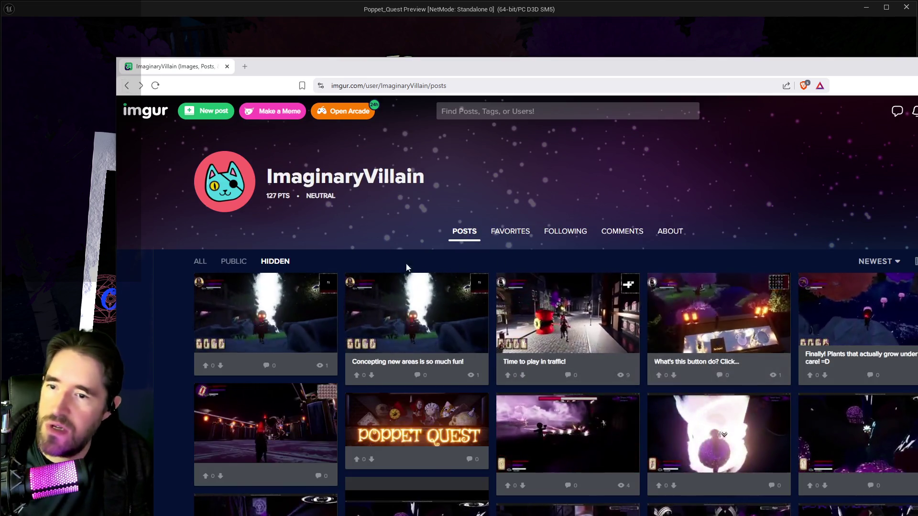
{"action": "left_click", "coordinate": [235, 262]}
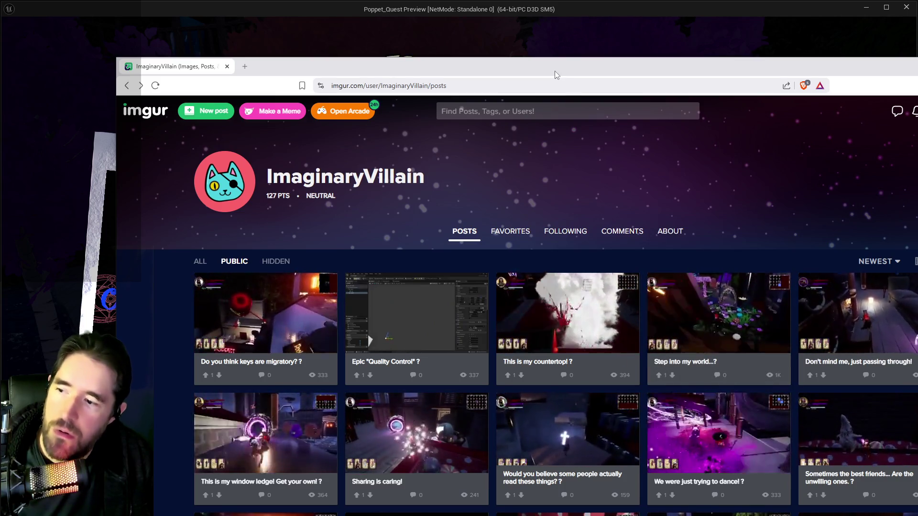
{"action": "key", "text": "alt+Tab"}
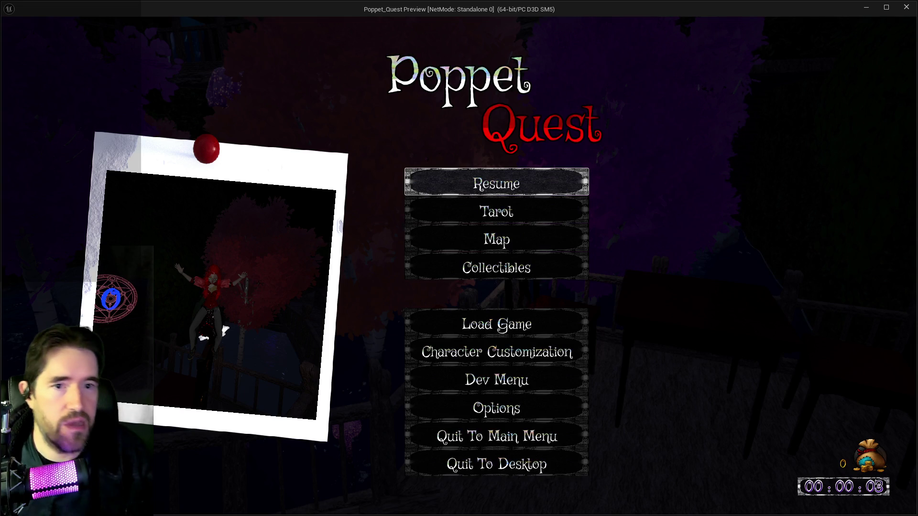
Resume the game, then open and close the card-slot menu
{"action": "left_click", "coordinate": [500, 186]}
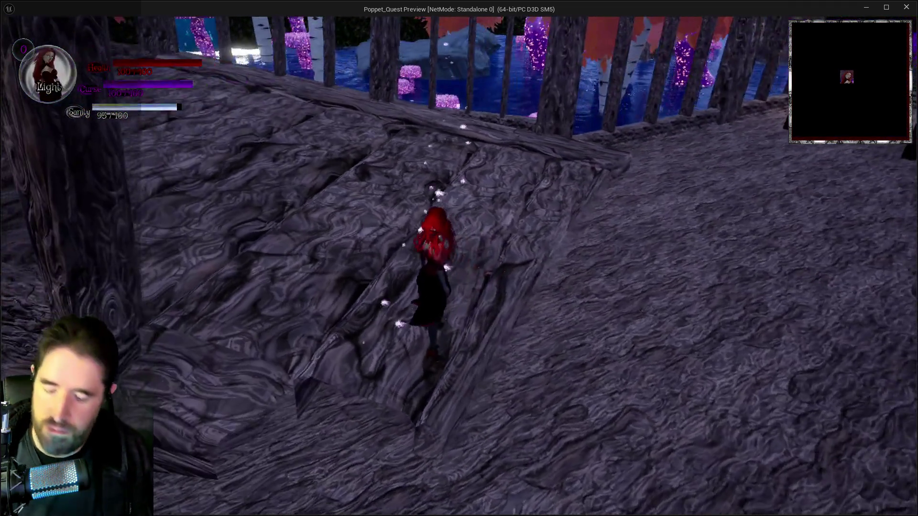
{"action": "key", "text": "Tab"}
{"action": "left_click", "coordinate": [136, 180]}
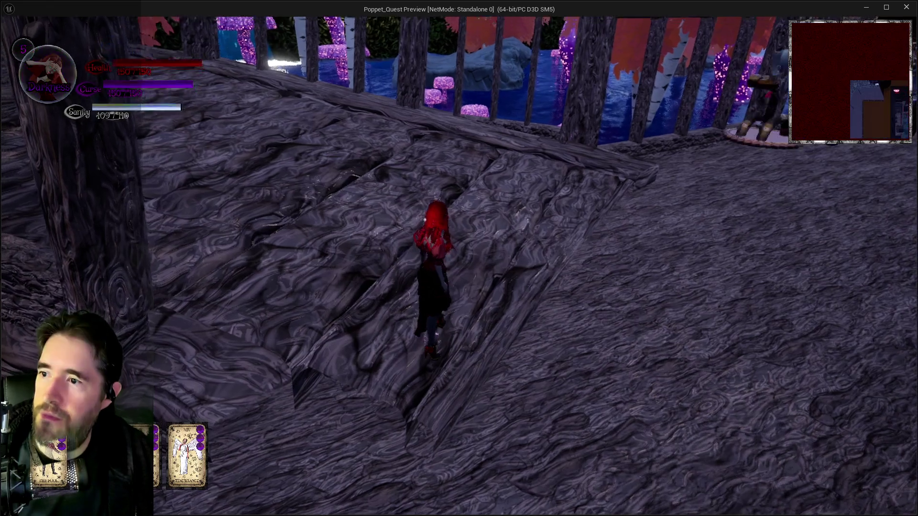
Walk along the railing into the card pickups, toggling Light and Darkness forms, then return to the editor
{"action": "key", "text": "w"}
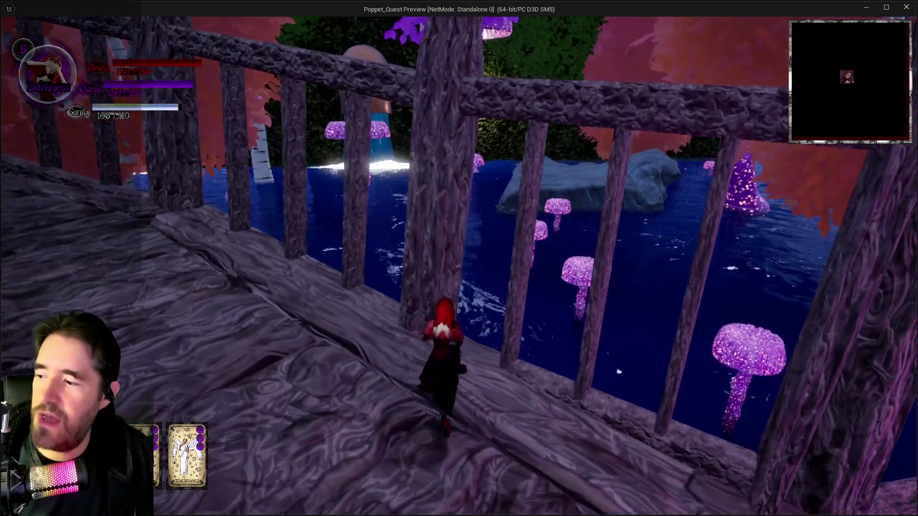
{"action": "key", "text": "w"}
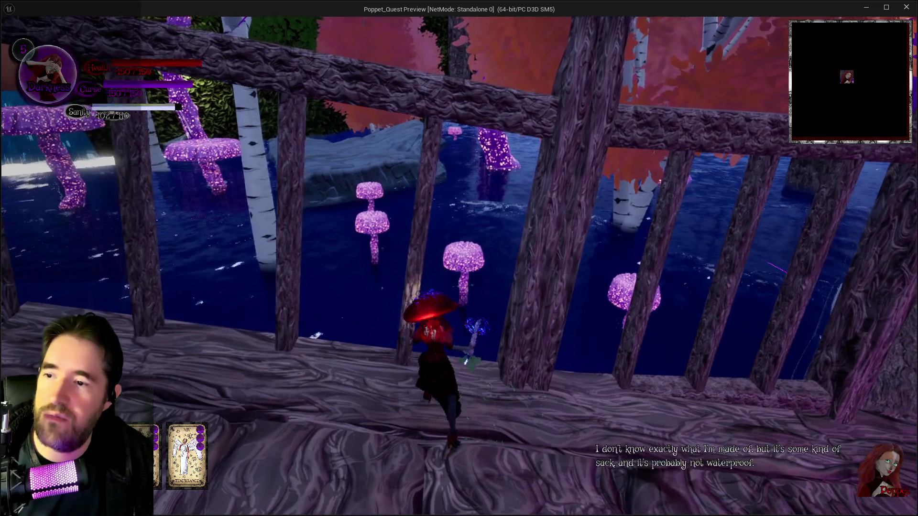
{"action": "key", "text": "w"}
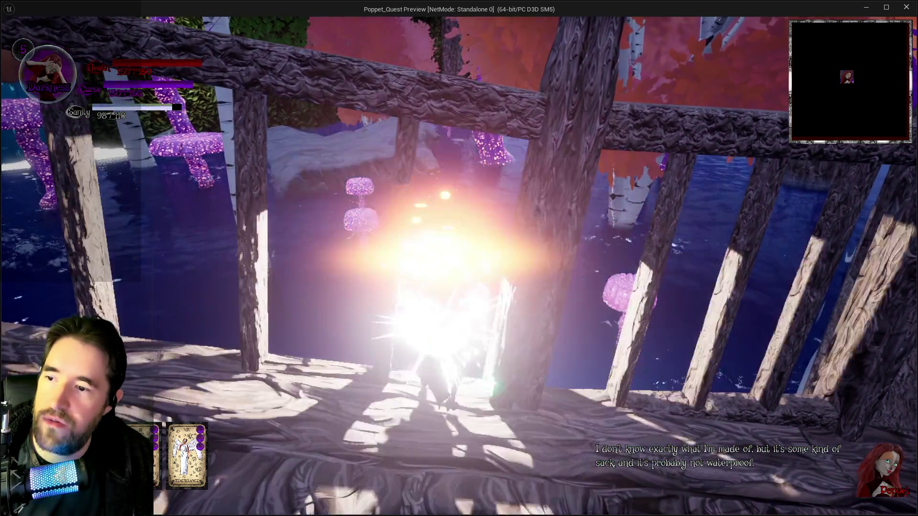
{"action": "key", "text": "w"}
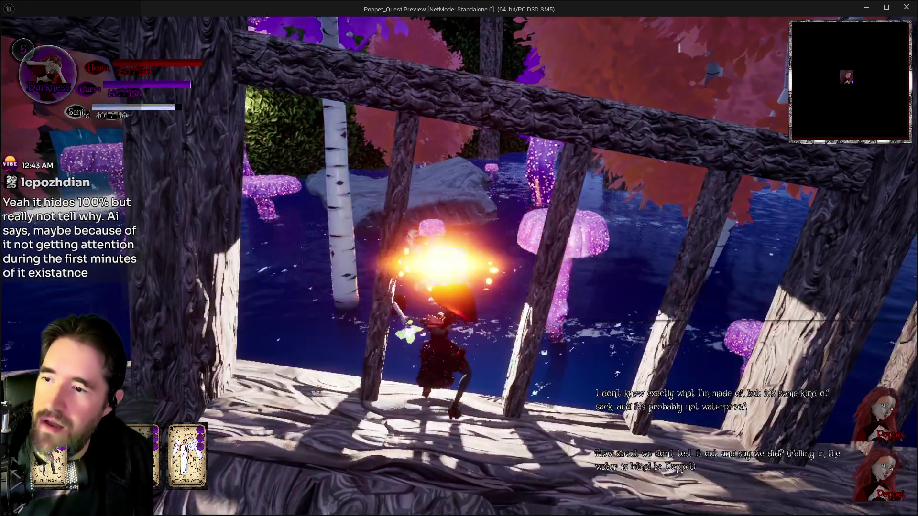
{"action": "key", "text": "w"}
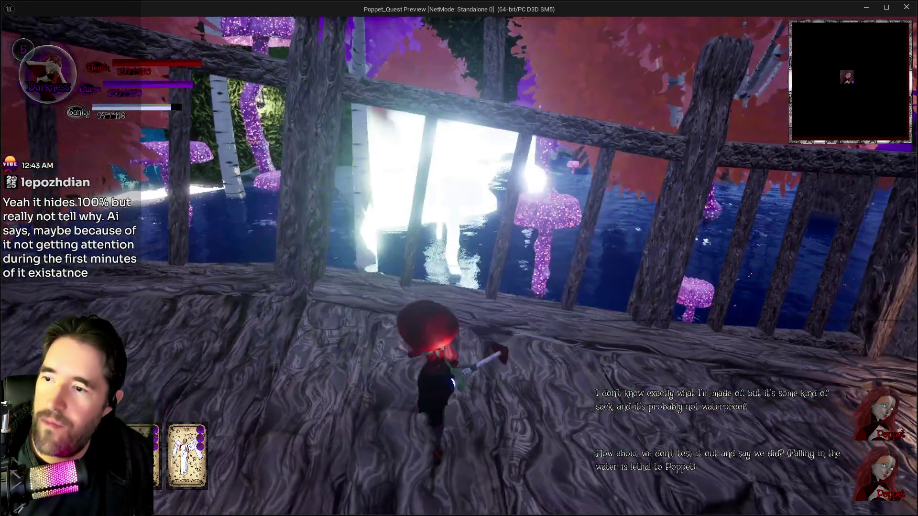
{"action": "key", "text": "w"}
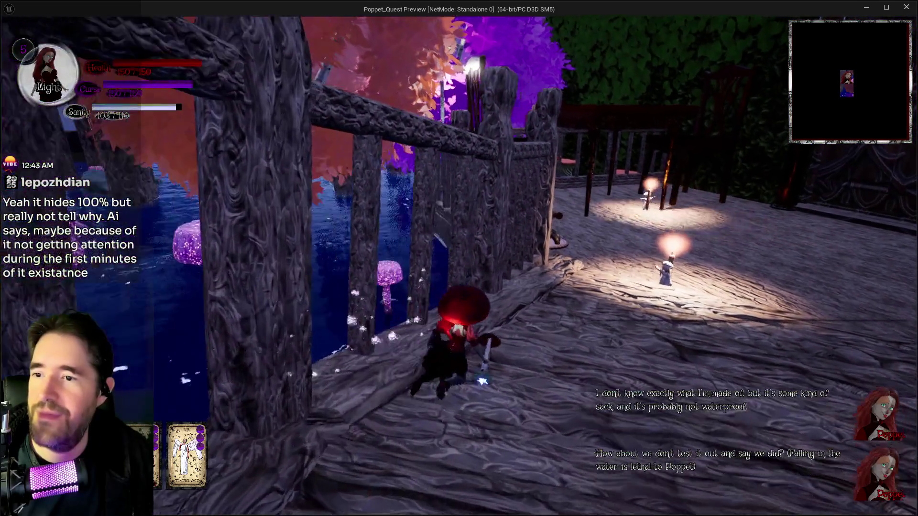
{"action": "key", "text": "w"}
{"action": "key", "text": "w"}
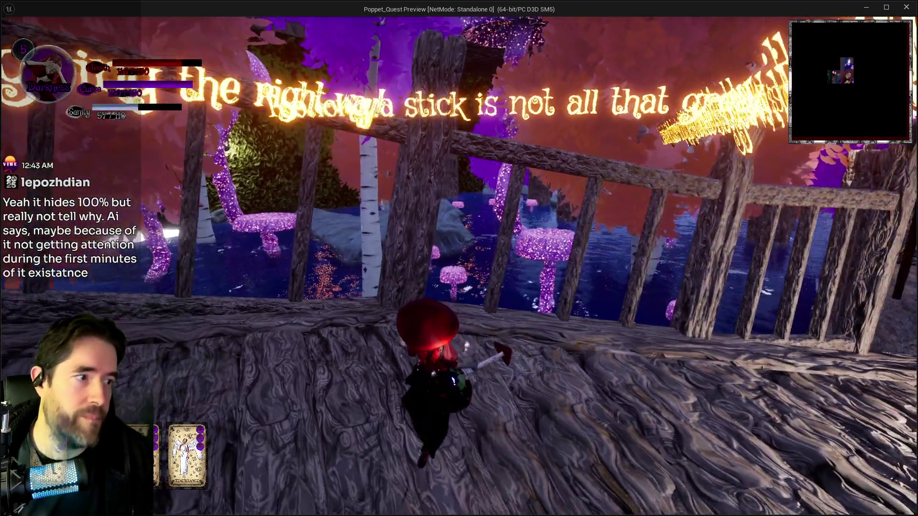
{"action": "key", "text": "alt+Tab"}
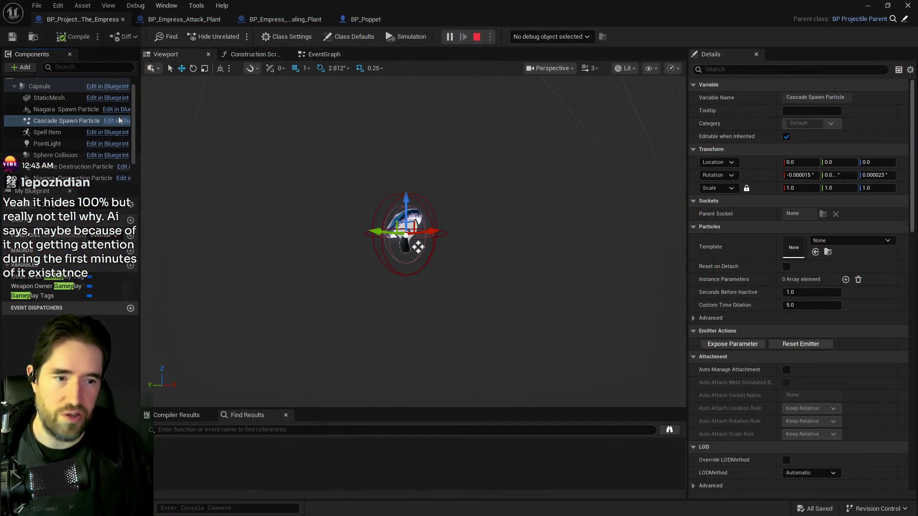
Stop the play session and bring the BP_Poppet blueprint to the front
{"action": "key", "text": "Escape"}
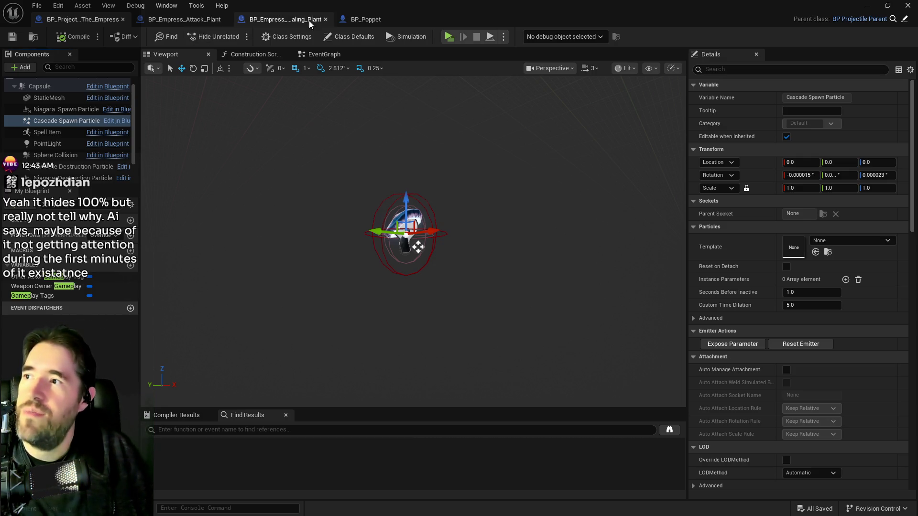
{"action": "left_click", "coordinate": [351, 19]}
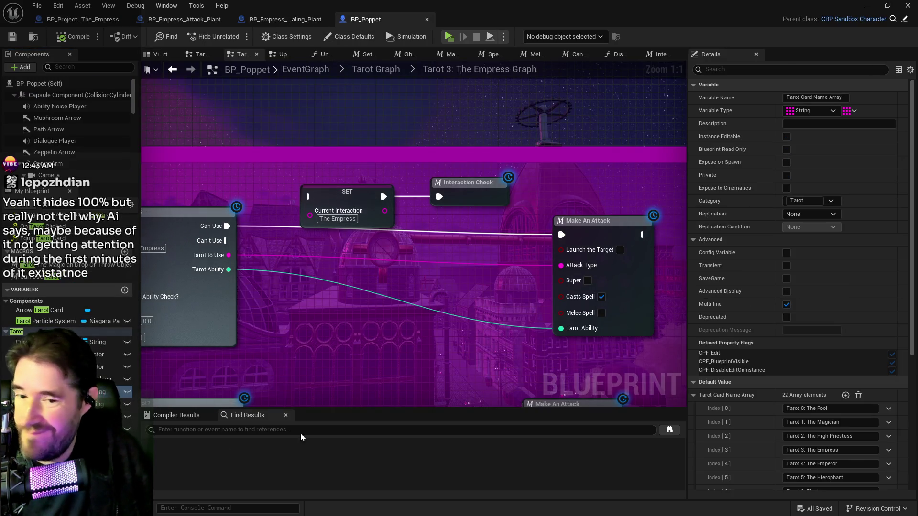
Show the Tarot Cards defaults and inspect the Tarot 14: Temperance entry
{"action": "scroll", "coordinate": [753, 431], "scroll_direction": "down", "scroll_amount": 3}
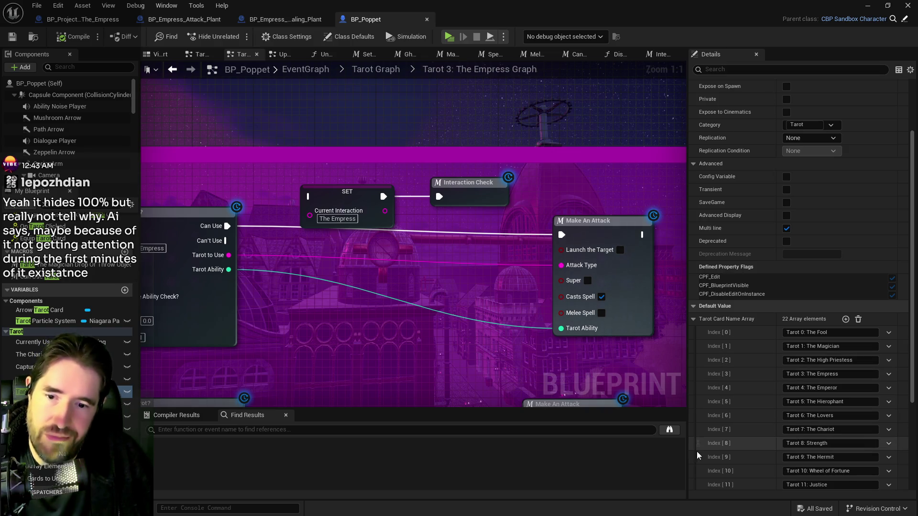
{"action": "scroll", "coordinate": [698, 451], "scroll_direction": "down", "scroll_amount": 2}
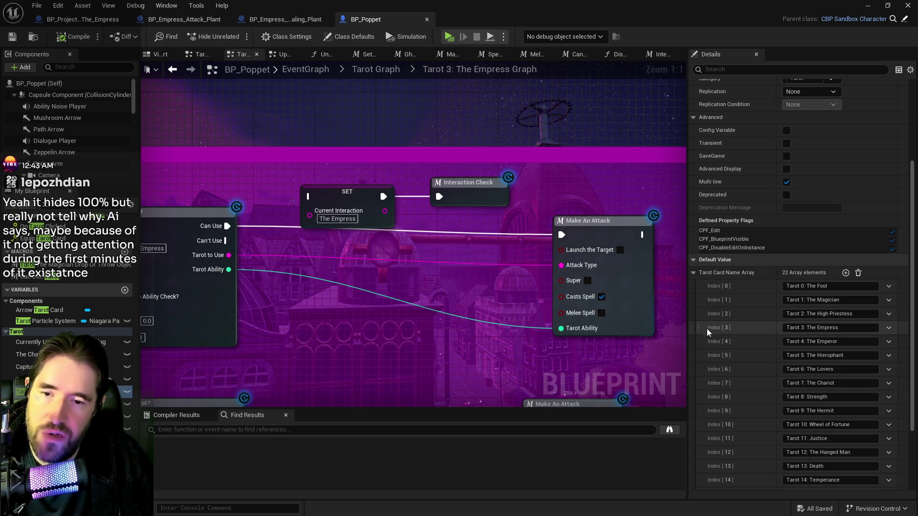
{"action": "scroll", "coordinate": [712, 415], "scroll_direction": "down", "scroll_amount": 1}
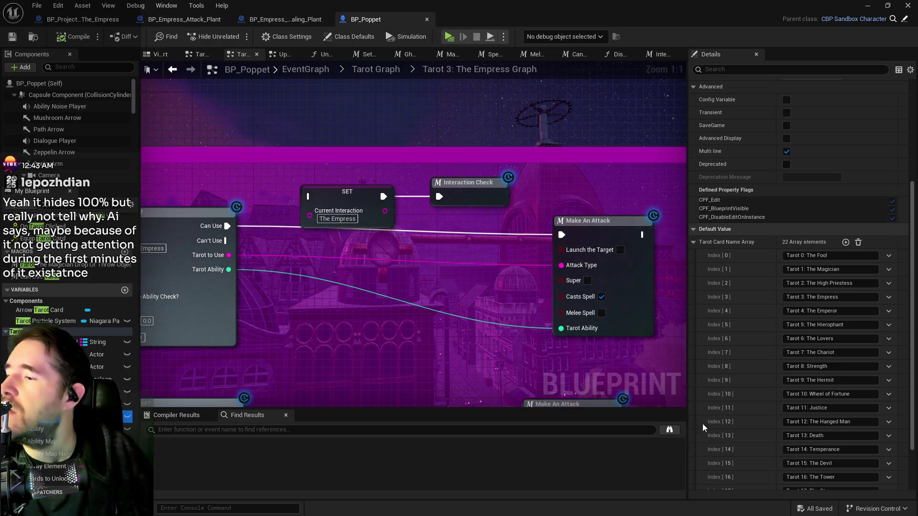
{"action": "left_click", "coordinate": [72, 415]}
{"action": "left_click", "coordinate": [700, 430]}
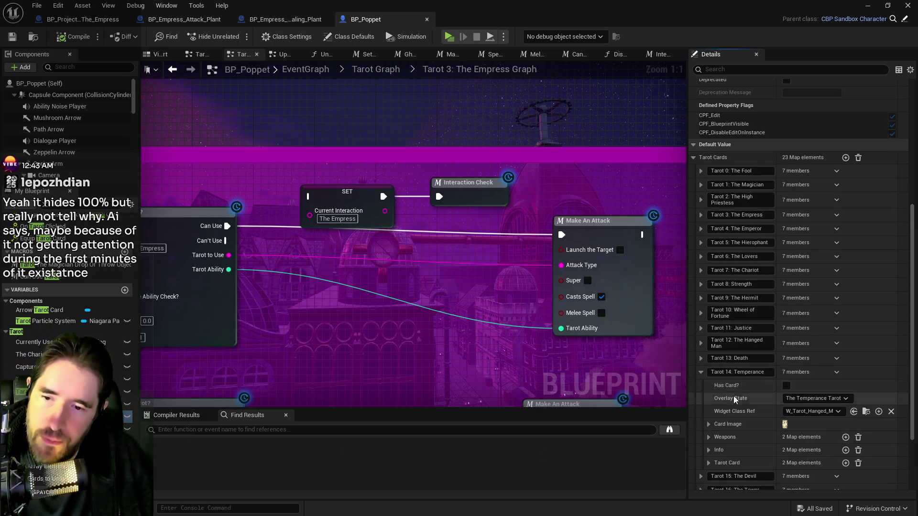
{"action": "scroll", "coordinate": [735, 404], "scroll_direction": "down", "scroll_amount": 3}
{"action": "scroll", "coordinate": [735, 403], "scroll_direction": "down", "scroll_amount": 1}
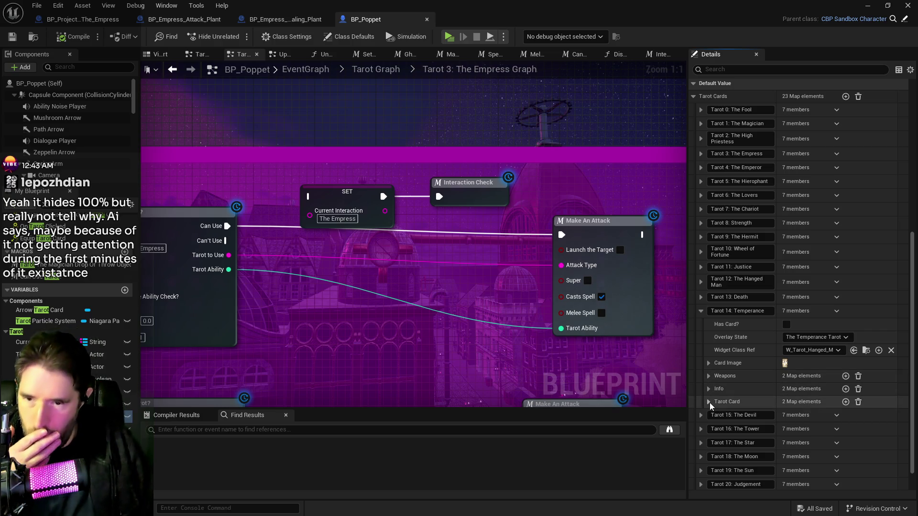
{"action": "left_click", "coordinate": [709, 376]}
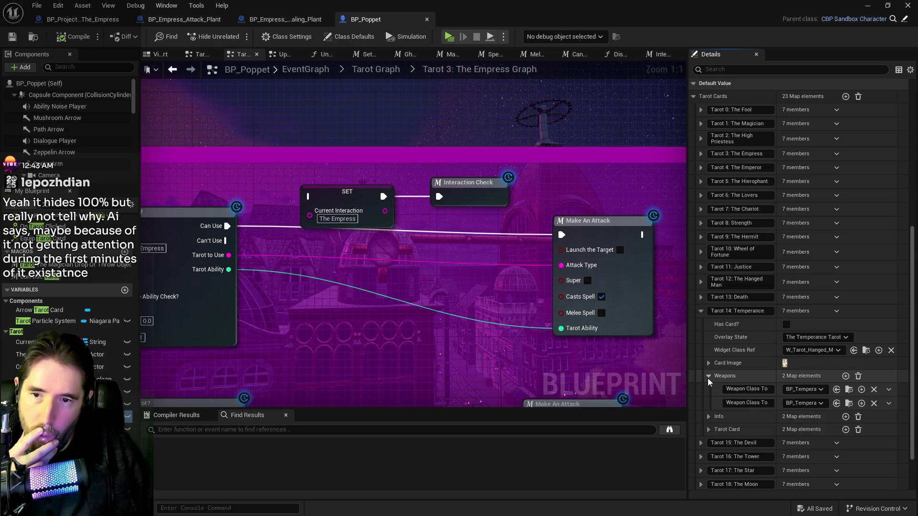
{"action": "left_click", "coordinate": [708, 376]}
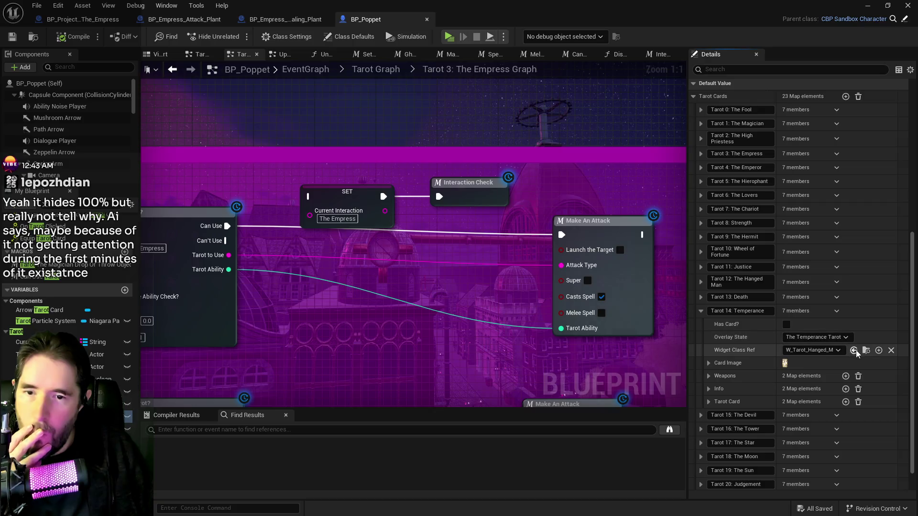
Give Tarot 3: The Empress Temperance's widget class, then compile and save BP_Poppet
{"action": "left_click", "coordinate": [701, 153]}
{"action": "left_click", "coordinate": [835, 193]}
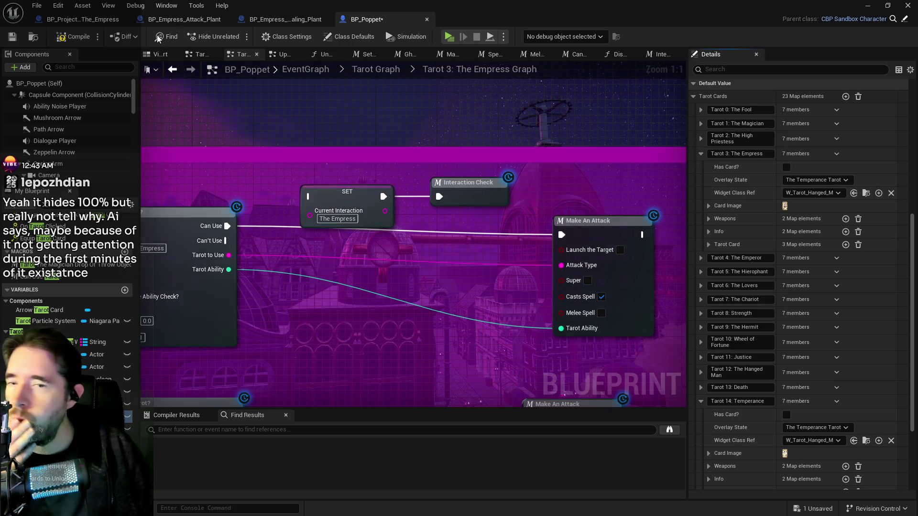
{"action": "left_click", "coordinate": [12, 38]}
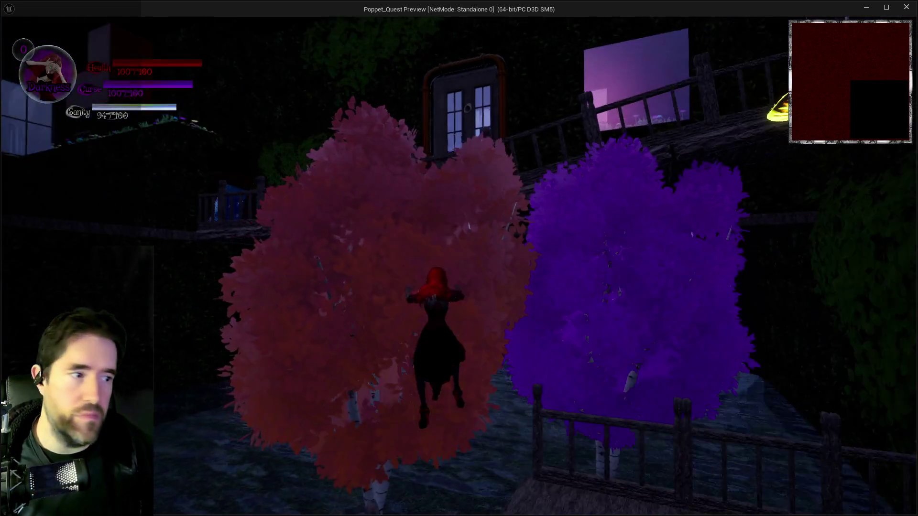
Run onto the deck, open and close the card slot menu, and walk to the railing
{"action": "key", "text": "w"}
{"action": "key", "text": "w"}
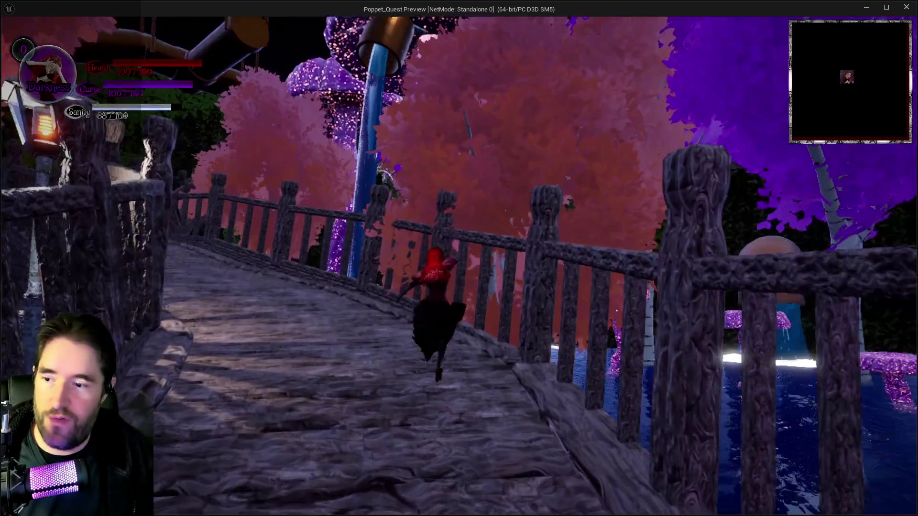
{"action": "key", "text": "w"}
{"action": "key", "text": "i"}
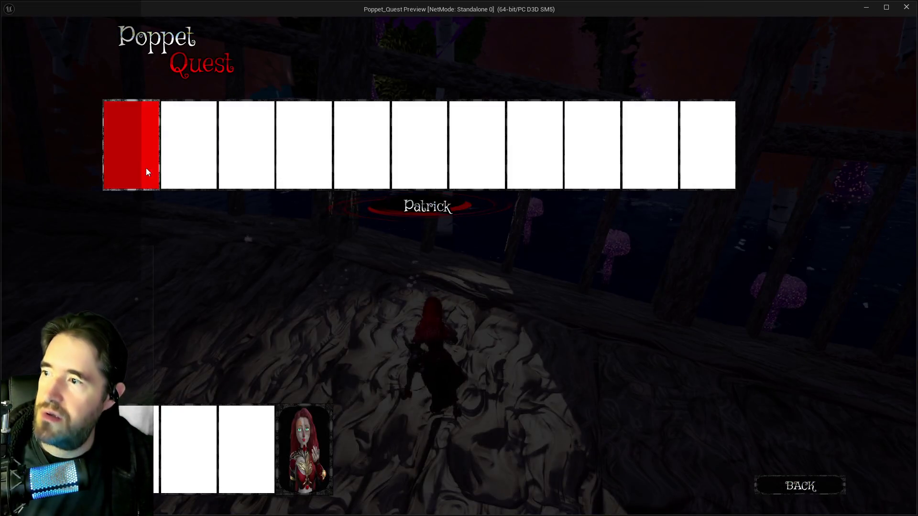
{"action": "key", "text": "i"}
{"action": "key", "text": "w"}
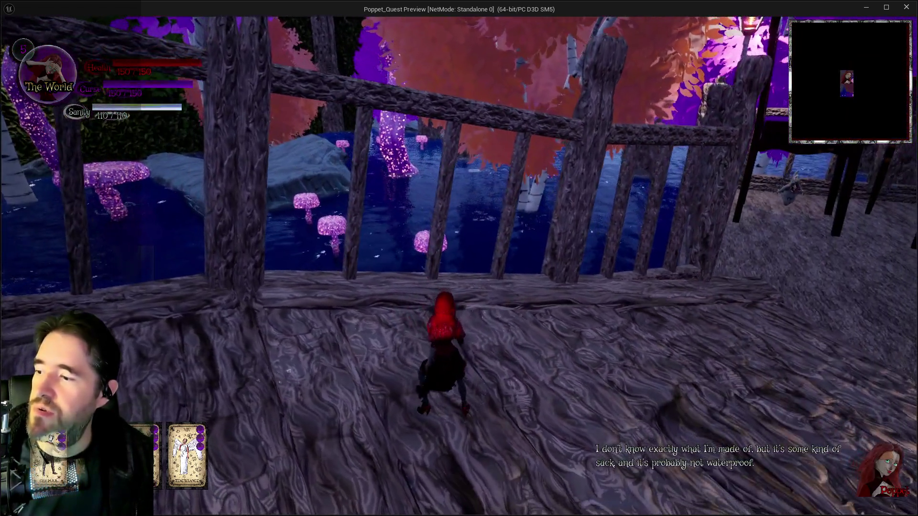
{"action": "key", "text": "w"}
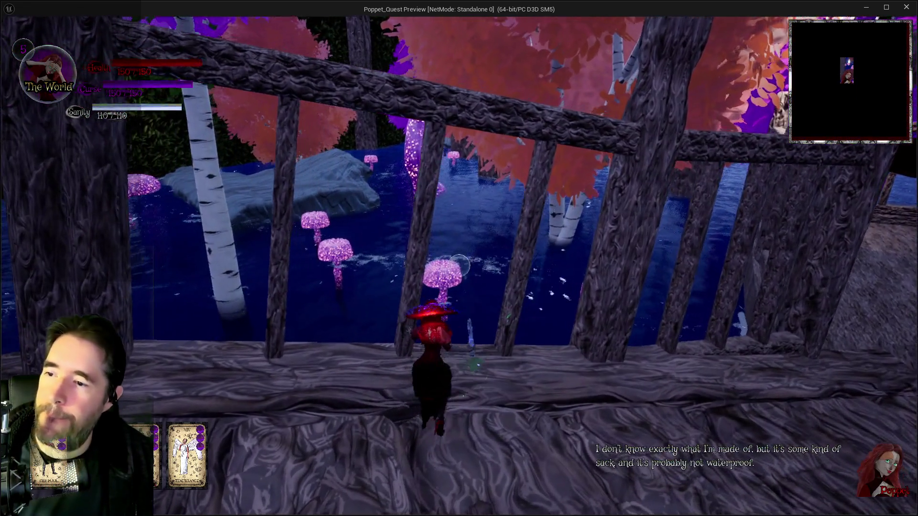
Swing the weapon and cast magic attacks, then run toward the gate switching to Light form
{"action": "key", "text": "e"}
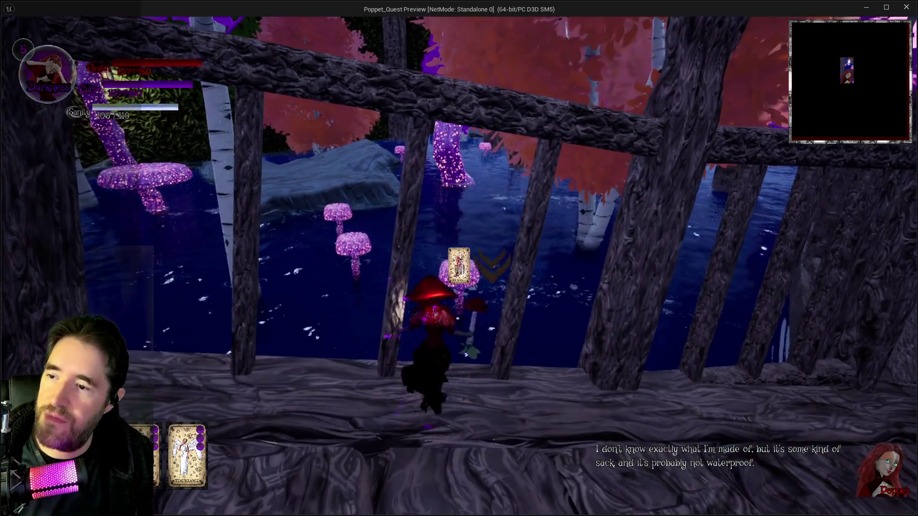
{"action": "key", "text": "e"}
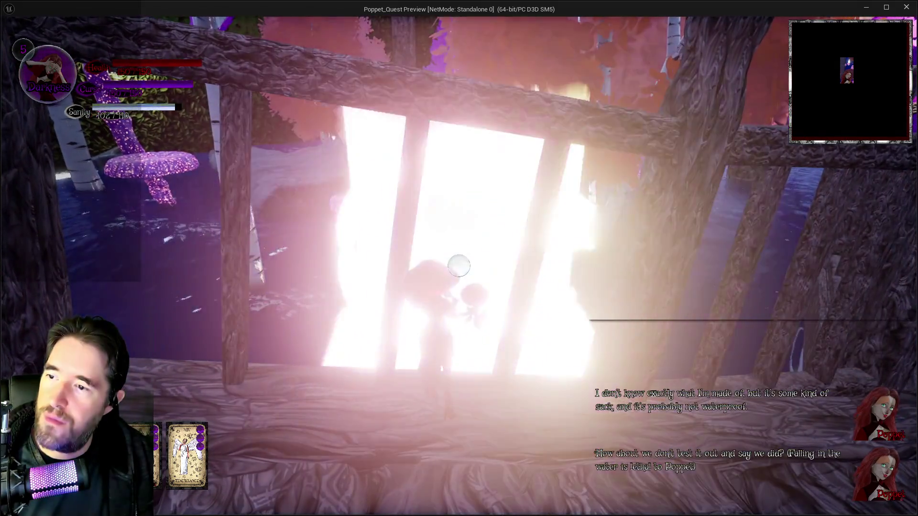
{"action": "key", "text": "e"}
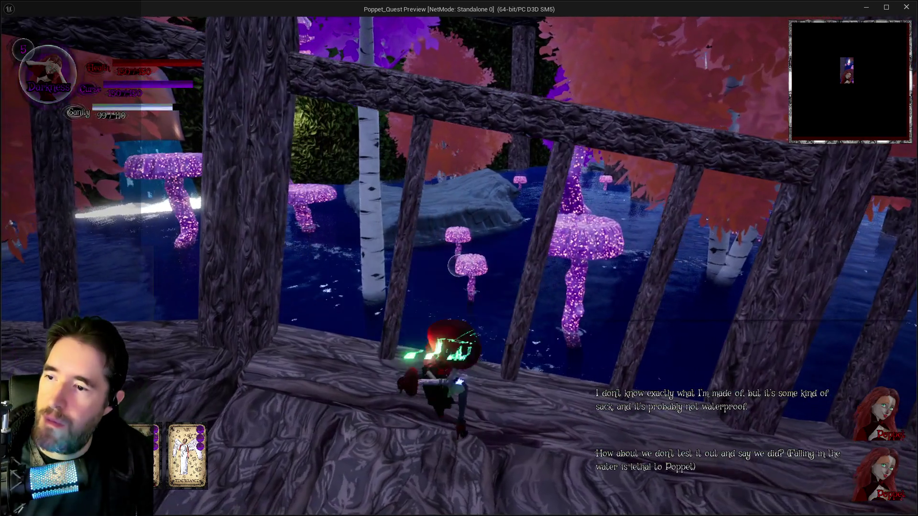
{"action": "key", "text": "e"}
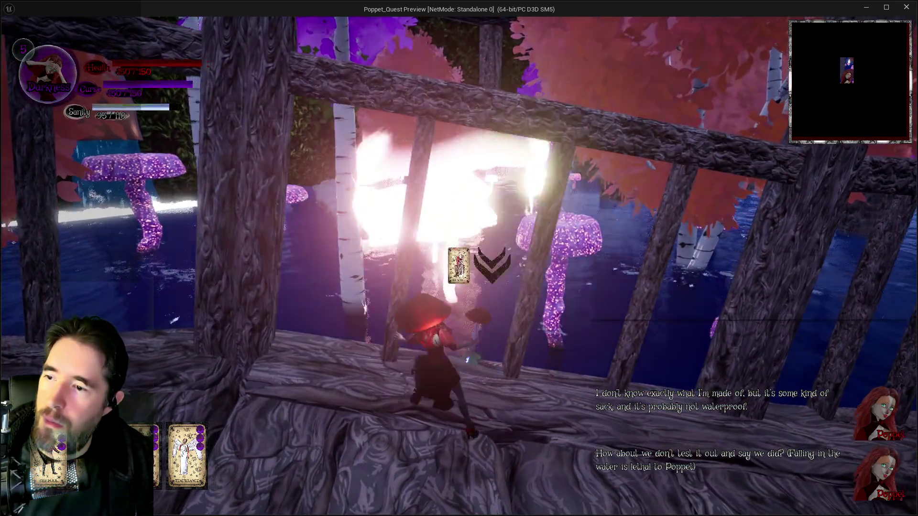
{"action": "key", "text": "w"}
{"action": "key", "text": "e"}
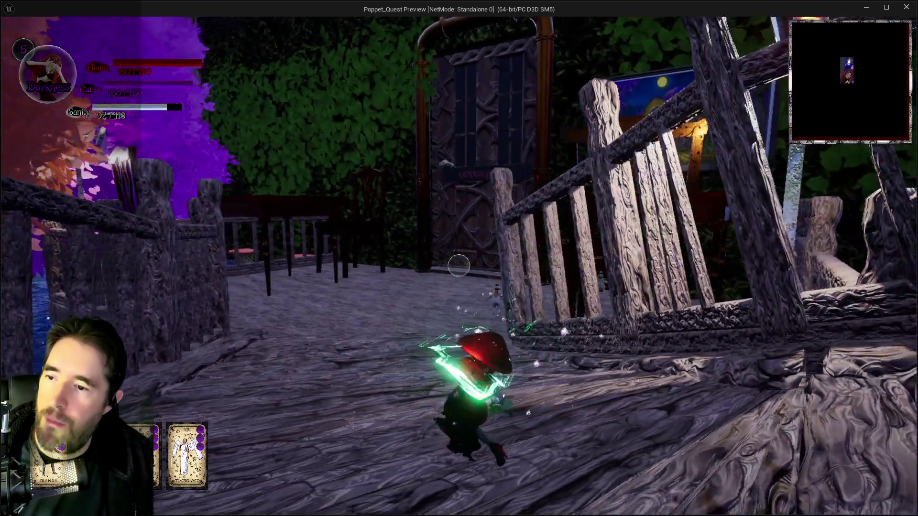
{"action": "key", "text": "w"}
{"action": "key", "text": "q"}
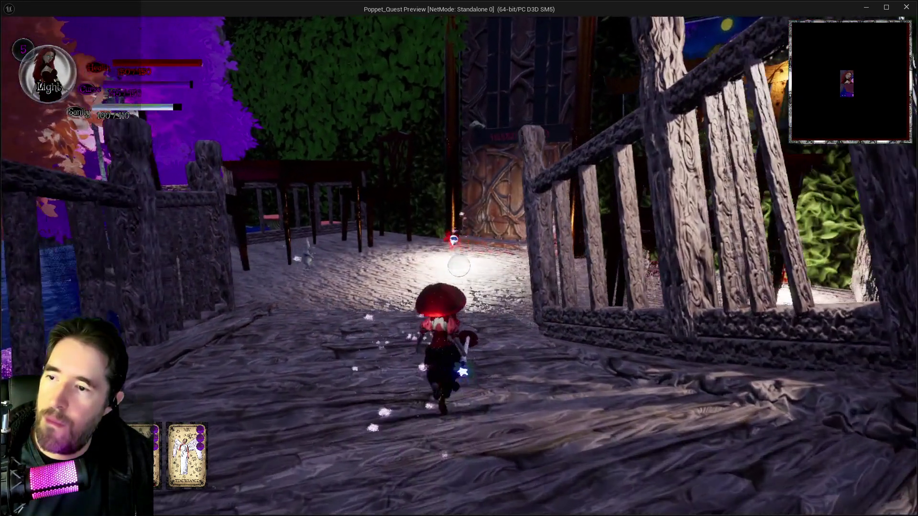
{"action": "key", "text": "w"}
{"action": "key", "text": "e"}
Attack through the courtyards and at the enemy on the wooden bridge, then stop the session
{"action": "key", "text": "w"}
{"action": "key", "text": "q"}
{"action": "key", "text": "e"}
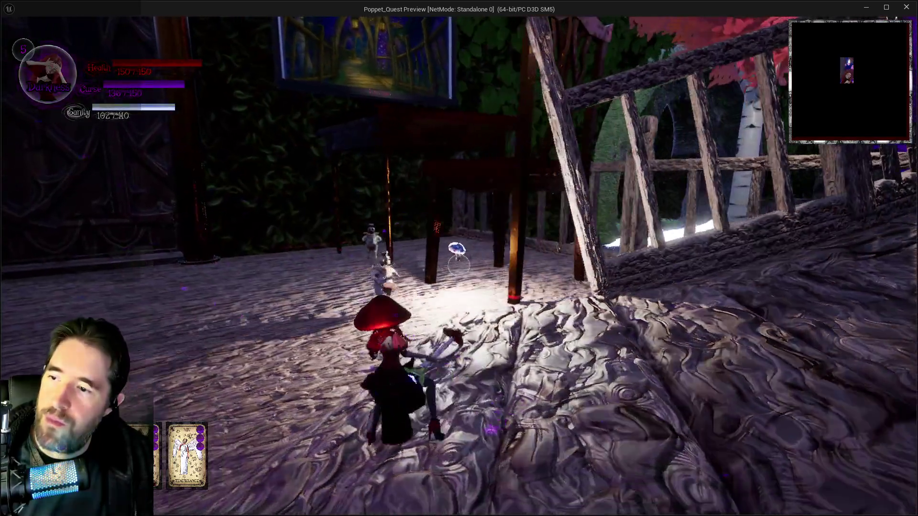
{"action": "key", "text": "w"}
{"action": "key", "text": "e"}
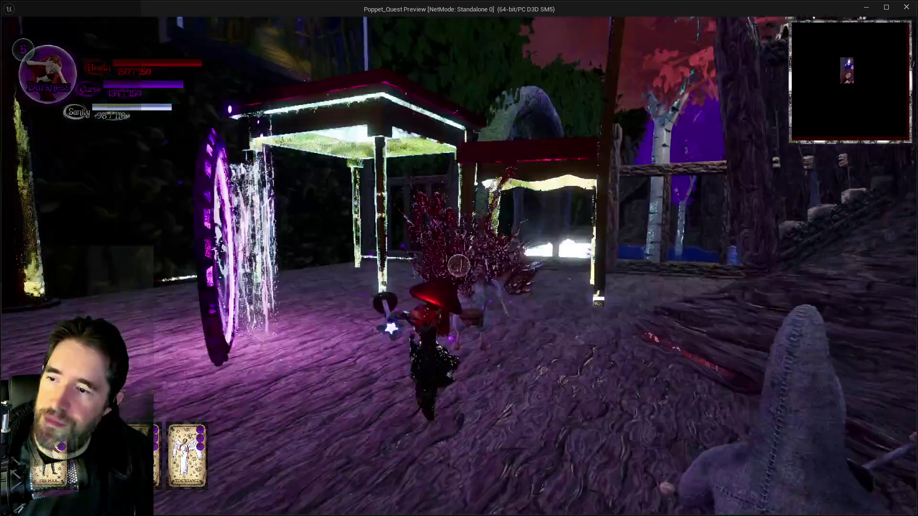
{"action": "key", "text": "w"}
{"action": "key", "text": "e"}
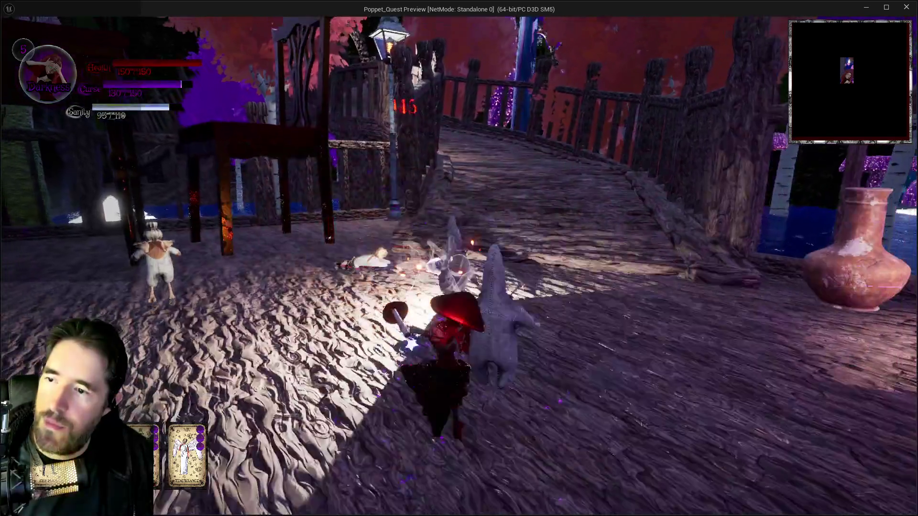
{"action": "key", "text": "w"}
{"action": "key", "text": "e"}
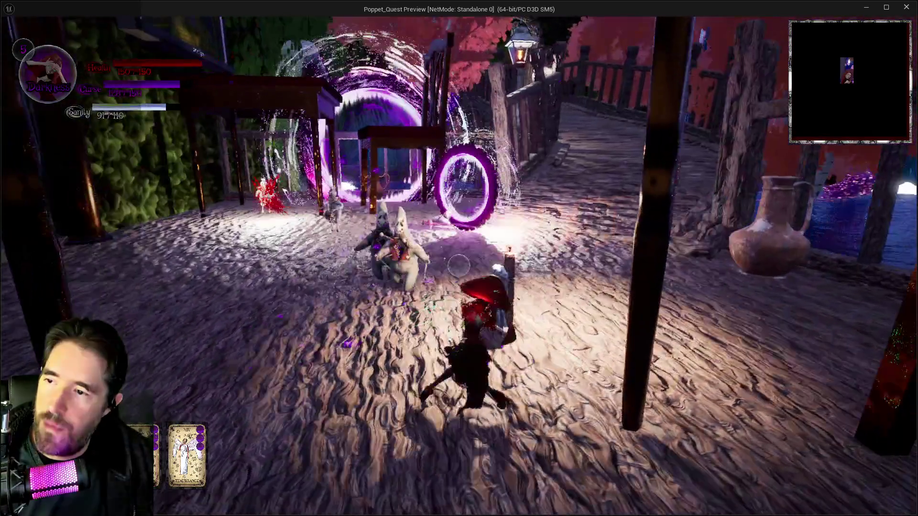
{"action": "key", "text": "w"}
{"action": "key", "text": "e"}
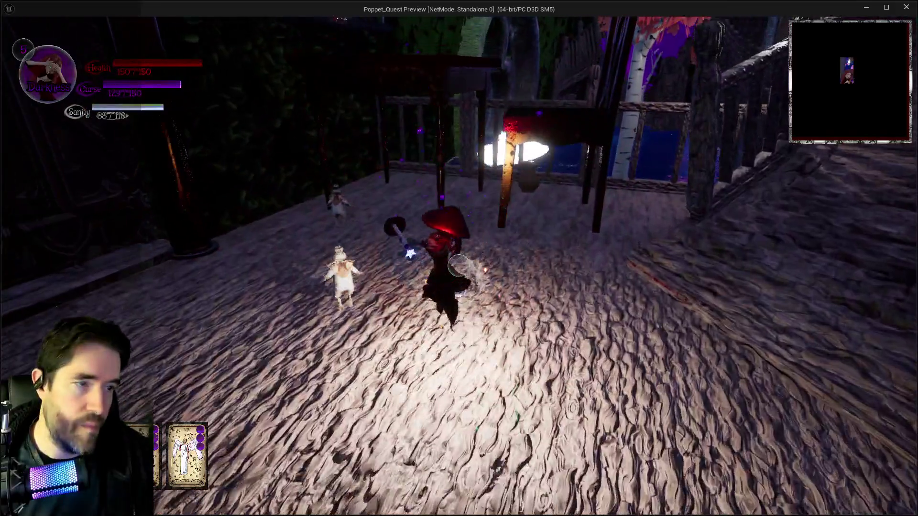
{"action": "key", "text": "e"}
{"action": "key", "text": "w"}
{"action": "key", "text": "Escape"}
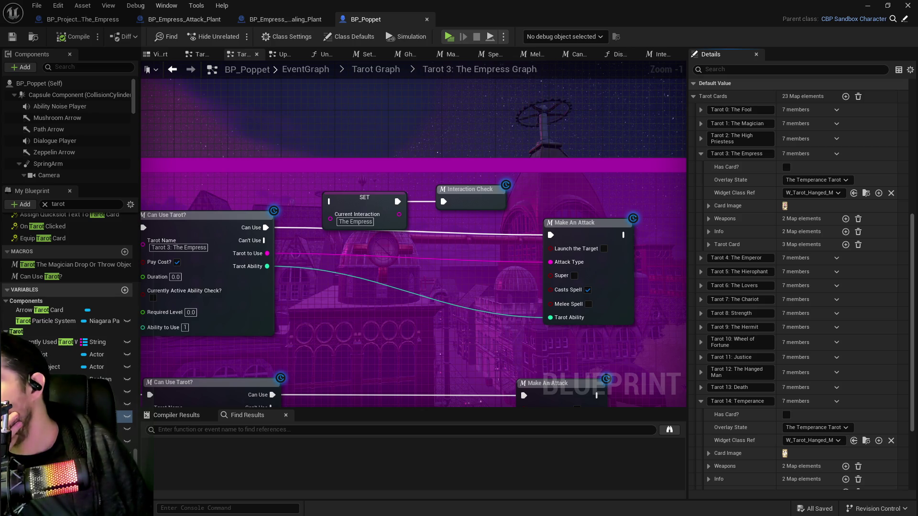
Pan the graph to The Empress (Makes plants grow) comment and view both plant blueprints
{"action": "left_click_drag", "start_coordinate": [241, 118], "coordinate": [385, 89]}
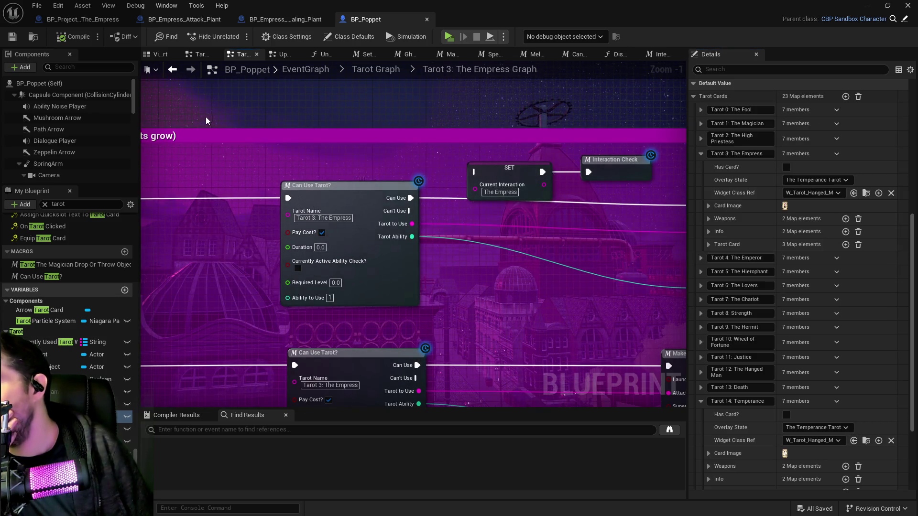
{"action": "left_click_drag", "start_coordinate": [206, 117], "coordinate": [316, 136]}
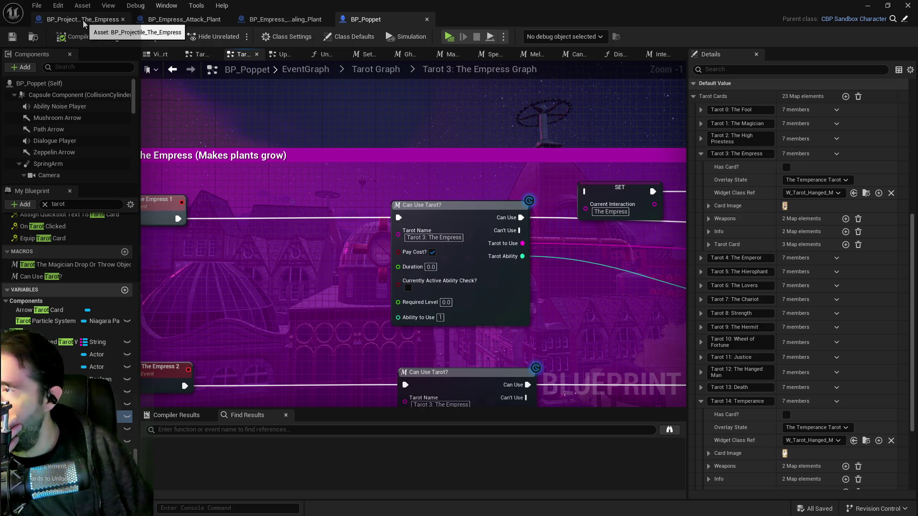
{"action": "left_click", "coordinate": [192, 22]}
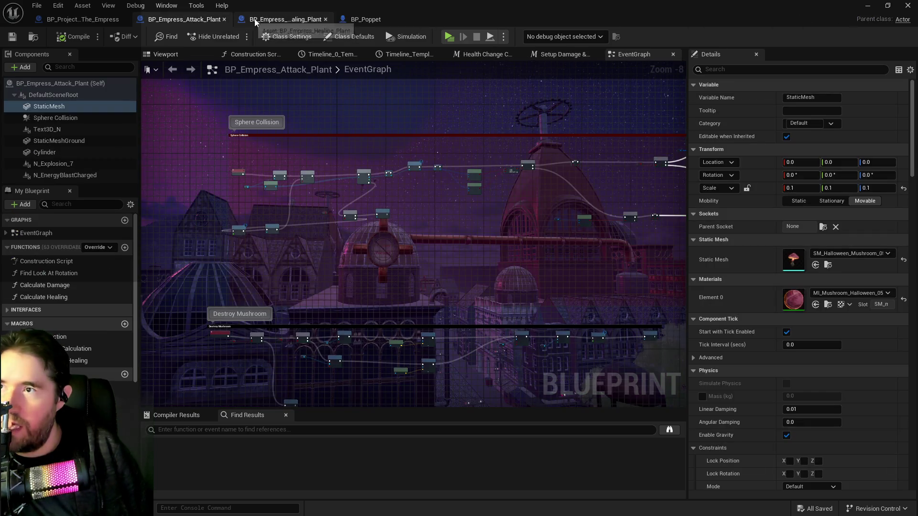
{"action": "left_click", "coordinate": [293, 23]}
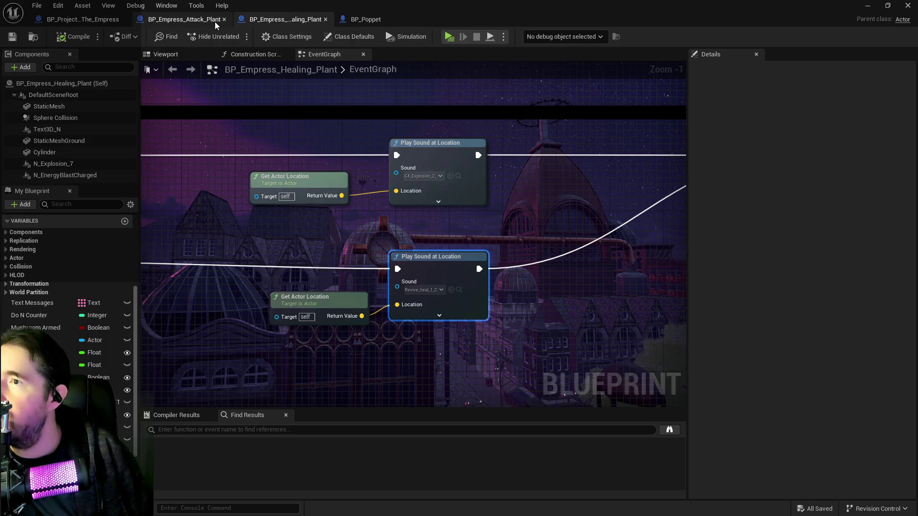
Close BP_Empress_Attack_Plant and BP_Empress_Healing_Plant, then open the parent class BP_Projectile_Parent
{"action": "middle_click", "coordinate": [194, 19]}
{"action": "middle_click", "coordinate": [194, 19]}
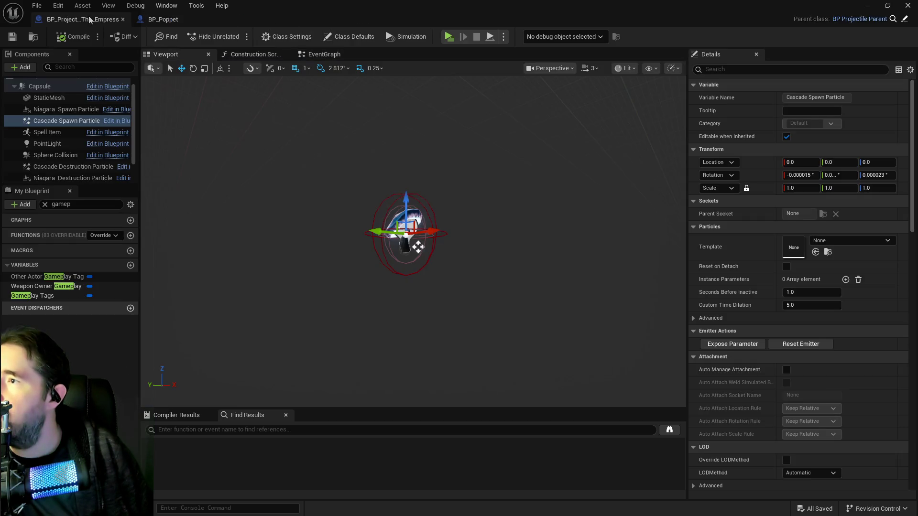
{"action": "left_click", "coordinate": [882, 19]}
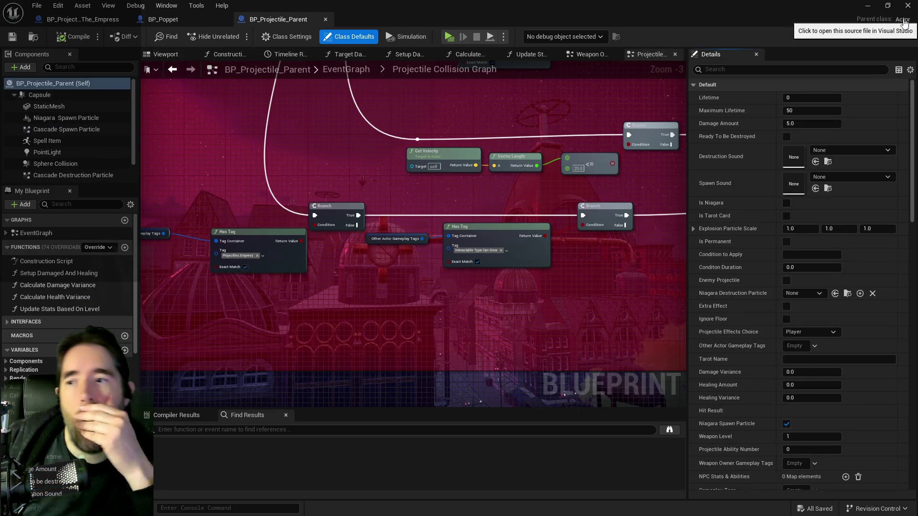
Pan the Projectile Collision graph to the Begin Overlap chain, then return to BP_Empress_Attack_Plant
{"action": "scroll", "coordinate": [429, 180], "scroll_direction": "down", "scroll_amount": 2}
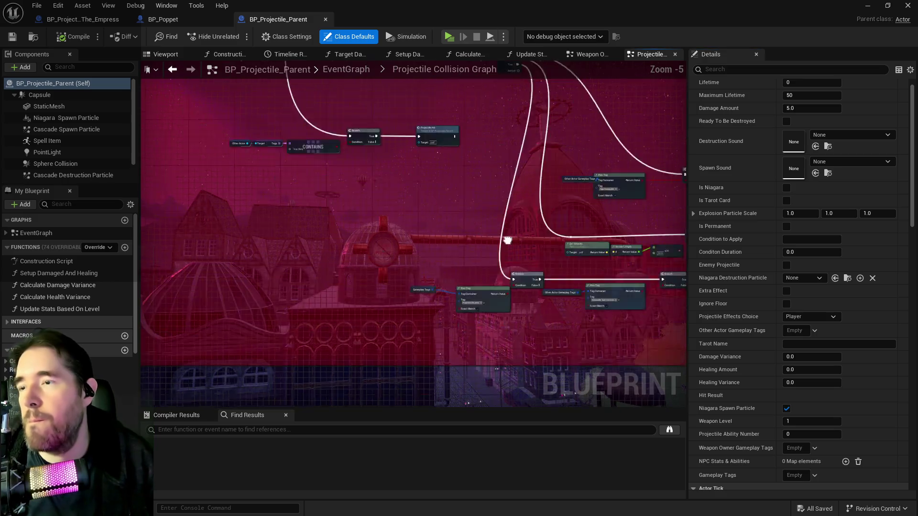
{"action": "mouse_move", "coordinate": [499, 252]}
{"action": "left_mouse_down"}
{"action": "mouse_move", "coordinate": [351, 317]}
{"action": "mouse_move", "coordinate": [348, 225]}
{"action": "mouse_move", "coordinate": [401, 238]}
{"action": "mouse_move", "coordinate": [522, 218]}
{"action": "left_mouse_up"}
{"action": "mouse_move", "coordinate": [452, 213]}
{"action": "left_mouse_down"}
{"action": "mouse_move", "coordinate": [348, 149]}
{"action": "mouse_move", "coordinate": [303, 158]}
{"action": "mouse_move", "coordinate": [389, 160]}
{"action": "left_mouse_up"}
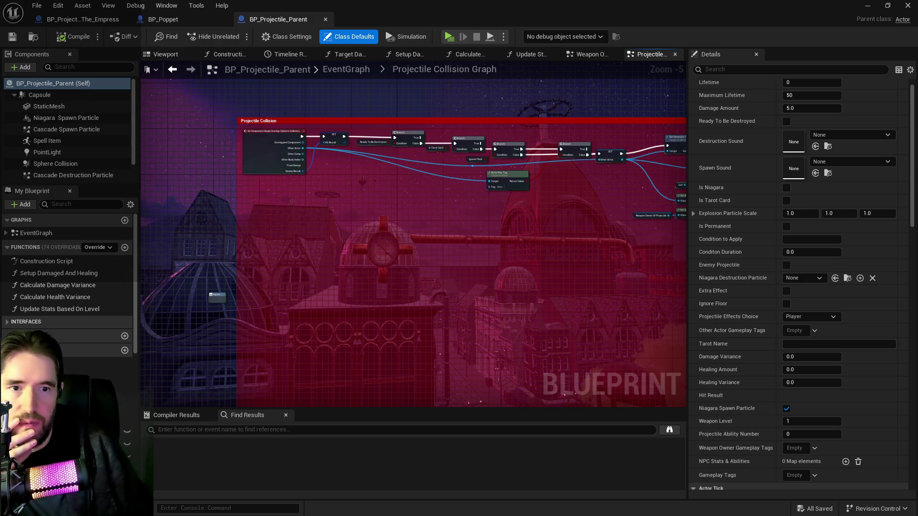
{"action": "left_click", "coordinate": [77, 19]}
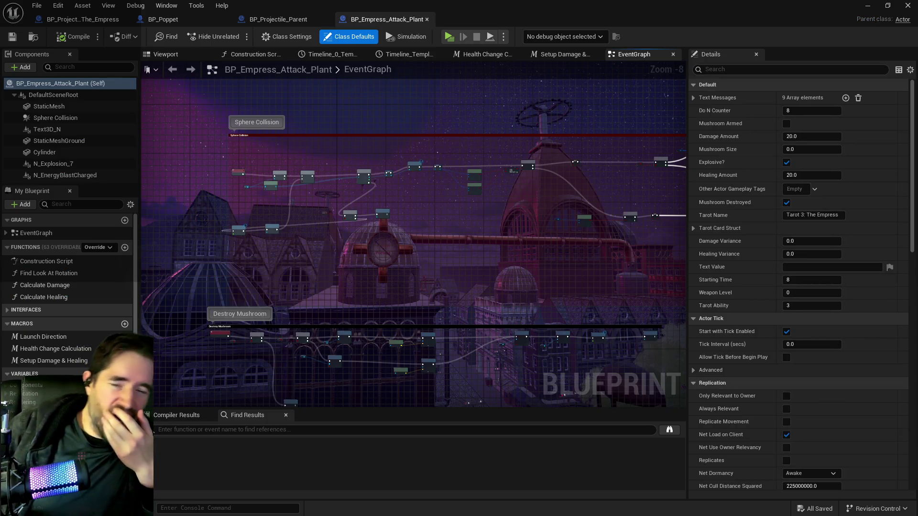
Examine the Sphere Collision nodes — Has Tag, Too Close, Is Valid, Do Once — then switch to BP_Projectile_Parent
{"action": "left_click_drag", "start_coordinate": [433, 258], "coordinate": [390, 194]}
{"action": "scroll", "coordinate": [522, 207], "scroll_direction": "up", "scroll_amount": 2}
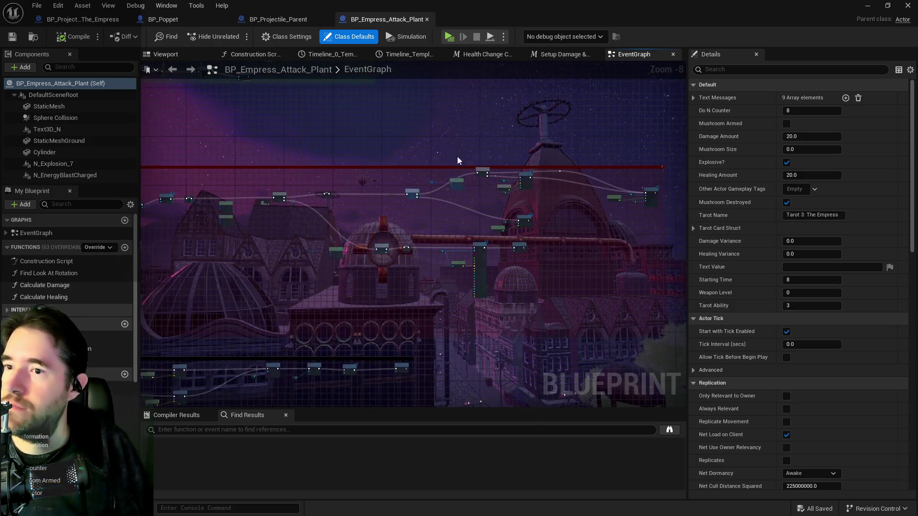
{"action": "scroll", "coordinate": [412, 172], "scroll_direction": "up", "scroll_amount": 3}
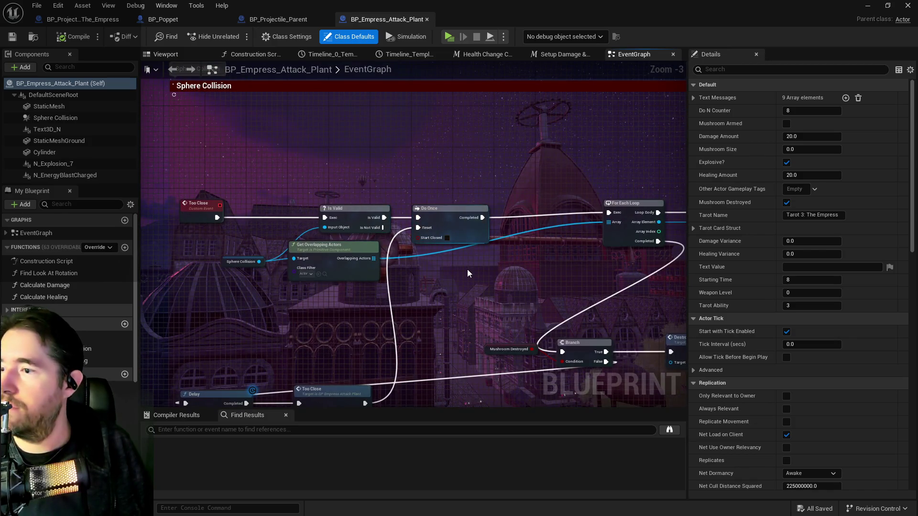
{"action": "mouse_move", "coordinate": [456, 269]}
{"action": "left_mouse_down"}
{"action": "mouse_move", "coordinate": [144, 191]}
{"action": "mouse_move", "coordinate": [426, 227]}
{"action": "mouse_move", "coordinate": [308, 222]}
{"action": "left_mouse_up"}
{"action": "mouse_move", "coordinate": [158, 200]}
{"action": "left_mouse_down"}
{"action": "mouse_move", "coordinate": [352, 187]}
{"action": "mouse_move", "coordinate": [486, 246]}
{"action": "mouse_move", "coordinate": [586, 242]}
{"action": "mouse_move", "coordinate": [583, 259]}
{"action": "mouse_move", "coordinate": [259, 235]}
{"action": "left_mouse_up"}
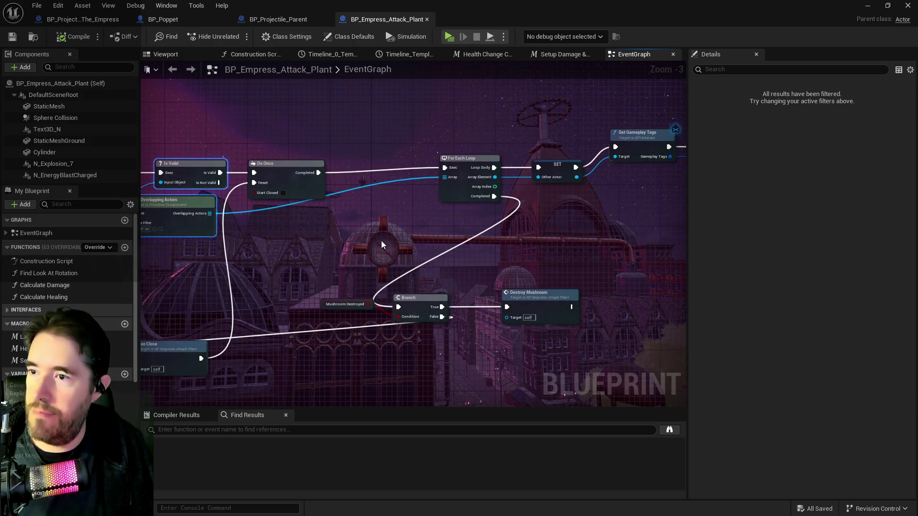
{"action": "left_click_drag", "start_coordinate": [514, 255], "coordinate": [249, 251]}
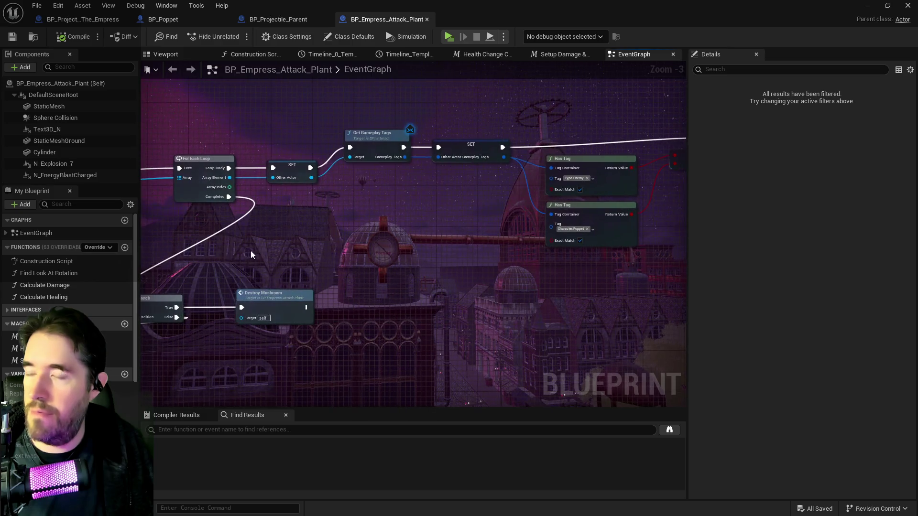
{"action": "left_click", "coordinate": [255, 21]}
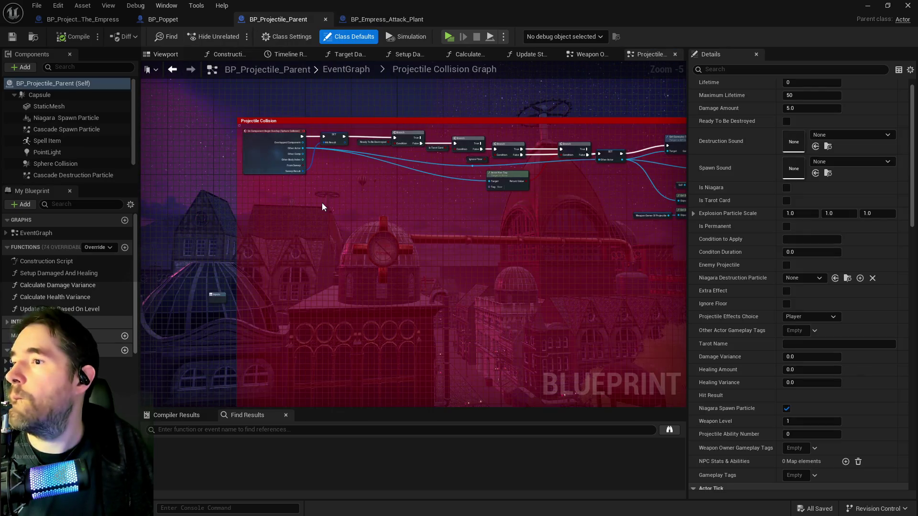
{"action": "double_click", "coordinate": [322, 159]}
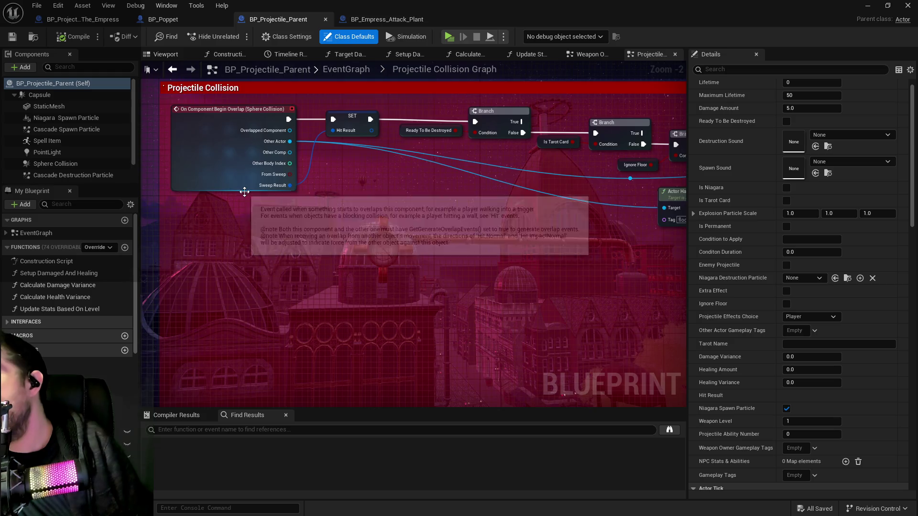
{"action": "scroll", "coordinate": [245, 191], "scroll_direction": "down", "scroll_amount": 2}
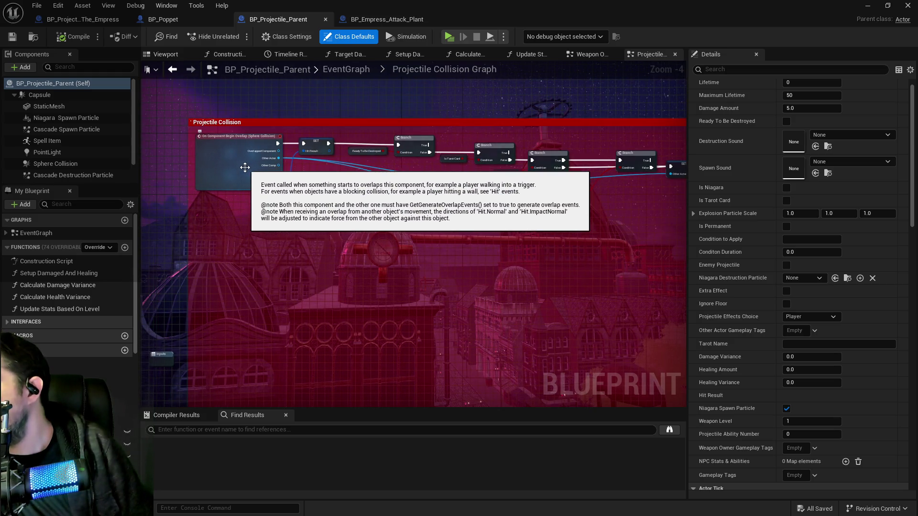
{"action": "scroll", "coordinate": [245, 168], "scroll_direction": "up", "scroll_amount": 2}
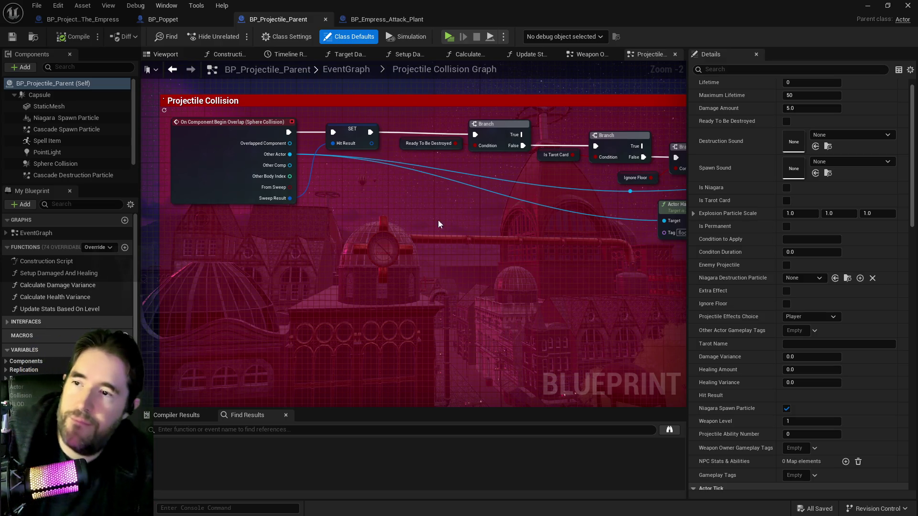
{"action": "scroll", "coordinate": [308, 207], "scroll_direction": "down", "scroll_amount": 4}
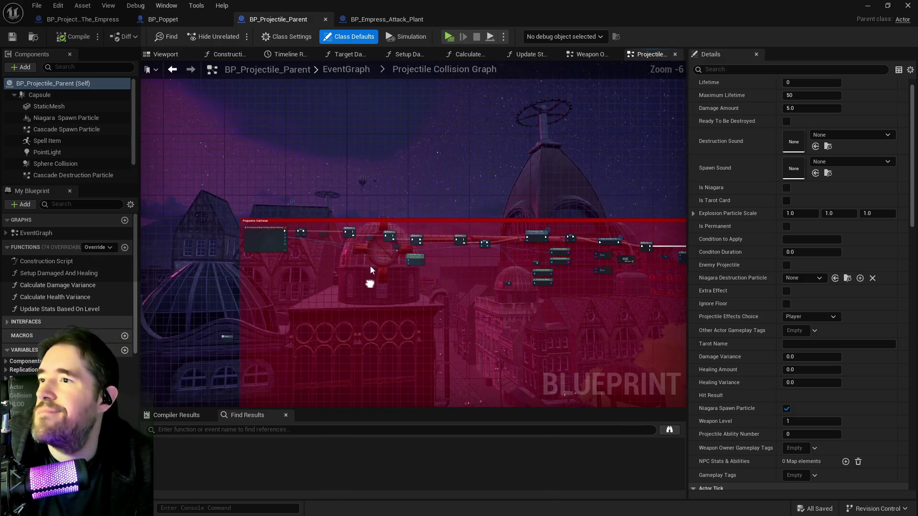
Return from the collapsed graph to the main EventGraph
{"action": "left_click", "coordinate": [345, 71]}
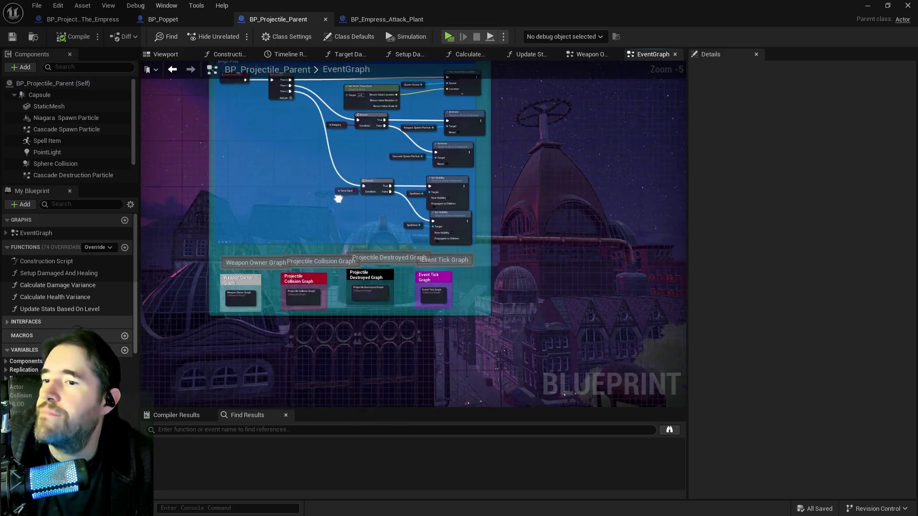
{"action": "scroll", "coordinate": [337, 222], "scroll_direction": "up", "scroll_amount": 3}
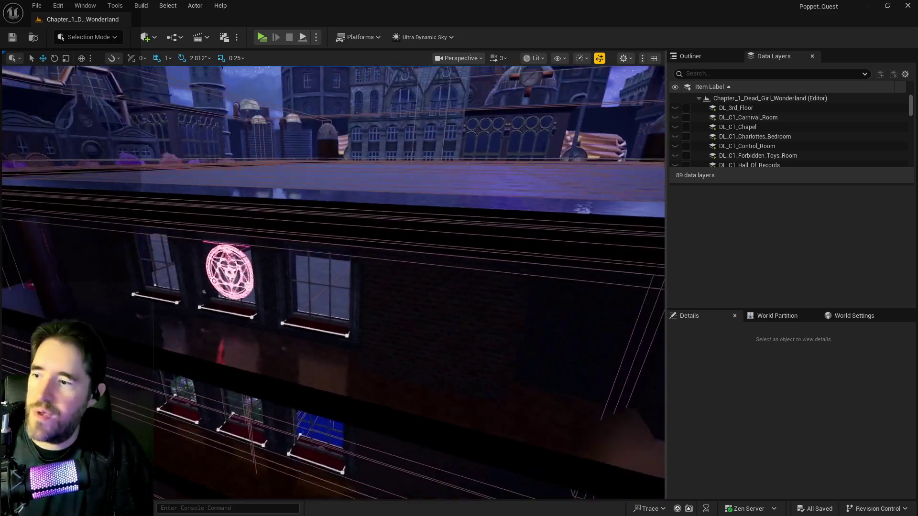
Fly into the room behind the sign window and make DL_C1_Safari_Room visible via a 'saf' search
{"action": "left_click_drag", "start_coordinate": [575, 339], "coordinate": [575, 340]}
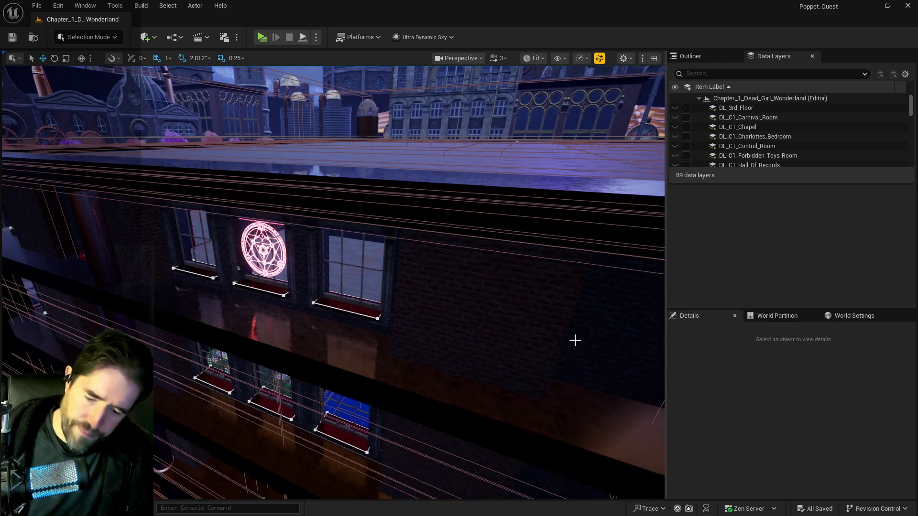
{"action": "left_click_drag", "start_coordinate": [574, 340], "coordinate": [574, 340]}
{"action": "left_click", "coordinate": [703, 73]}
{"action": "type", "text": "saf"}
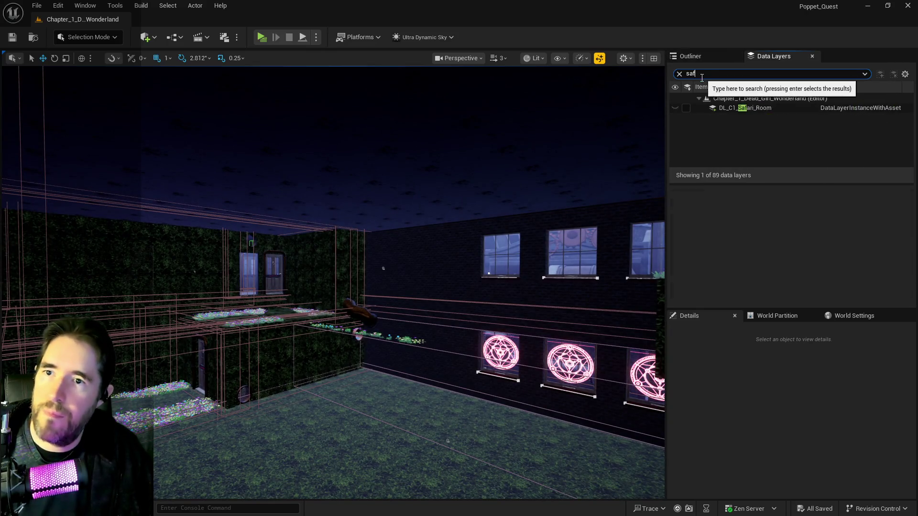
{"action": "left_click", "coordinate": [686, 108]}
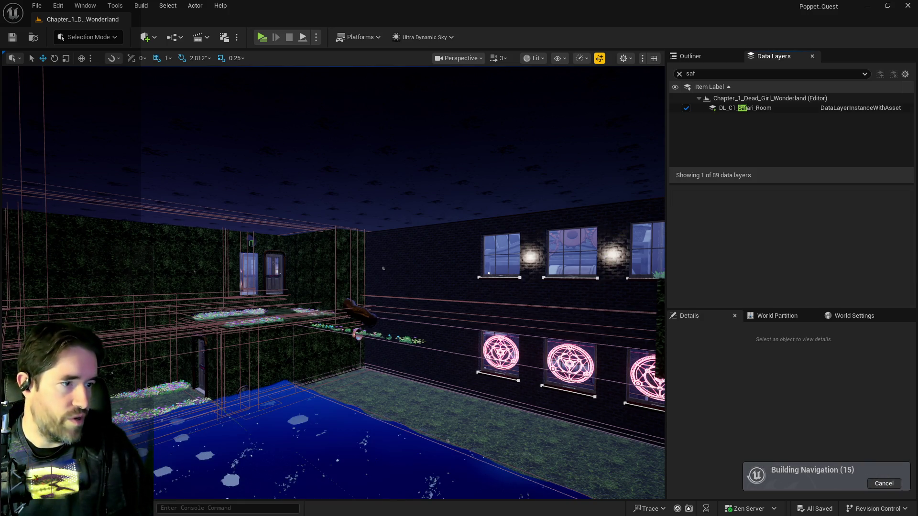
Overlook the safari boardwalk and fly past the trees toward the vine wall and balcony tables
{"action": "key", "text": "1"}
{"action": "left_click_drag", "start_coordinate": [289, 376], "coordinate": [282, 334]}
{"action": "scroll", "coordinate": [421, 266], "scroll_direction": "up", "scroll_amount": 5}
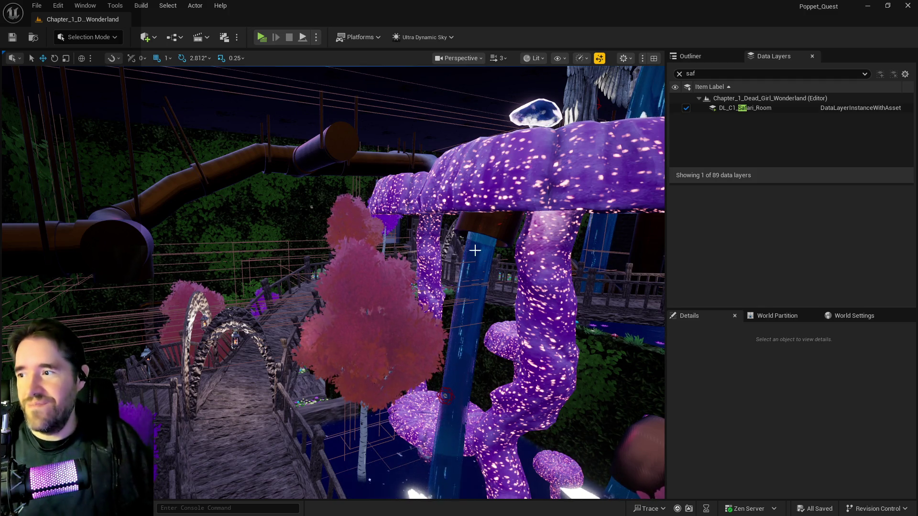
{"action": "mouse_move", "coordinate": [445, 396]}
{"action": "left_mouse_down"}
{"action": "mouse_move", "coordinate": [308, 246]}
{"action": "mouse_move", "coordinate": [376, 328]}
{"action": "mouse_move", "coordinate": [322, 281]}
{"action": "mouse_move", "coordinate": [378, 309]}
{"action": "left_mouse_up"}
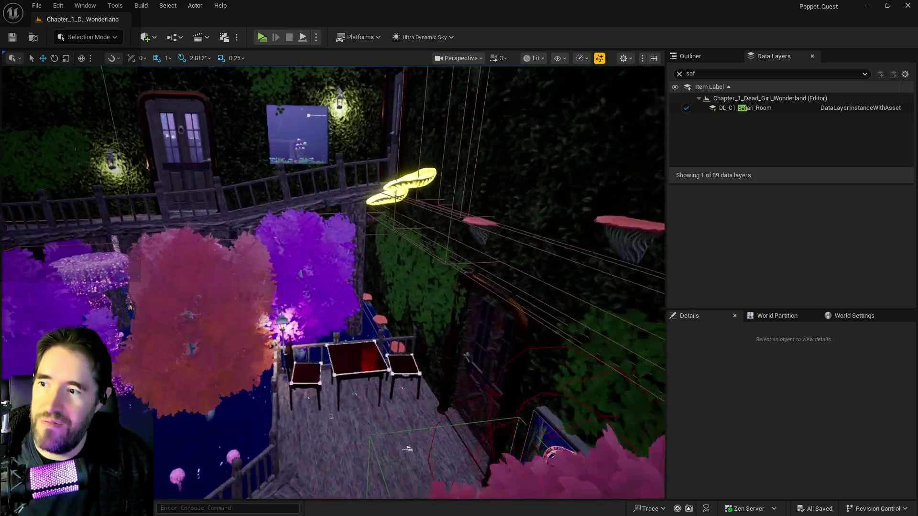
{"action": "left_click_drag", "start_coordinate": [378, 308], "coordinate": [377, 287]}
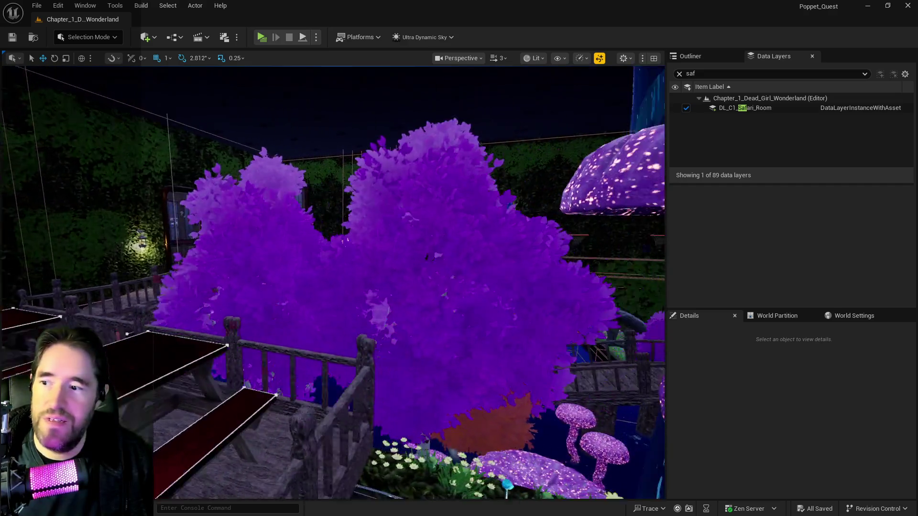
Fly past the purple mushroom to the bridge and fountain, then bring up the Empress projectile Blueprint
{"action": "key", "text": "w"}
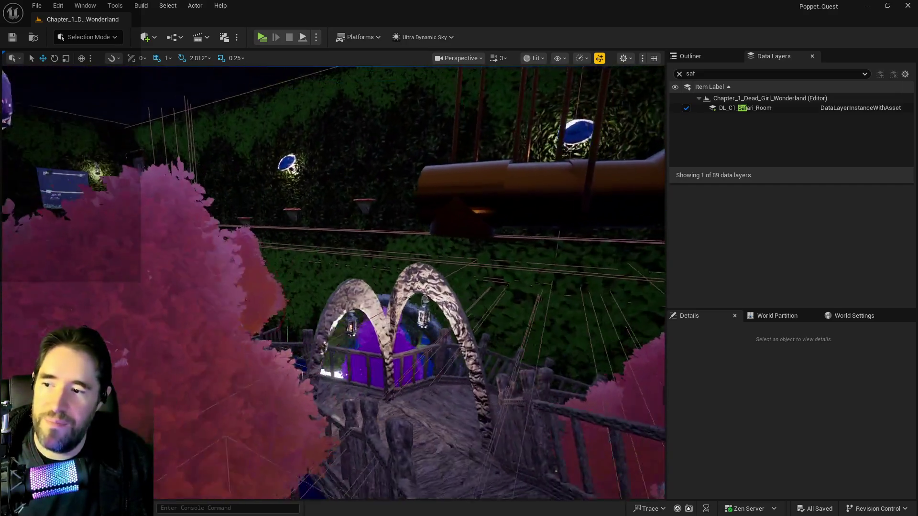
{"action": "key", "text": "w"}
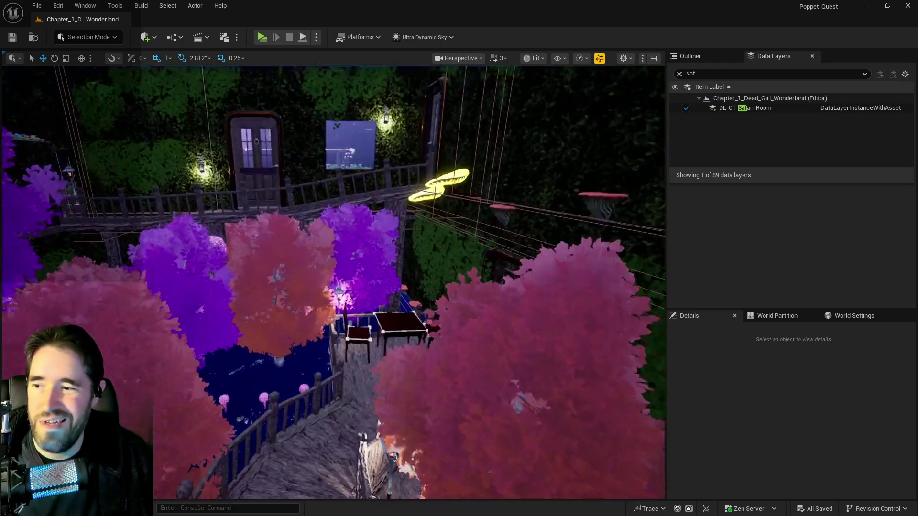
{"action": "key", "text": "s"}
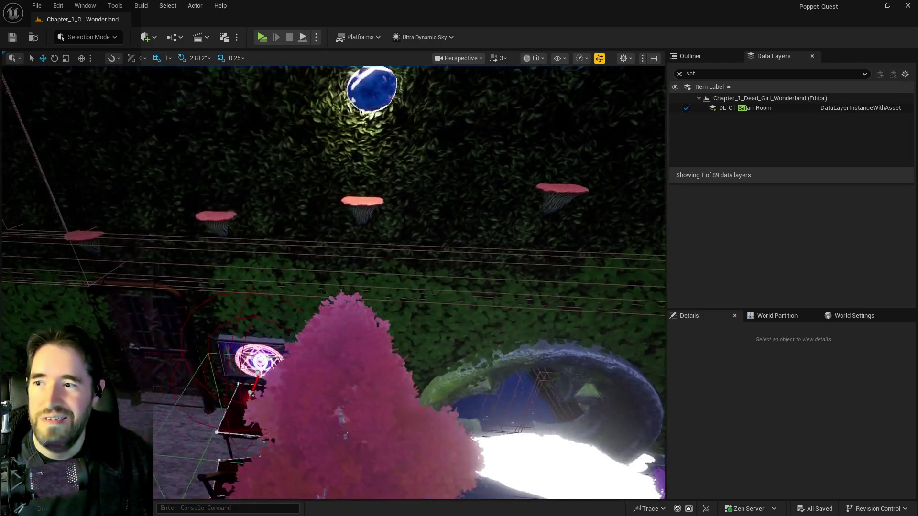
{"action": "key", "text": "s"}
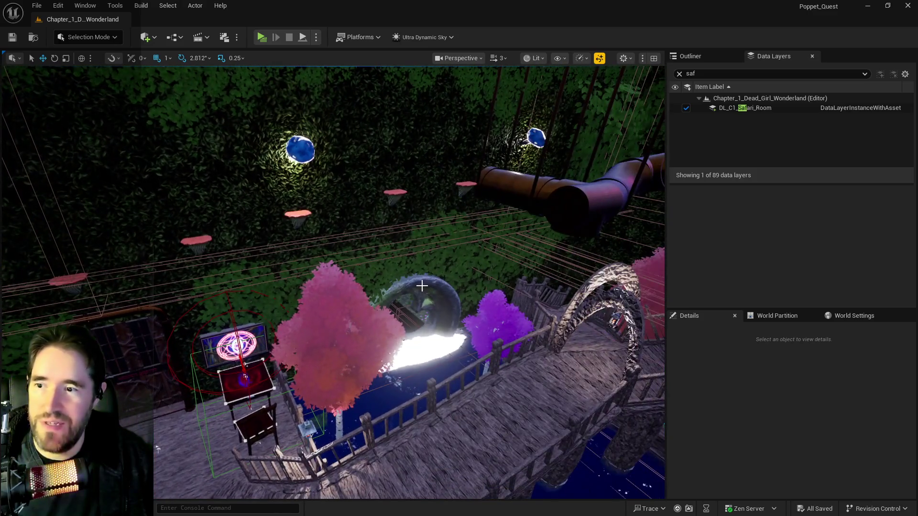
{"action": "key", "text": "s"}
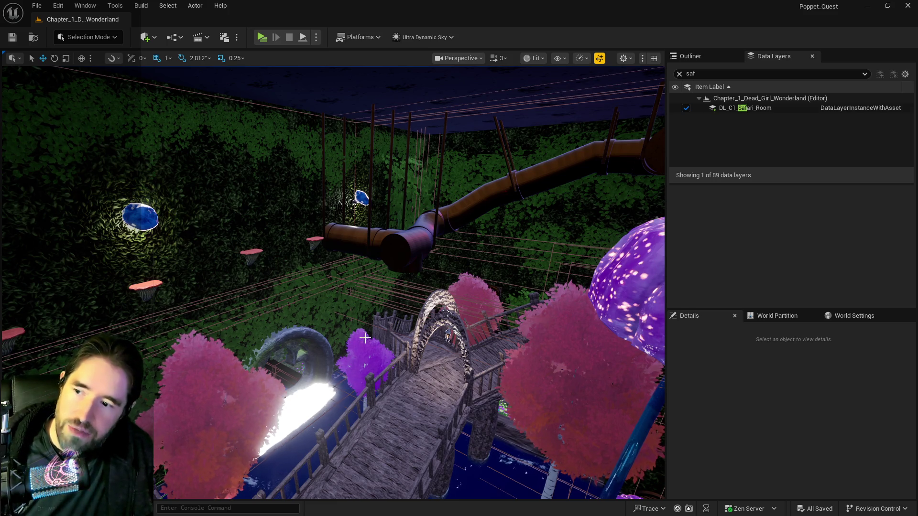
{"action": "key", "text": "1"}
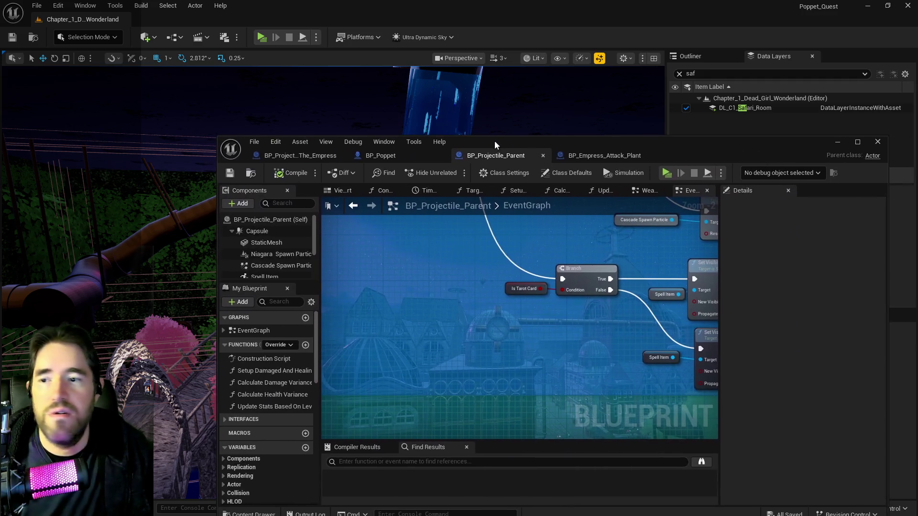
{"action": "mouse_move", "coordinate": [494, 140]}
{"action": "left_mouse_down"}
{"action": "mouse_move", "coordinate": [482, 128]}
{"action": "mouse_move", "coordinate": [507, 131]}
{"action": "left_mouse_up"}
{"action": "left_click", "coordinate": [323, 149]}
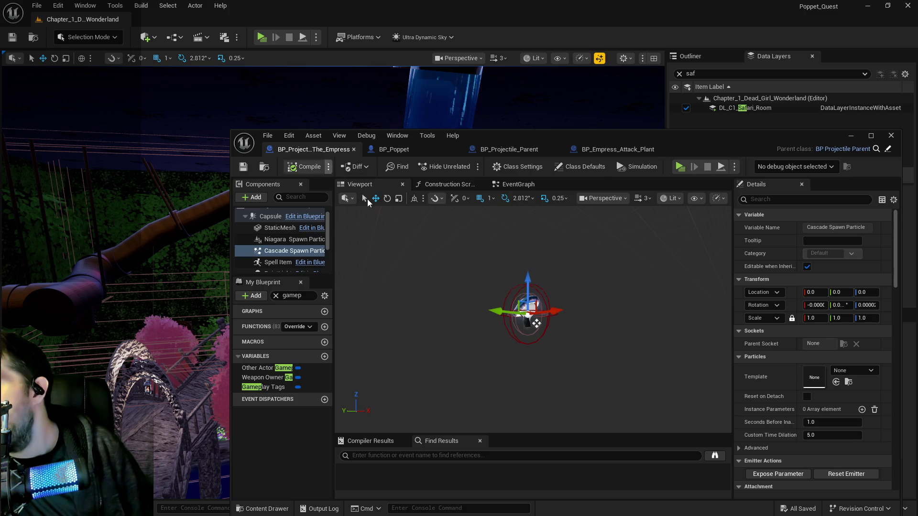
Maximize the Blueprint editor and bring up BP_Projectile_Parent's EventGraph
{"action": "scroll", "coordinate": [292, 241], "scroll_direction": "down", "scroll_amount": 2}
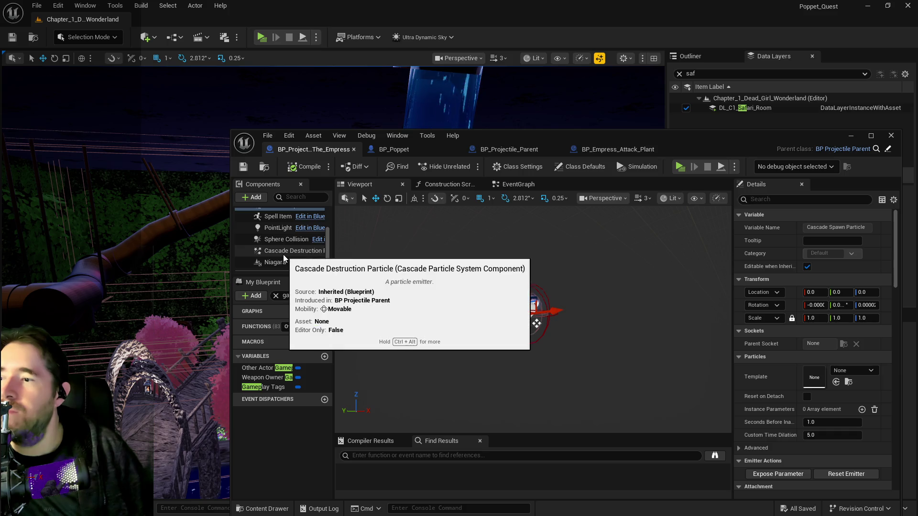
{"action": "double_click", "coordinate": [561, 136]}
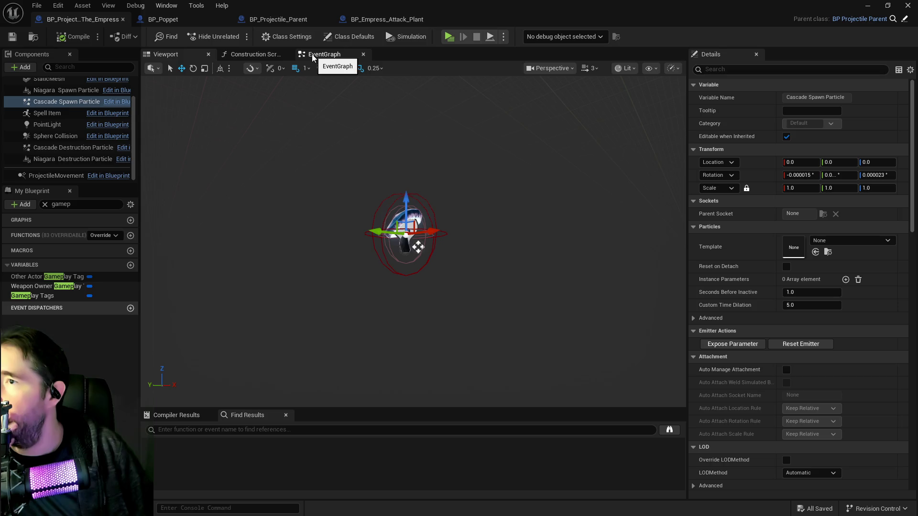
{"action": "left_click", "coordinate": [284, 21]}
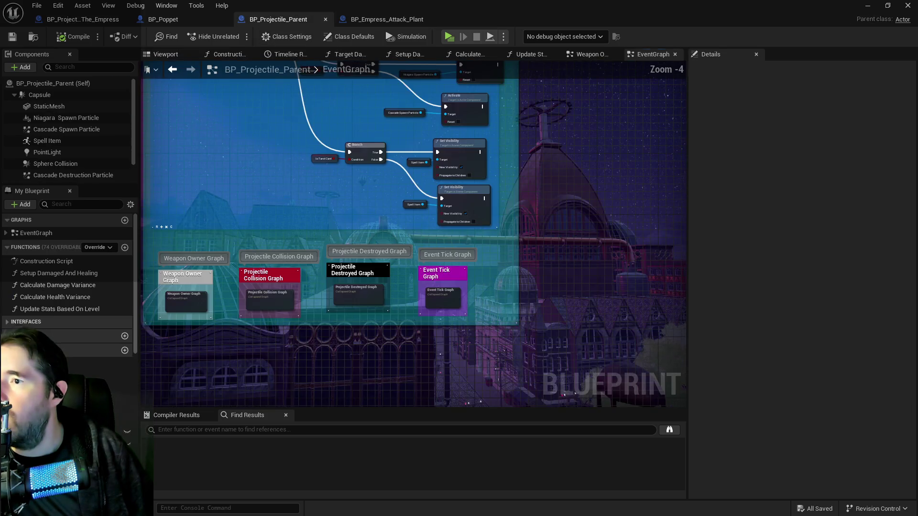
Pan to the collapsed sub-graphs, then show BP_Empress_Attack_Plant's Delay, Too Close and Branch nodes
{"action": "mouse_move", "coordinate": [616, 387]}
{"action": "left_mouse_down"}
{"action": "mouse_move", "coordinate": [502, 308]}
{"action": "mouse_move", "coordinate": [327, 229]}
{"action": "left_mouse_up"}
{"action": "mouse_move", "coordinate": [387, 285]}
{"action": "left_mouse_down"}
{"action": "mouse_move", "coordinate": [306, 212]}
{"action": "mouse_move", "coordinate": [416, 191]}
{"action": "left_mouse_up"}
{"action": "scroll", "coordinate": [415, 191], "scroll_direction": "up", "scroll_amount": 1}
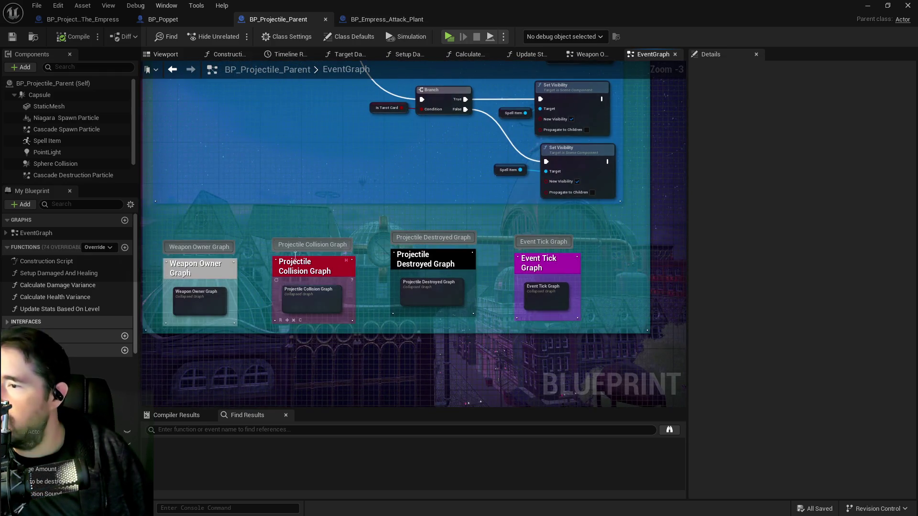
{"action": "left_click_drag", "start_coordinate": [262, 294], "coordinate": [338, 288]}
{"action": "scroll", "coordinate": [338, 288], "scroll_direction": "up", "scroll_amount": 2}
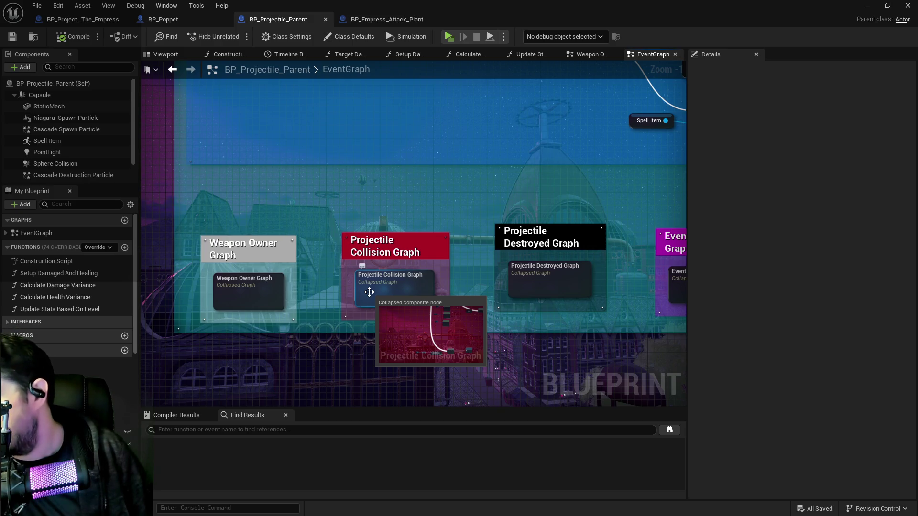
{"action": "left_click", "coordinate": [376, 21]}
{"action": "mouse_move", "coordinate": [242, 280]}
{"action": "left_mouse_down"}
{"action": "mouse_move", "coordinate": [538, 215]}
{"action": "mouse_move", "coordinate": [280, 199]}
{"action": "left_mouse_up"}
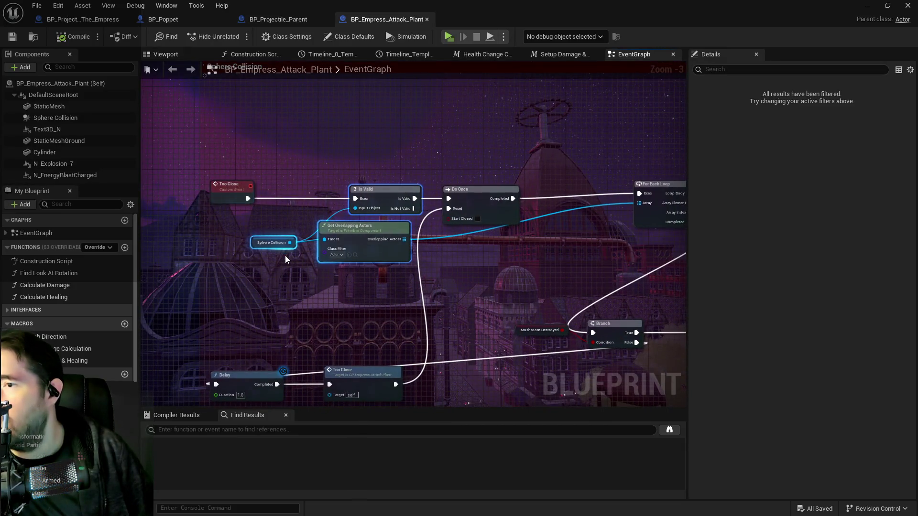
{"action": "scroll", "coordinate": [285, 257], "scroll_direction": "down", "scroll_amount": 2}
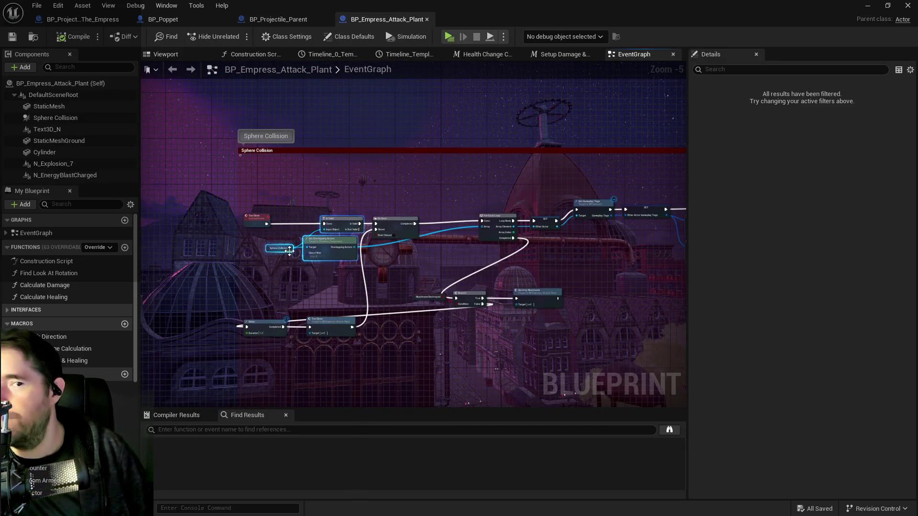
{"action": "scroll", "coordinate": [287, 254], "scroll_direction": "up", "scroll_amount": 2}
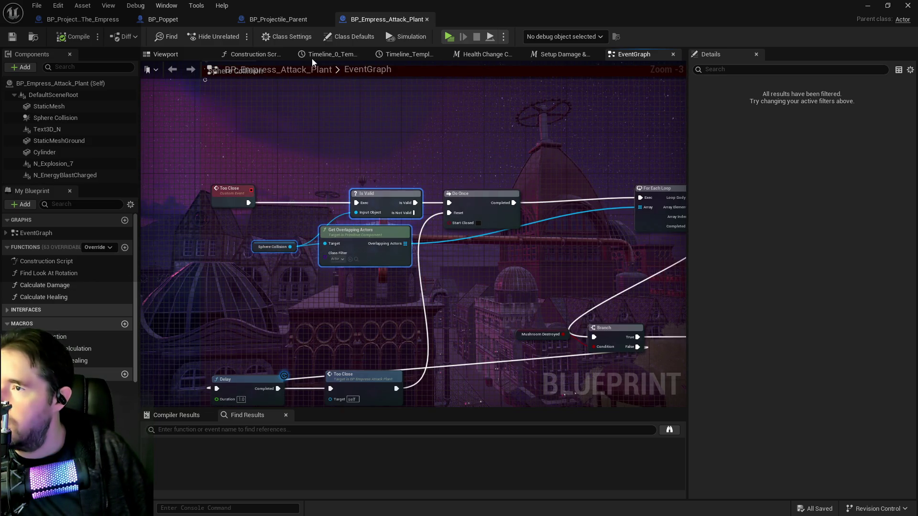
{"action": "left_click_drag", "start_coordinate": [221, 154], "coordinate": [405, 241]}
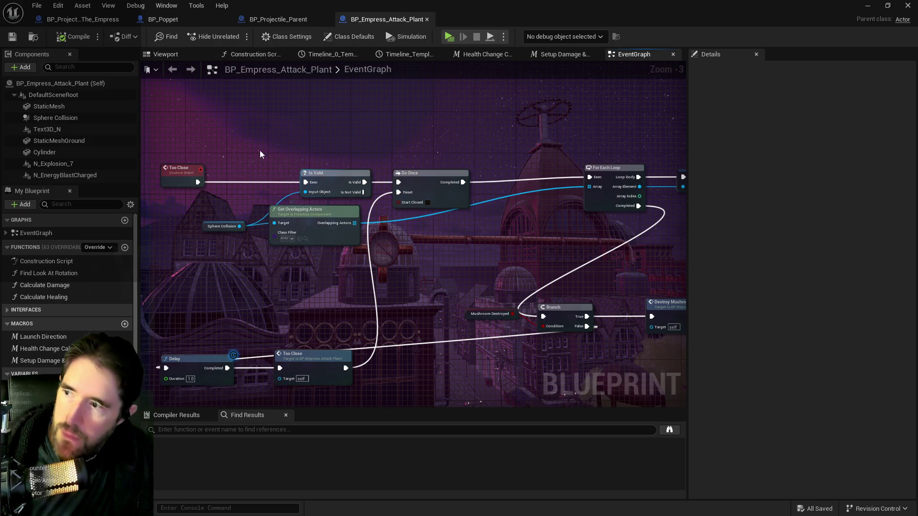
{"action": "left_click", "coordinate": [278, 19]}
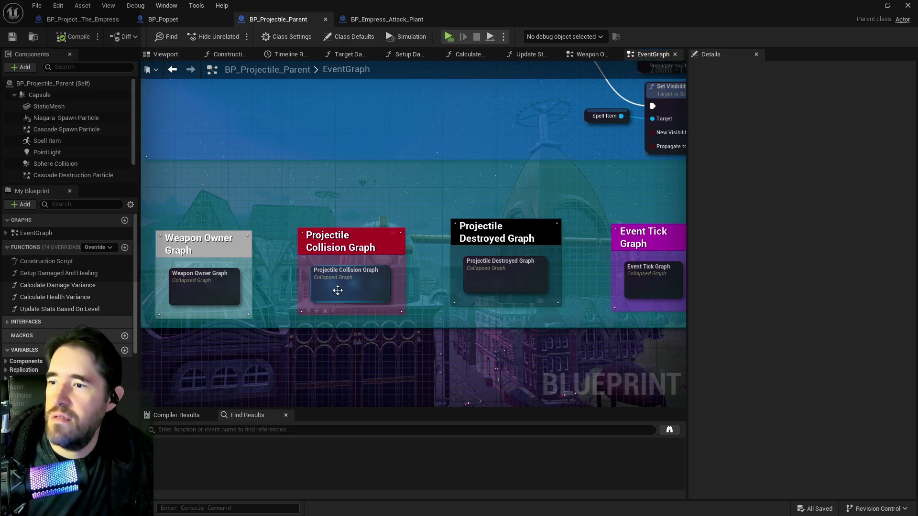
Open the collapsed Projectile Collision Graph and pan along its SET and Branch chain
{"action": "double_click", "coordinate": [337, 286]}
{"action": "scroll", "coordinate": [287, 171], "scroll_direction": "up", "scroll_amount": 9}
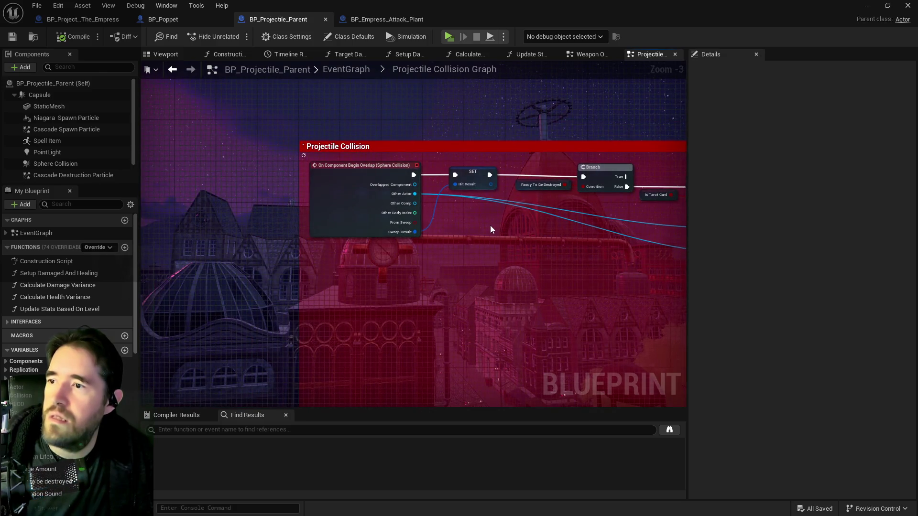
{"action": "mouse_move", "coordinate": [484, 226]}
{"action": "left_mouse_down"}
{"action": "mouse_move", "coordinate": [328, 227]}
{"action": "mouse_move", "coordinate": [154, 211]}
{"action": "left_mouse_up"}
{"action": "mouse_move", "coordinate": [289, 222]}
{"action": "left_mouse_down"}
{"action": "mouse_move", "coordinate": [141, 212]}
{"action": "mouse_move", "coordinate": [306, 197]}
{"action": "left_mouse_up"}
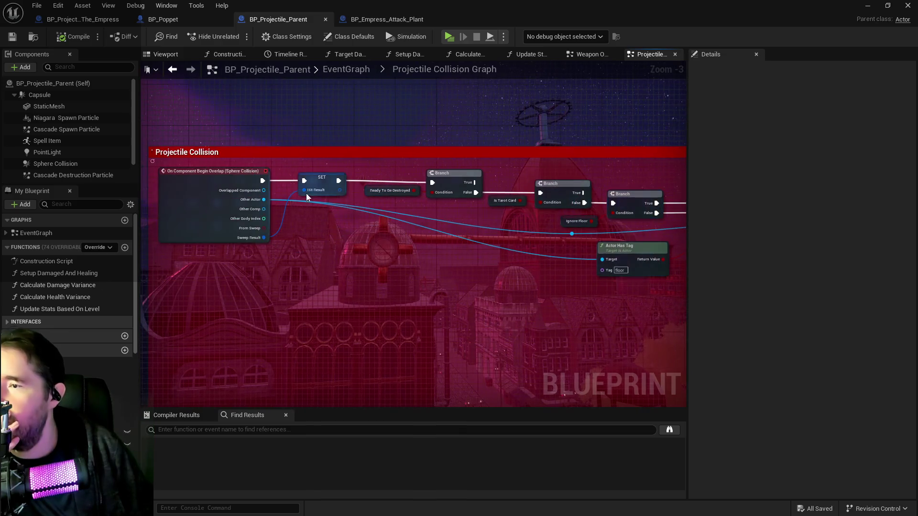
Find every reference to the Hit Result variable and jump to its Target Damaged use
{"action": "right_click", "coordinate": [313, 182]}
{"action": "mouse_move", "coordinate": [365, 266]}
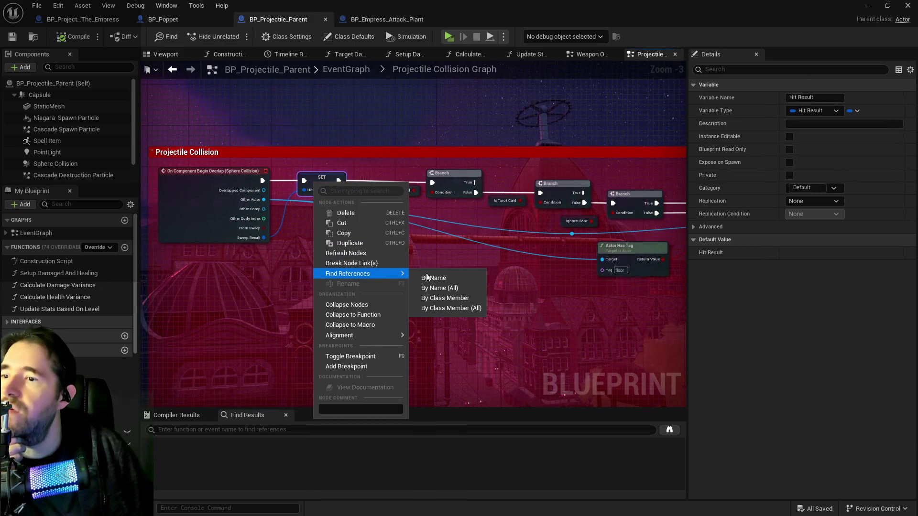
{"action": "left_click", "coordinate": [438, 280]}
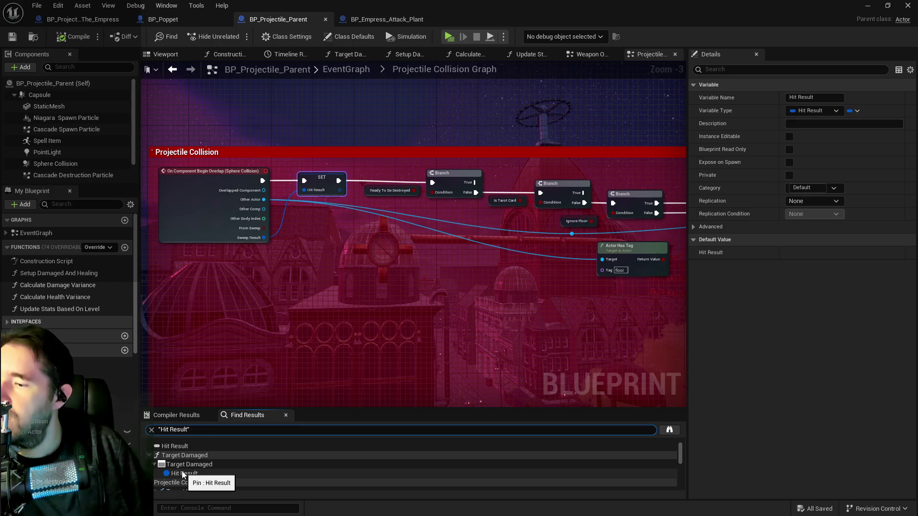
{"action": "scroll", "coordinate": [182, 475], "scroll_direction": "up", "scroll_amount": 1}
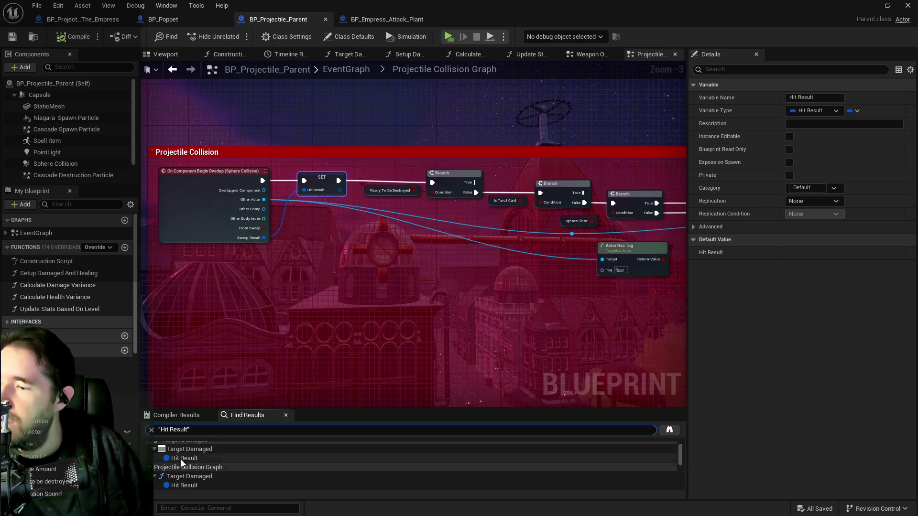
{"action": "left_click", "coordinate": [180, 459]}
{"action": "scroll", "coordinate": [186, 472], "scroll_direction": "down", "scroll_amount": 3}
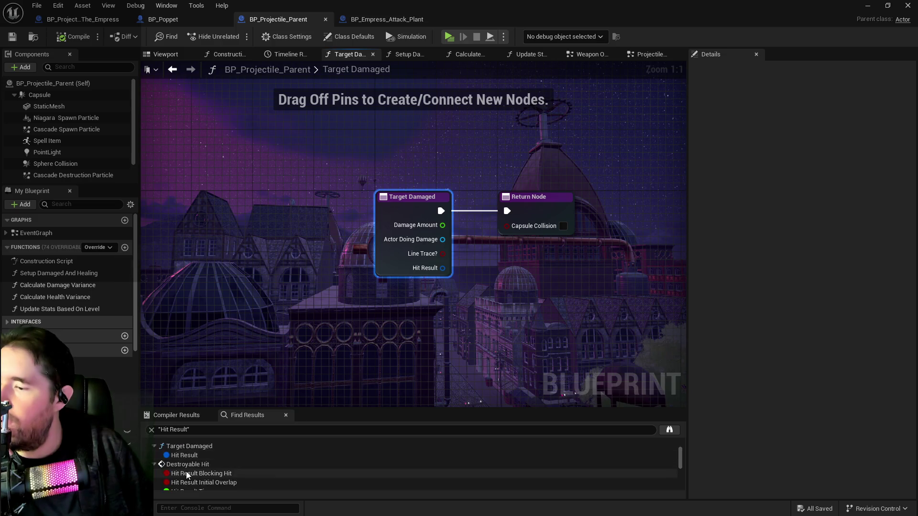
{"action": "scroll", "coordinate": [186, 474], "scroll_direction": "up", "scroll_amount": 3}
Inspect the Hit Result Blocking Hit reference and the Destroyable Hit node
{"action": "left_click", "coordinate": [186, 474]}
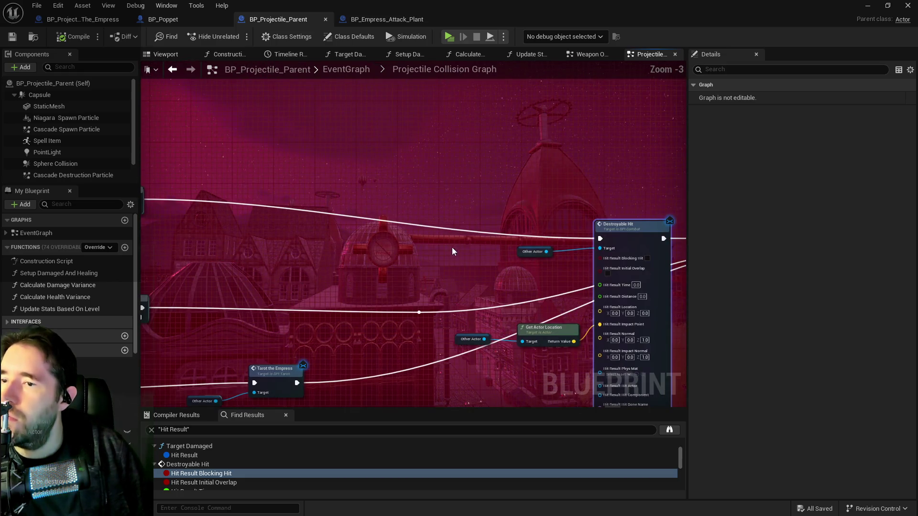
{"action": "mouse_move", "coordinate": [445, 250]}
{"action": "left_mouse_down"}
{"action": "mouse_move", "coordinate": [362, 173]}
{"action": "mouse_move", "coordinate": [335, 96]}
{"action": "mouse_move", "coordinate": [366, 140]}
{"action": "mouse_move", "coordinate": [351, 202]}
{"action": "left_mouse_up"}
{"action": "scroll", "coordinate": [678, 238], "scroll_direction": "down", "scroll_amount": 3}
{"action": "scroll", "coordinate": [340, 360], "scroll_direction": "up", "scroll_amount": 3}
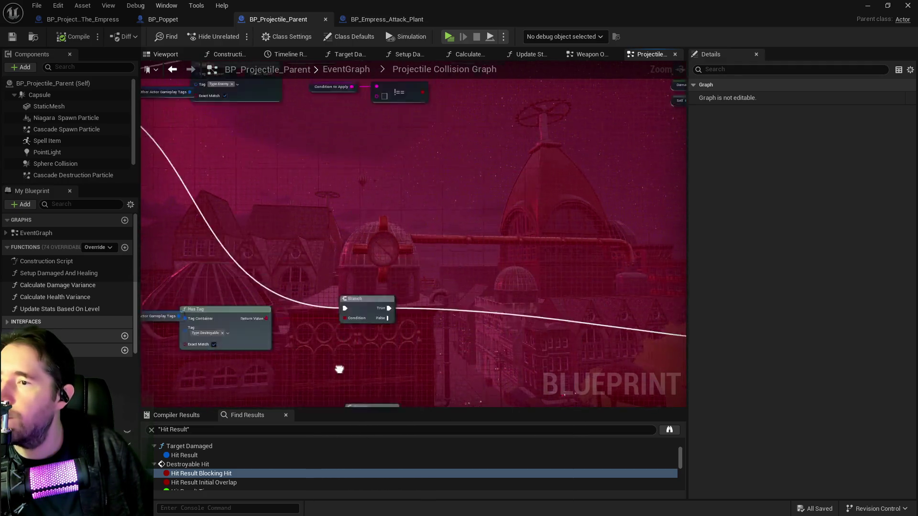
{"action": "scroll", "coordinate": [415, 314], "scroll_direction": "down", "scroll_amount": 3}
{"action": "scroll", "coordinate": [414, 314], "scroll_direction": "up", "scroll_amount": 2}
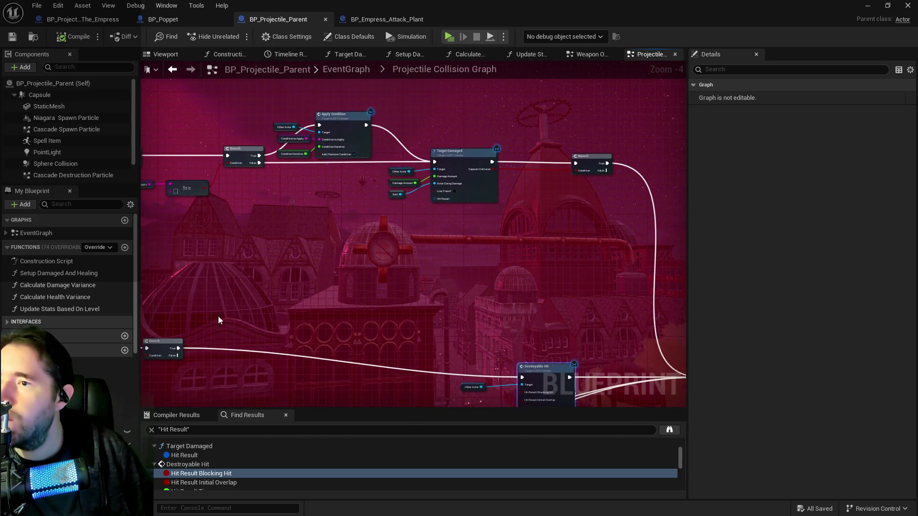
{"action": "scroll", "coordinate": [200, 460], "scroll_direction": "down", "scroll_amount": 3}
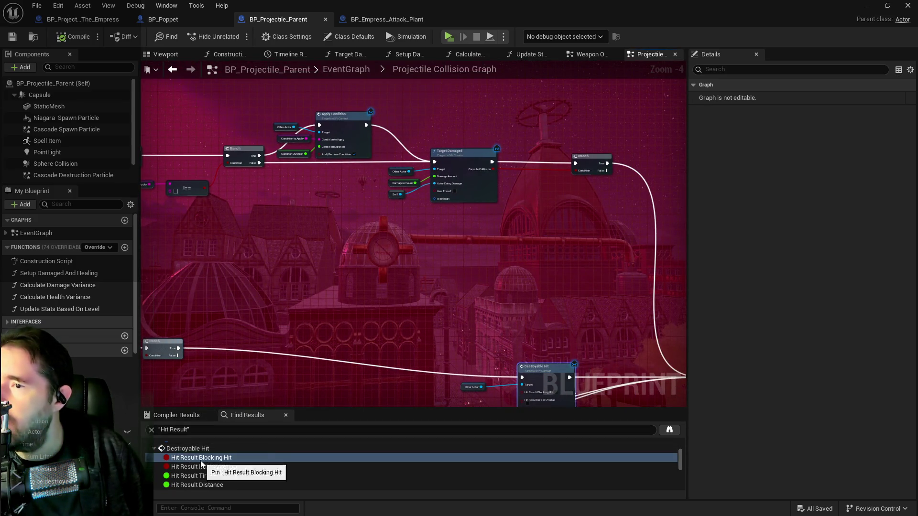
{"action": "scroll", "coordinate": [199, 462], "scroll_direction": "down", "scroll_amount": 3}
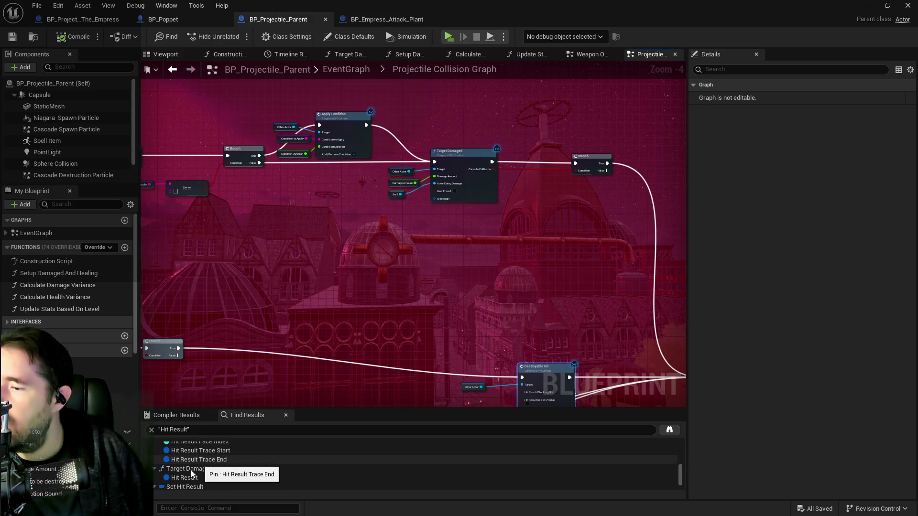
Check the SET and Sweep Hit Result usages, then paste the copied overlap-check nodes into the graph
{"action": "left_click", "coordinate": [185, 478]}
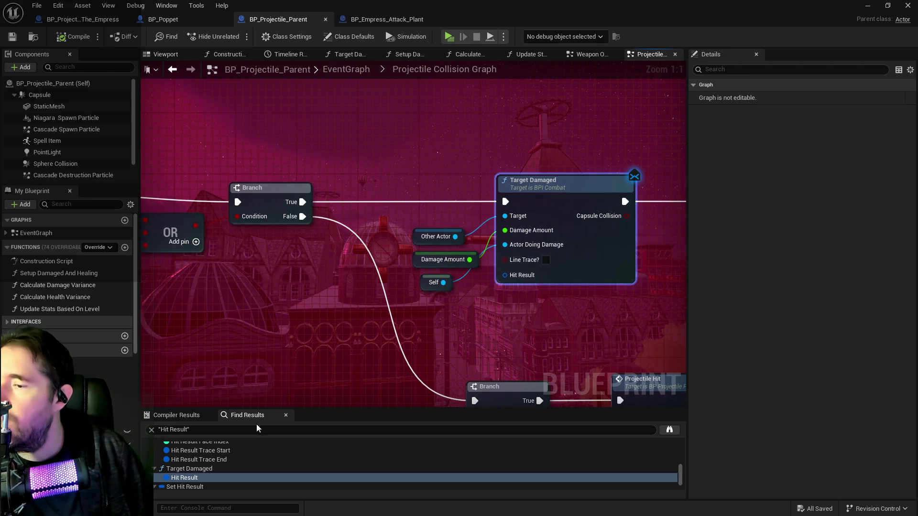
{"action": "scroll", "coordinate": [214, 460], "scroll_direction": "down", "scroll_amount": 1}
{"action": "left_click", "coordinate": [187, 480]}
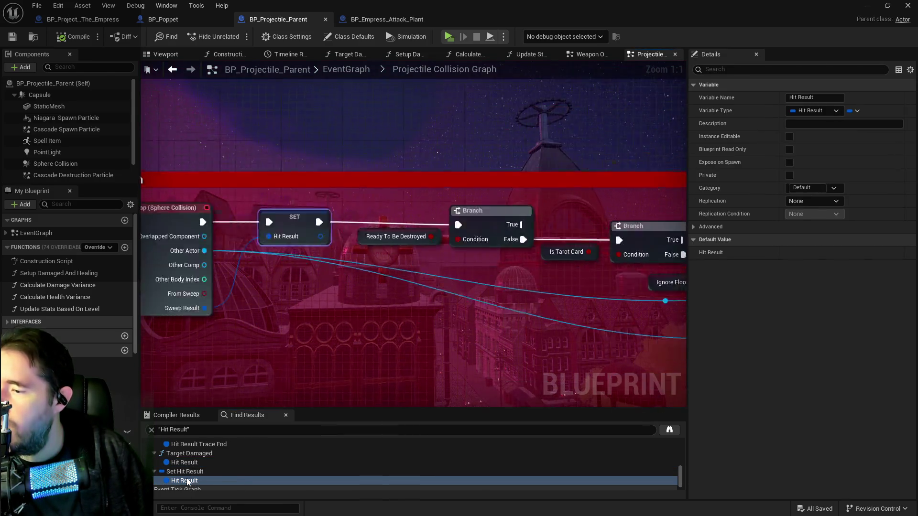
{"action": "scroll", "coordinate": [186, 478], "scroll_direction": "down", "scroll_amount": 1}
{"action": "left_click", "coordinate": [186, 486]}
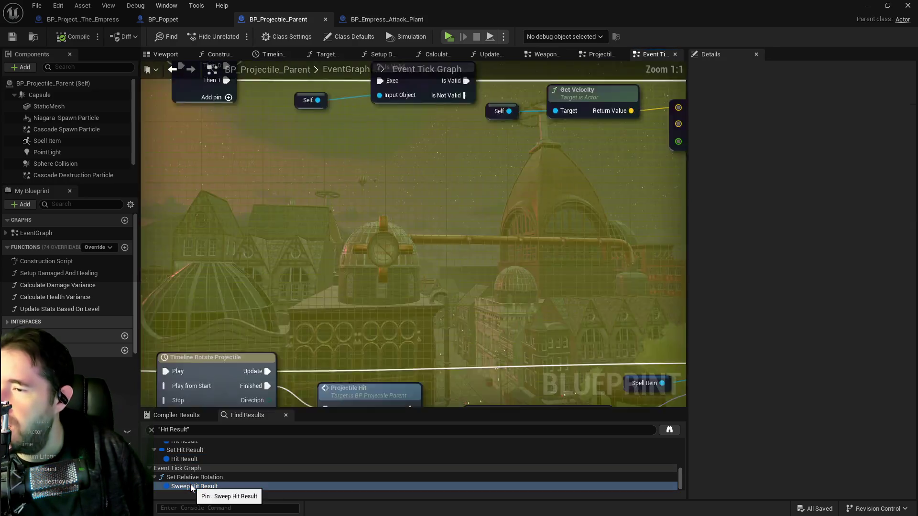
{"action": "scroll", "coordinate": [291, 286], "scroll_direction": "down", "scroll_amount": 7}
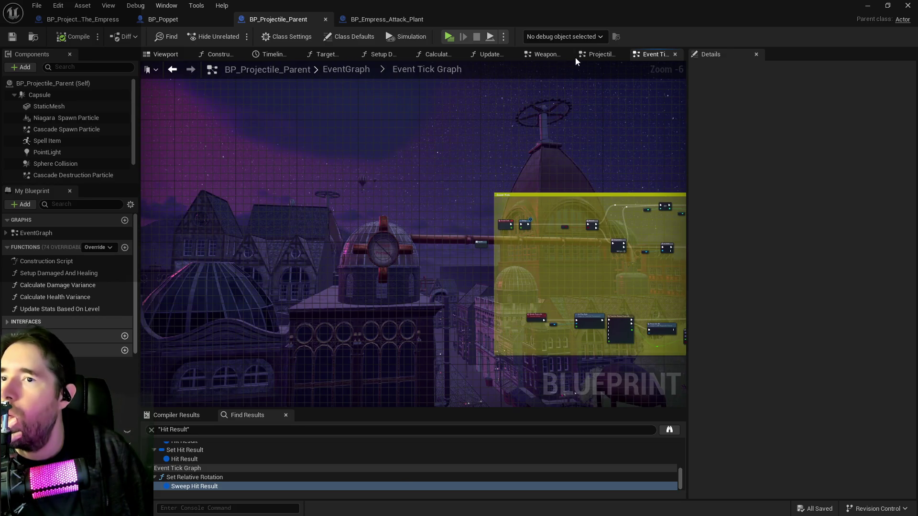
{"action": "left_click", "coordinate": [599, 54]}
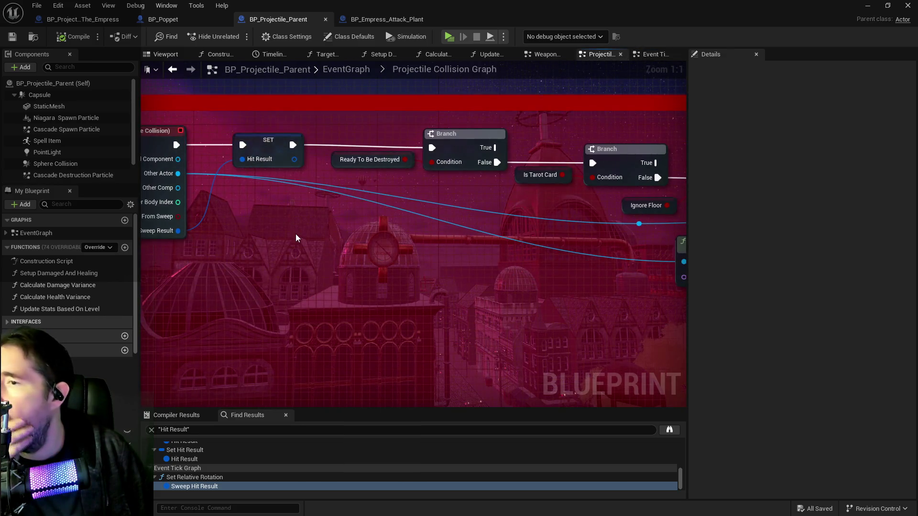
{"action": "key", "text": "ctrl+v"}
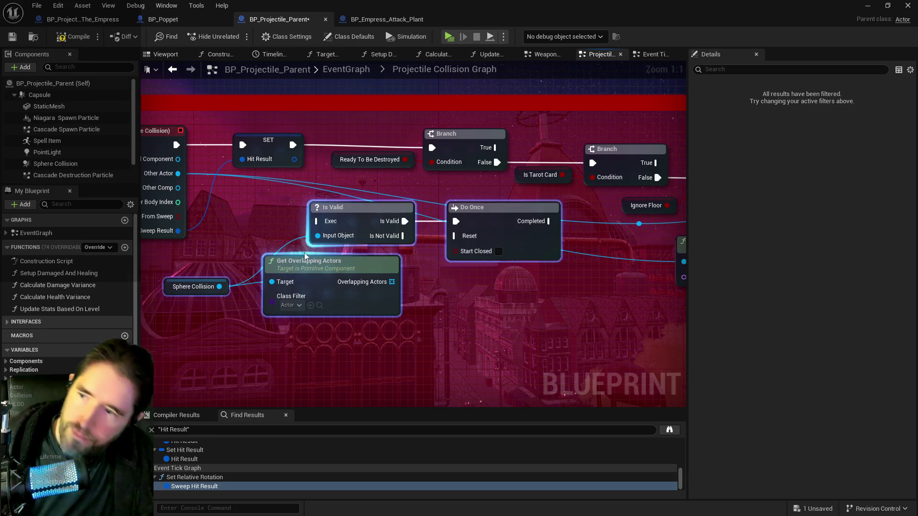
Wire the Begin Overlap event into Is Valid and move the pasted nodes beside it
{"action": "left_click_drag", "start_coordinate": [304, 253], "coordinate": [350, 267]}
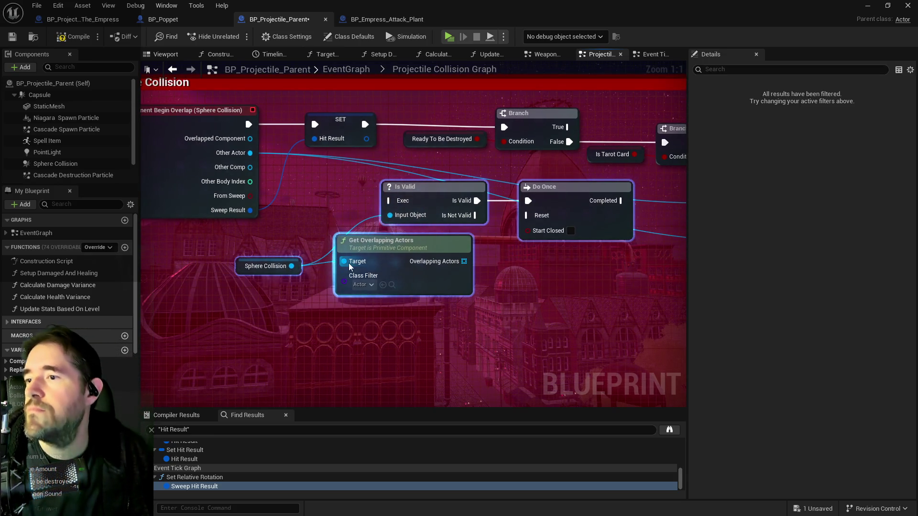
{"action": "mouse_move", "coordinate": [248, 124]}
{"action": "left_mouse_down"}
{"action": "mouse_move", "coordinate": [390, 201]}
{"action": "mouse_move", "coordinate": [358, 226]}
{"action": "left_mouse_up"}
{"action": "mouse_move", "coordinate": [406, 207]}
{"action": "left_mouse_down"}
{"action": "mouse_move", "coordinate": [456, 207]}
{"action": "mouse_move", "coordinate": [409, 234]}
{"action": "mouse_move", "coordinate": [282, 124]}
{"action": "mouse_move", "coordinate": [67, 166]}
{"action": "mouse_move", "coordinate": [128, 176]}
{"action": "left_mouse_up"}
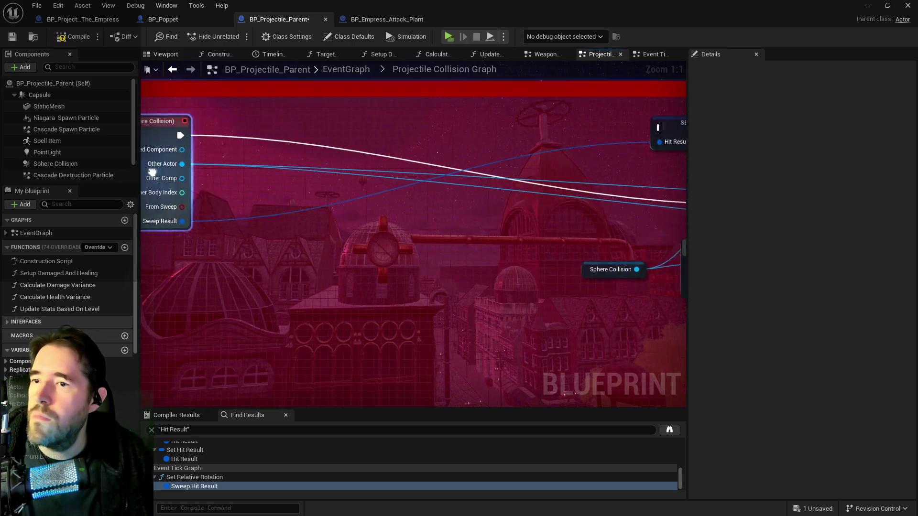
{"action": "scroll", "coordinate": [394, 208], "scroll_direction": "down", "scroll_amount": 2}
{"action": "left_click_drag", "start_coordinate": [360, 191], "coordinate": [584, 270]}
{"action": "mouse_move", "coordinate": [596, 200]}
{"action": "left_mouse_down"}
{"action": "mouse_move", "coordinate": [409, 191]}
{"action": "mouse_move", "coordinate": [349, 148]}
{"action": "mouse_move", "coordinate": [332, 147]}
{"action": "mouse_move", "coordinate": [584, 169]}
{"action": "left_mouse_up"}
{"action": "left_click", "coordinate": [352, 195]}
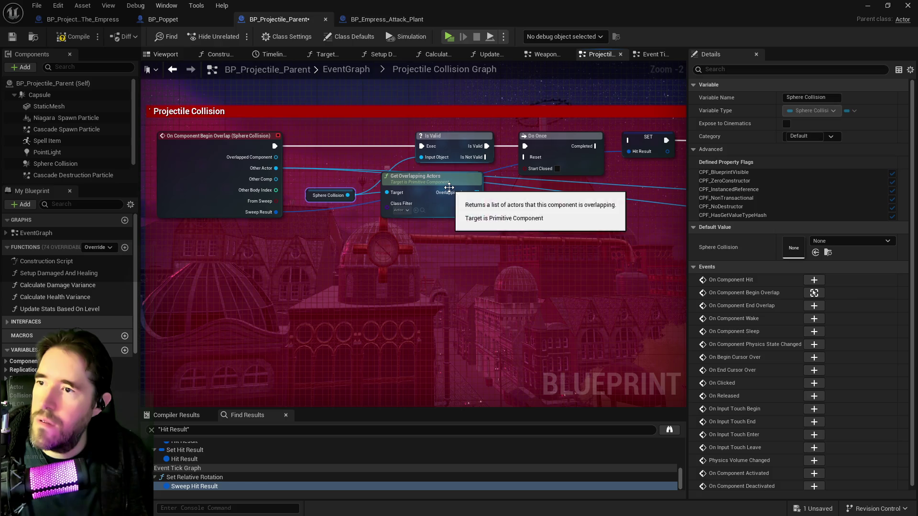
Connect Do Once's Completed output to the SET Hit Result node
{"action": "left_click_drag", "start_coordinate": [645, 177], "coordinate": [383, 180]}
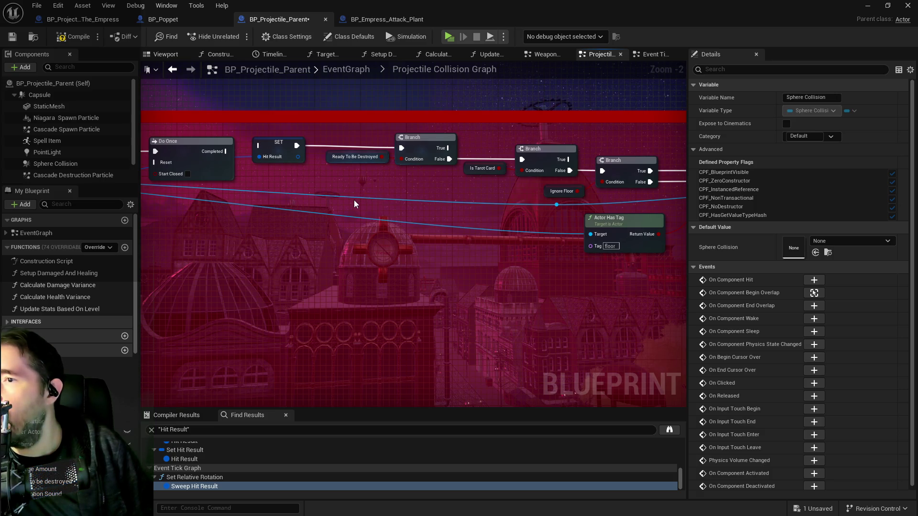
{"action": "left_click_drag", "start_coordinate": [397, 180], "coordinate": [610, 183]}
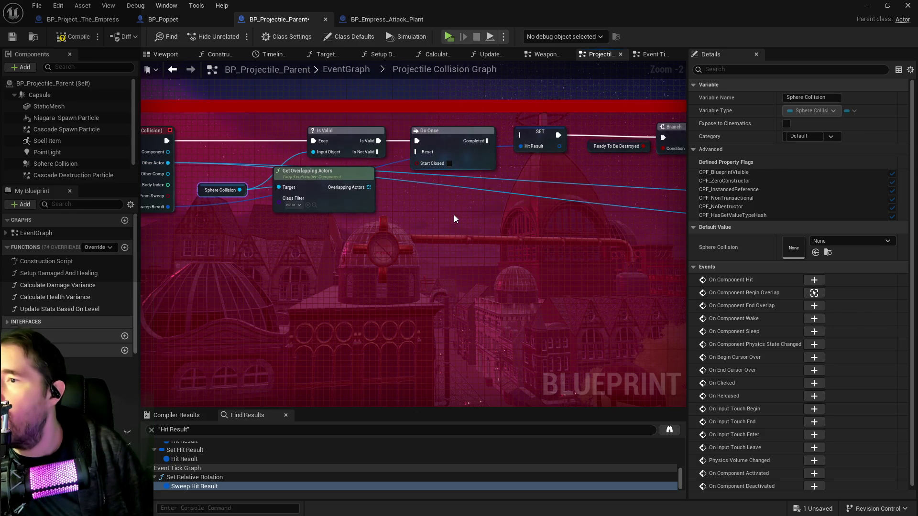
{"action": "scroll", "coordinate": [454, 211], "scroll_direction": "down", "scroll_amount": 1}
{"action": "scroll", "coordinate": [459, 191], "scroll_direction": "up", "scroll_amount": 1}
{"action": "left_click_drag", "start_coordinate": [461, 185], "coordinate": [383, 182]}
{"action": "left_click", "coordinate": [443, 151]}
{"action": "left_click_drag", "start_coordinate": [468, 149], "coordinate": [468, 147]}
{"action": "mouse_move", "coordinate": [362, 218]}
{"action": "left_mouse_down"}
{"action": "mouse_move", "coordinate": [478, 215]}
{"action": "mouse_move", "coordinate": [410, 181]}
{"action": "left_mouse_up"}
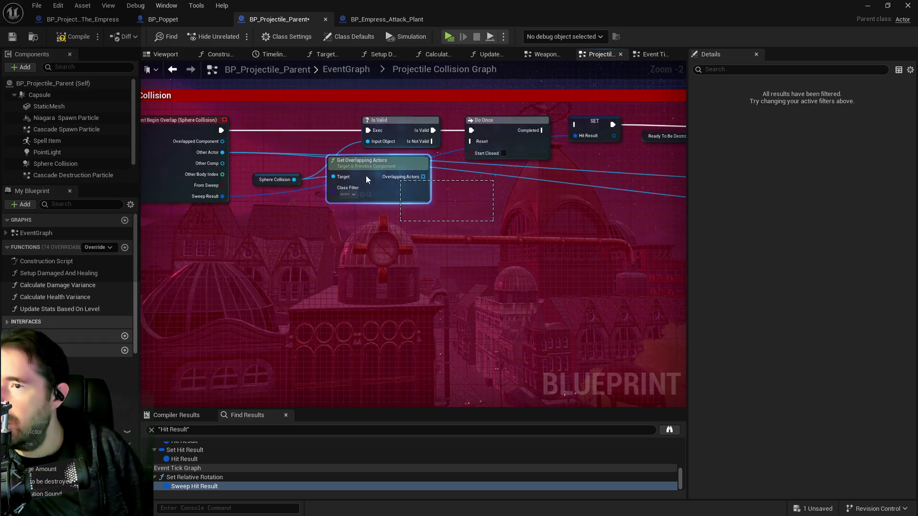
{"action": "left_click", "coordinate": [355, 236]}
Review the right end of the chain with its Sequence, Branch and Projectile Hit nodes
{"action": "scroll", "coordinate": [396, 248], "scroll_direction": "down", "scroll_amount": 1}
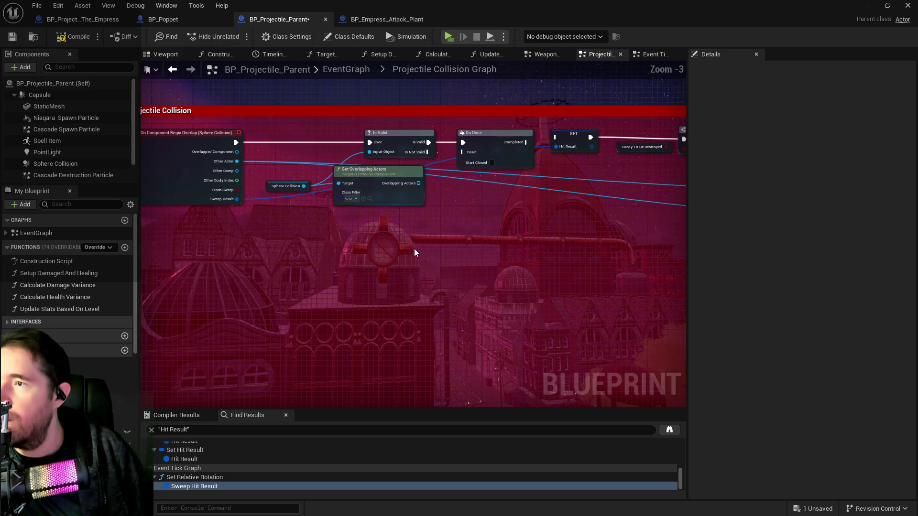
{"action": "scroll", "coordinate": [413, 249], "scroll_direction": "down", "scroll_amount": 3}
{"action": "left_click_drag", "start_coordinate": [349, 210], "coordinate": [252, 160]}
{"action": "left_click_drag", "start_coordinate": [430, 201], "coordinate": [184, 186]}
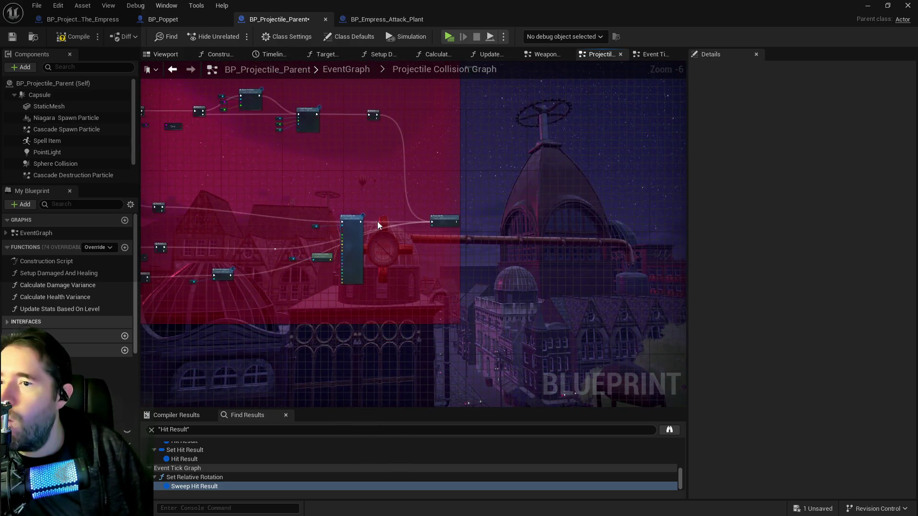
{"action": "scroll", "coordinate": [377, 222], "scroll_direction": "up", "scroll_amount": 2}
{"action": "left_click_drag", "start_coordinate": [378, 221], "coordinate": [506, 270]}
{"action": "left_click_drag", "start_coordinate": [421, 186], "coordinate": [358, 294]}
Look over the Has Tag, OR, Branch and Sequence nodes lower in the graph
{"action": "scroll", "coordinate": [354, 299], "scroll_direction": "down", "scroll_amount": 1}
{"action": "mouse_move", "coordinate": [377, 324]}
{"action": "left_mouse_down"}
{"action": "mouse_move", "coordinate": [433, 329]}
{"action": "mouse_move", "coordinate": [368, 163]}
{"action": "left_mouse_up"}
{"action": "scroll", "coordinate": [471, 311], "scroll_direction": "up", "scroll_amount": 2}
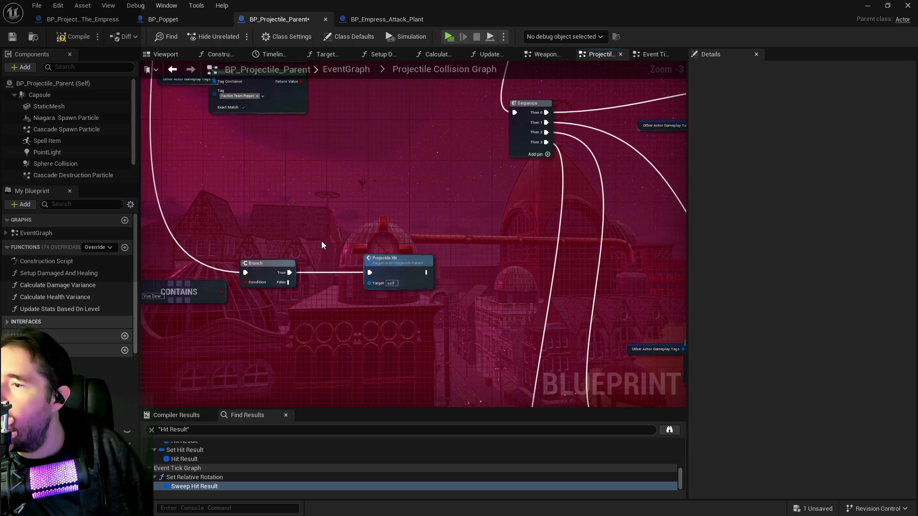
{"action": "scroll", "coordinate": [325, 249], "scroll_direction": "down", "scroll_amount": 2}
{"action": "mouse_move", "coordinate": [389, 317]}
{"action": "left_mouse_down"}
{"action": "mouse_move", "coordinate": [301, 215]}
{"action": "mouse_move", "coordinate": [579, 307]}
{"action": "mouse_move", "coordinate": [525, 304]}
{"action": "mouse_move", "coordinate": [453, 213]}
{"action": "mouse_move", "coordinate": [353, 177]}
{"action": "mouse_move", "coordinate": [257, 161]}
{"action": "left_mouse_up"}
{"action": "mouse_move", "coordinate": [363, 215]}
{"action": "left_mouse_down"}
{"action": "mouse_move", "coordinate": [225, 184]}
{"action": "mouse_move", "coordinate": [473, 267]}
{"action": "left_mouse_up"}
{"action": "left_click_drag", "start_coordinate": [268, 181], "coordinate": [382, 215]}
{"action": "scroll", "coordinate": [382, 217], "scroll_direction": "up", "scroll_amount": 1}
{"action": "mouse_move", "coordinate": [354, 187]}
{"action": "left_mouse_down"}
{"action": "mouse_move", "coordinate": [348, 239]}
{"action": "mouse_move", "coordinate": [686, 373]}
{"action": "mouse_move", "coordinate": [188, 293]}
{"action": "mouse_move", "coordinate": [252, 225]}
{"action": "mouse_move", "coordinate": [469, 269]}
{"action": "mouse_move", "coordinate": [319, 226]}
{"action": "left_mouse_up"}
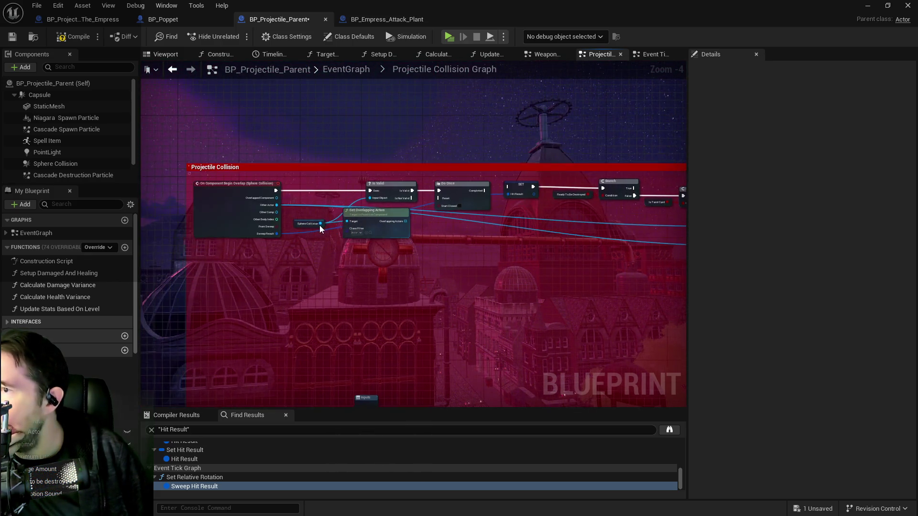
Add a custom event named Reset Collision Do Once and wire it to Do Once's Reset input
{"action": "right_click", "coordinate": [354, 261]}
{"action": "type", "text": "cusom"}
{"action": "key", "text": "BackSpace"}
{"action": "key", "text": "BackSpace"}
{"action": "type", "text": "tom"}
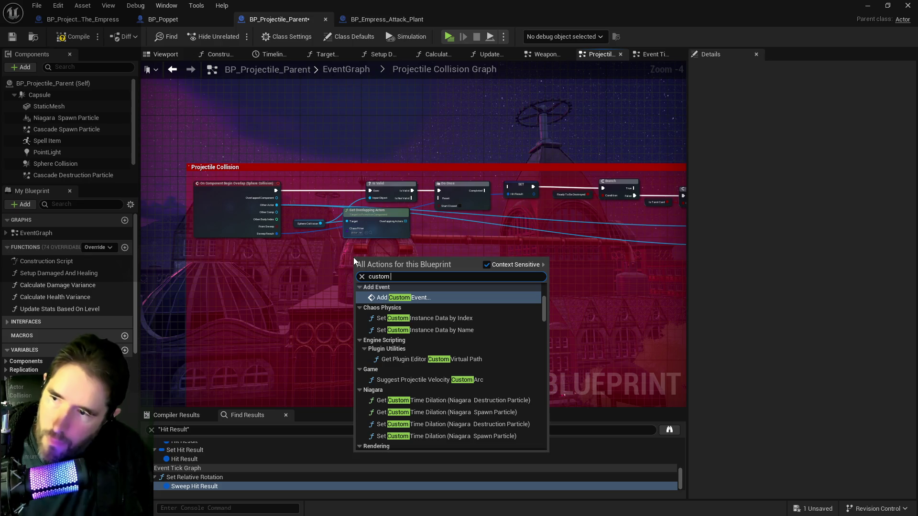
{"action": "left_click", "coordinate": [387, 297]}
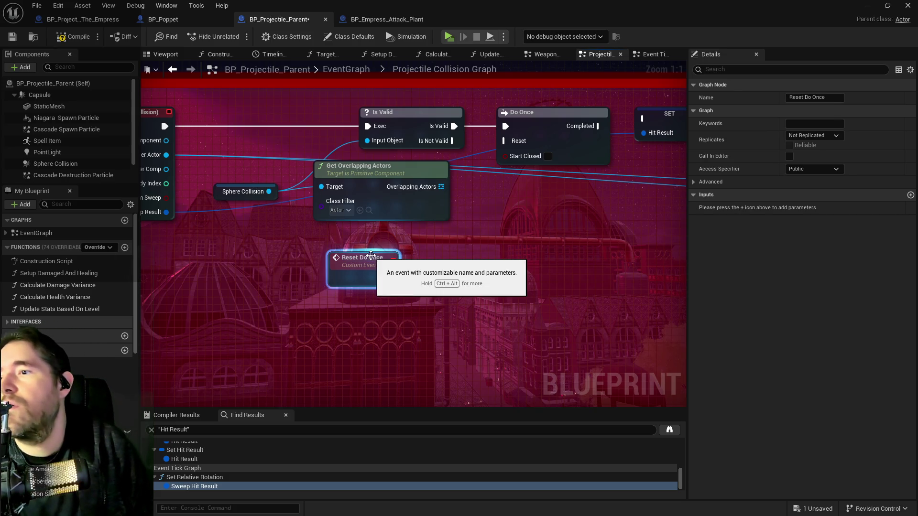
{"action": "key", "text": "Return"}
{"action": "left_click", "coordinate": [361, 260]}
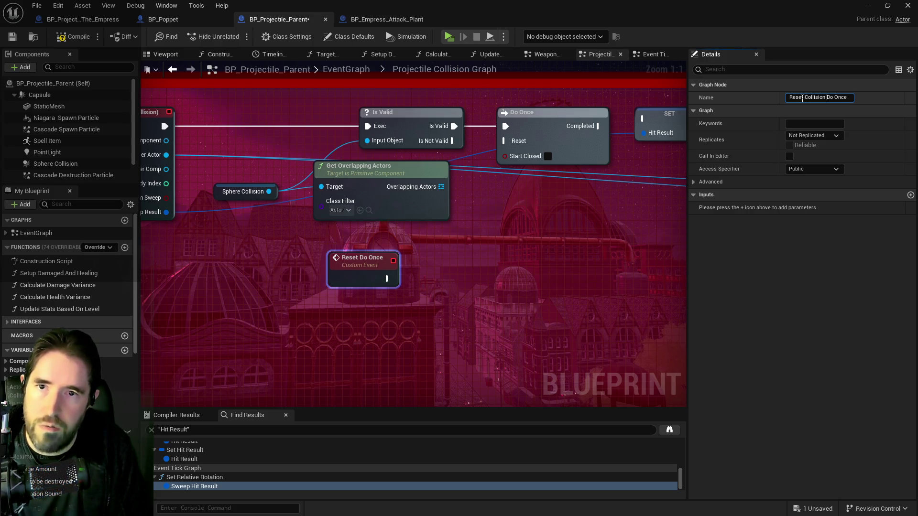
{"action": "mouse_move", "coordinate": [412, 280]}
{"action": "left_mouse_down"}
{"action": "mouse_move", "coordinate": [474, 153]}
{"action": "mouse_move", "coordinate": [505, 141]}
{"action": "left_mouse_up"}
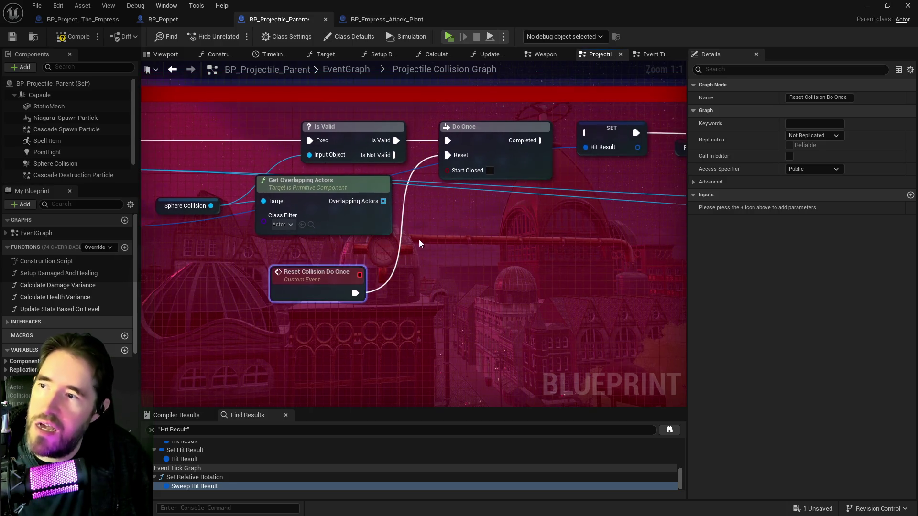
{"action": "scroll", "coordinate": [420, 240], "scroll_direction": "down", "scroll_amount": 1}
{"action": "left_click", "coordinate": [268, 166]}
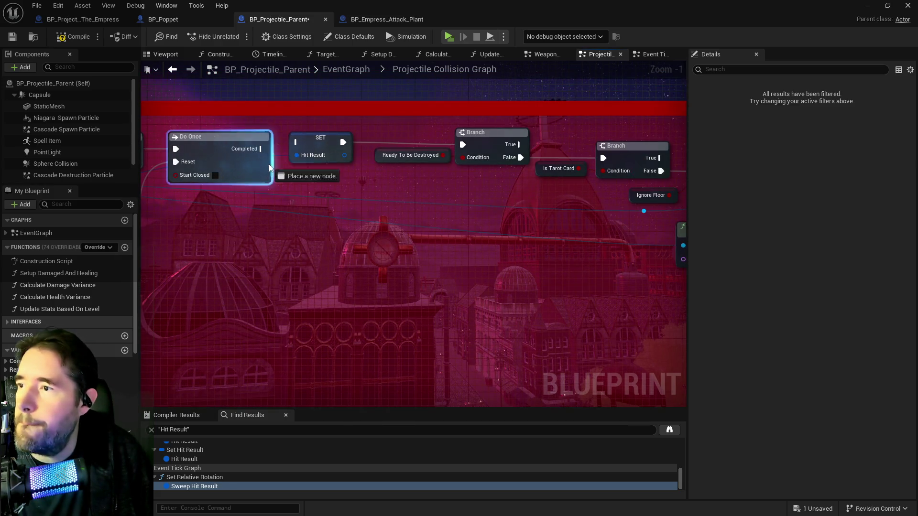
Add a For Each Loop node from Do Once's Completed output
{"action": "left_click_drag", "start_coordinate": [267, 166], "coordinate": [335, 207]}
{"action": "type", "text": "for eac"}
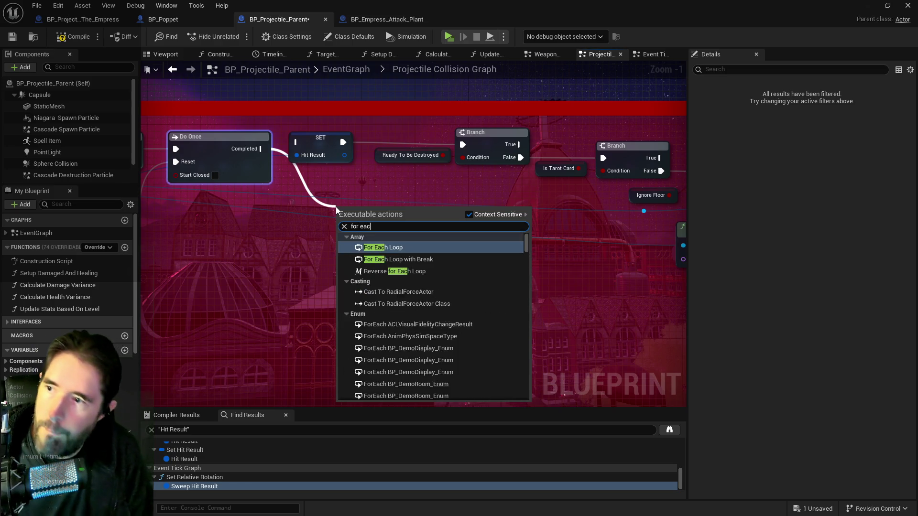
{"action": "type", "text": "h"}
{"action": "left_click", "coordinate": [383, 245]}
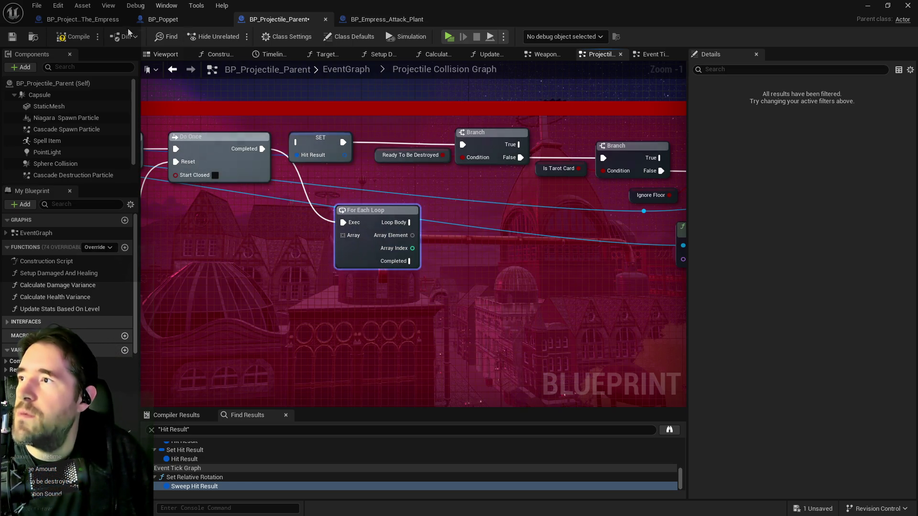
Compare with BP_Empress_Attack_Plant's loop section, then feed Overlapping Actors into the loop's Array
{"action": "left_click", "coordinate": [107, 21]}
{"action": "left_click", "coordinate": [373, 20]}
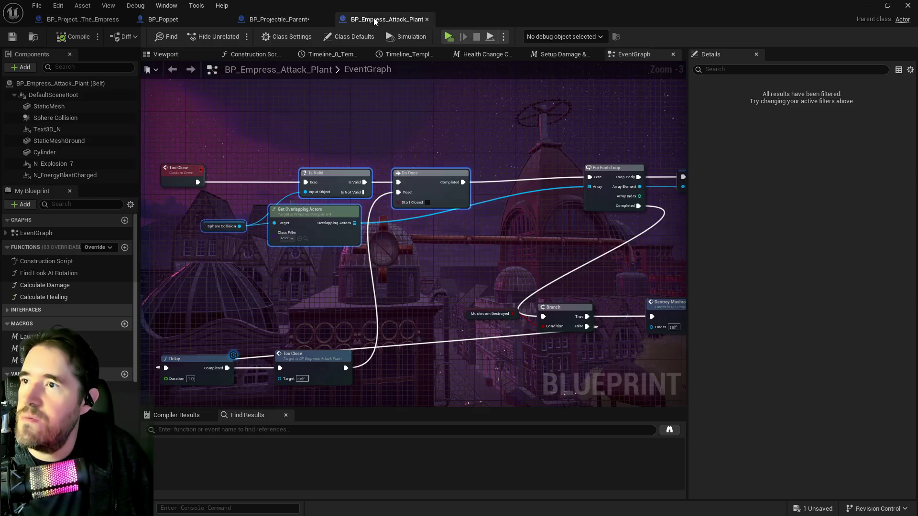
{"action": "scroll", "coordinate": [527, 179], "scroll_direction": "up", "scroll_amount": 3}
{"action": "mouse_move", "coordinate": [295, 218]}
{"action": "left_mouse_down"}
{"action": "mouse_move", "coordinate": [295, 239]}
{"action": "mouse_move", "coordinate": [239, 239]}
{"action": "left_mouse_up"}
{"action": "mouse_move", "coordinate": [270, 115]}
{"action": "left_mouse_down"}
{"action": "mouse_move", "coordinate": [337, 163]}
{"action": "mouse_move", "coordinate": [354, 200]}
{"action": "left_mouse_up"}
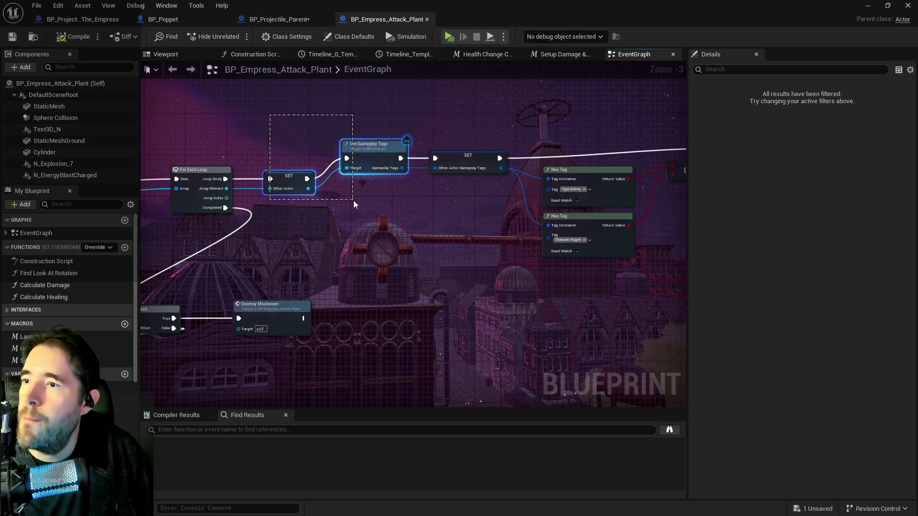
{"action": "left_click", "coordinate": [271, 22]}
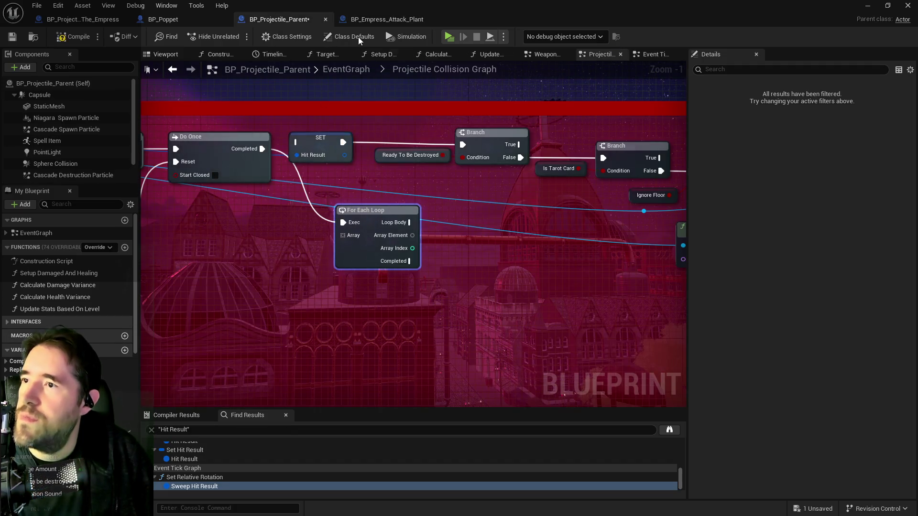
{"action": "left_click", "coordinate": [354, 23]}
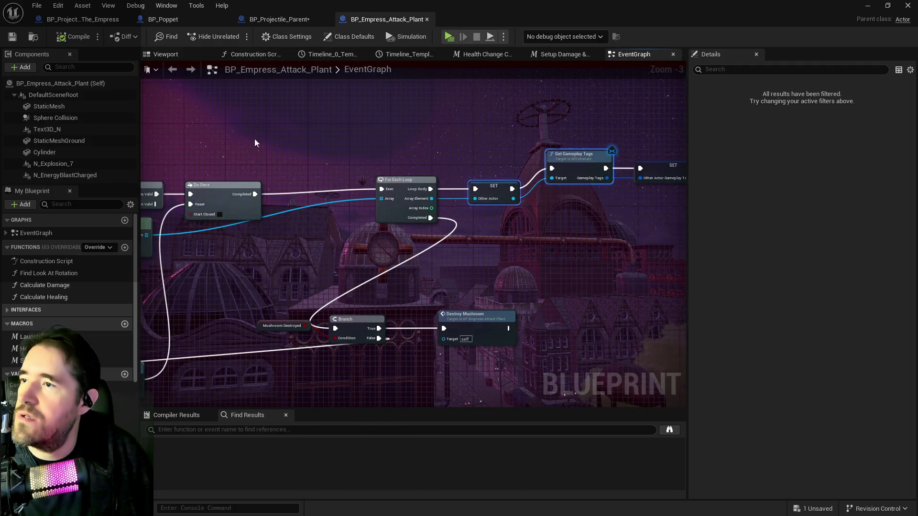
{"action": "left_click", "coordinate": [262, 21]}
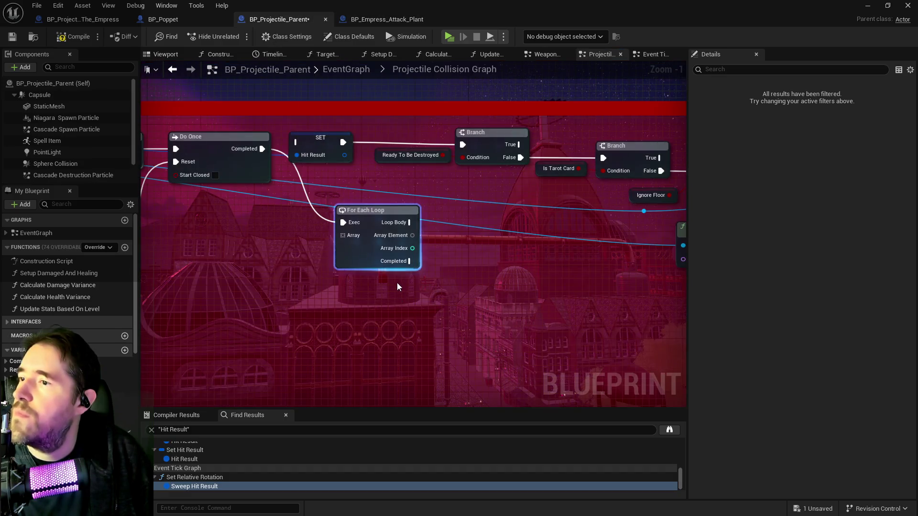
{"action": "left_click_drag", "start_coordinate": [343, 214], "coordinate": [576, 249]}
Connect Overlapping Actors to the For Each Loop array and place the loop under the SET node
{"action": "mouse_move", "coordinate": [484, 233]}
{"action": "left_mouse_down"}
{"action": "mouse_move", "coordinate": [456, 219]}
{"action": "mouse_move", "coordinate": [362, 212]}
{"action": "mouse_move", "coordinate": [155, 211]}
{"action": "left_mouse_up"}
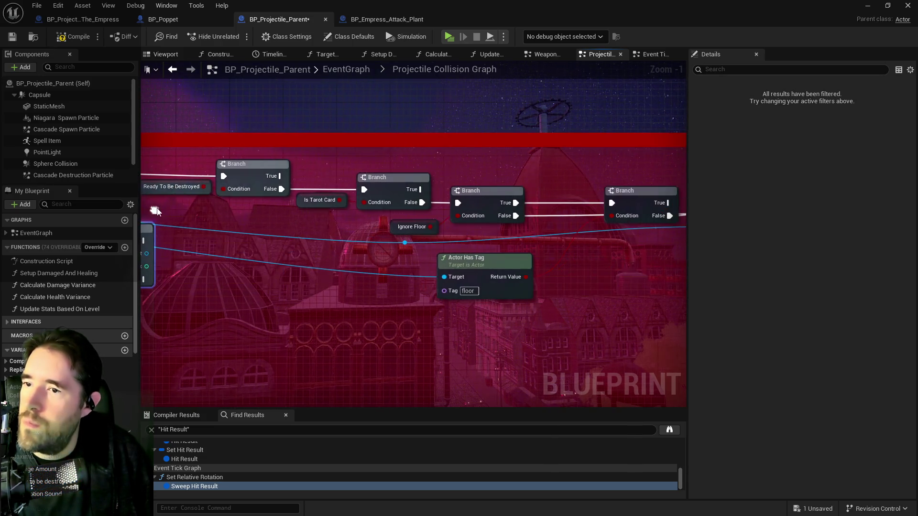
{"action": "mouse_move", "coordinate": [244, 219]}
{"action": "left_mouse_down"}
{"action": "mouse_move", "coordinate": [536, 234]}
{"action": "mouse_move", "coordinate": [290, 148]}
{"action": "mouse_move", "coordinate": [215, 139]}
{"action": "mouse_move", "coordinate": [143, 146]}
{"action": "mouse_move", "coordinate": [340, 164]}
{"action": "mouse_move", "coordinate": [430, 211]}
{"action": "mouse_move", "coordinate": [289, 143]}
{"action": "mouse_move", "coordinate": [248, 143]}
{"action": "mouse_move", "coordinate": [516, 210]}
{"action": "mouse_move", "coordinate": [346, 190]}
{"action": "mouse_move", "coordinate": [599, 218]}
{"action": "mouse_move", "coordinate": [436, 266]}
{"action": "mouse_move", "coordinate": [666, 248]}
{"action": "mouse_move", "coordinate": [549, 288]}
{"action": "mouse_move", "coordinate": [254, 278]}
{"action": "left_mouse_up"}
{"action": "scroll", "coordinate": [537, 234], "scroll_direction": "down", "scroll_amount": 2}
{"action": "mouse_move", "coordinate": [313, 161]}
{"action": "left_mouse_down"}
{"action": "mouse_move", "coordinate": [410, 185]}
{"action": "mouse_move", "coordinate": [470, 172]}
{"action": "mouse_move", "coordinate": [403, 172]}
{"action": "left_mouse_up"}
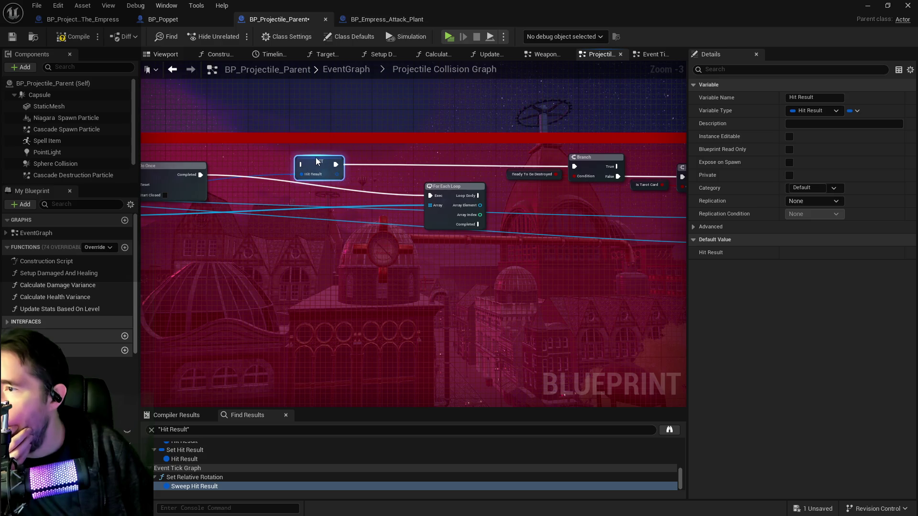
{"action": "left_click_drag", "start_coordinate": [315, 160], "coordinate": [294, 159]}
{"action": "mouse_move", "coordinate": [159, 174]}
{"action": "left_mouse_down"}
{"action": "mouse_move", "coordinate": [408, 173]}
{"action": "mouse_move", "coordinate": [133, 156]}
{"action": "left_mouse_up"}
{"action": "left_click_drag", "start_coordinate": [450, 189], "coordinate": [436, 196]}
{"action": "mouse_move", "coordinate": [239, 153]}
{"action": "left_mouse_down"}
{"action": "mouse_move", "coordinate": [411, 182]}
{"action": "mouse_move", "coordinate": [285, 192]}
{"action": "left_mouse_up"}
Reposition SET and For Each Loop beside Do Once and wire Loop Body into SET Hit Result
{"action": "right_click", "coordinate": [286, 192]}
{"action": "left_click", "coordinate": [282, 173]}
{"action": "left_click_drag", "start_coordinate": [354, 177], "coordinate": [487, 168]}
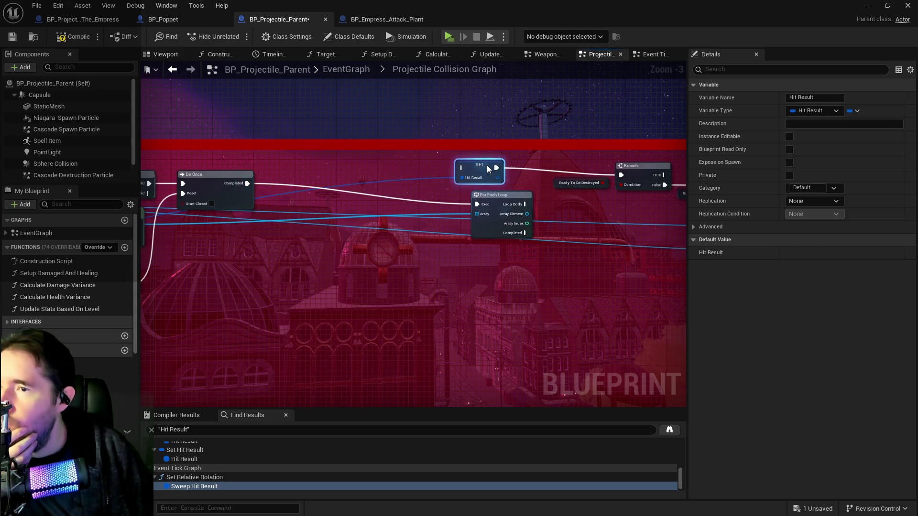
{"action": "mouse_move", "coordinate": [508, 199]}
{"action": "left_mouse_down"}
{"action": "mouse_move", "coordinate": [387, 182]}
{"action": "mouse_move", "coordinate": [322, 202]}
{"action": "mouse_move", "coordinate": [350, 173]}
{"action": "mouse_move", "coordinate": [375, 168]}
{"action": "left_mouse_up"}
{"action": "left_click_drag", "start_coordinate": [378, 201], "coordinate": [239, 199]}
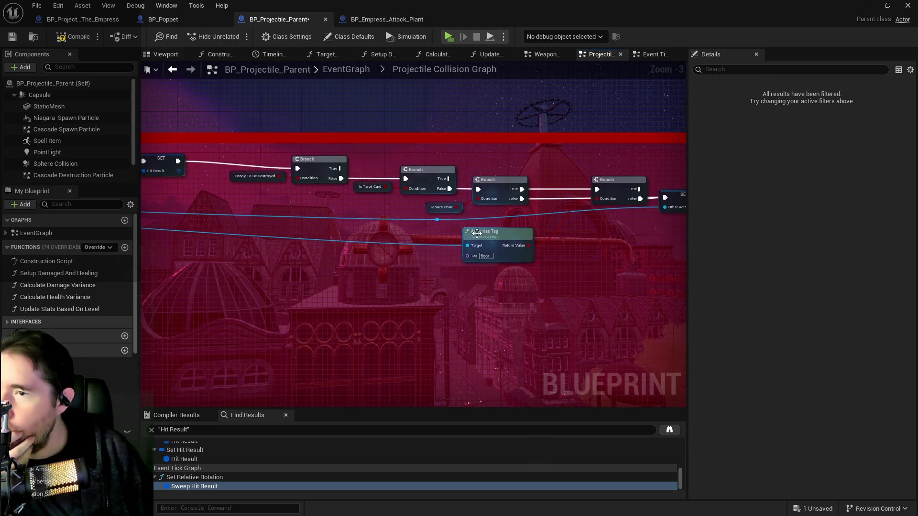
{"action": "left_click_drag", "start_coordinate": [461, 225], "coordinate": [266, 215]}
{"action": "left_click_drag", "start_coordinate": [436, 249], "coordinate": [418, 247]}
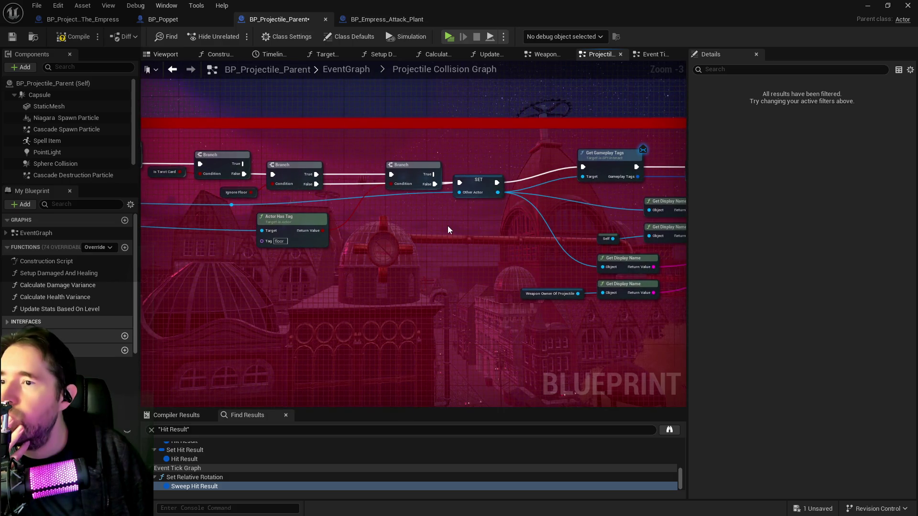
{"action": "left_click_drag", "start_coordinate": [374, 223], "coordinate": [623, 251]}
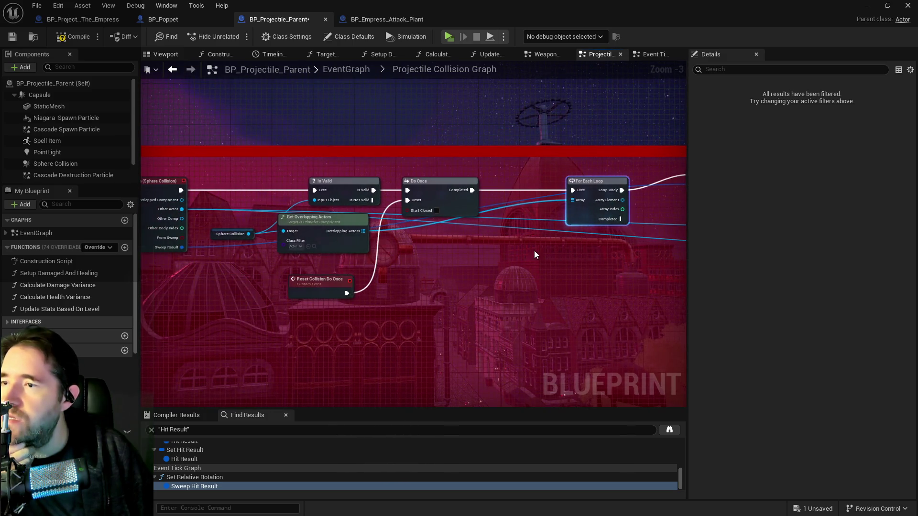
{"action": "mouse_move", "coordinate": [217, 194]}
{"action": "left_mouse_down"}
{"action": "mouse_move", "coordinate": [683, 177]}
{"action": "mouse_move", "coordinate": [562, 178]}
{"action": "left_mouse_up"}
{"action": "left_click_drag", "start_coordinate": [329, 275], "coordinate": [423, 236]}
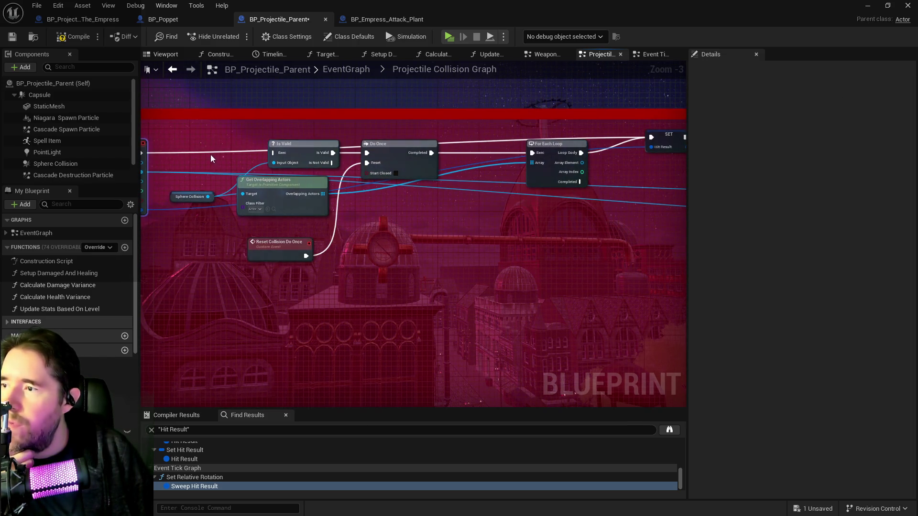
Move the SET, Branch and Actor Has Tag chain away from the Is Valid and Do Once nodes
{"action": "left_click", "coordinate": [401, 144]}
{"action": "mouse_move", "coordinate": [432, 153]}
{"action": "left_mouse_down"}
{"action": "mouse_move", "coordinate": [475, 267]}
{"action": "mouse_move", "coordinate": [438, 222]}
{"action": "left_mouse_up"}
{"action": "left_click", "coordinate": [252, 165]}
{"action": "left_click_drag", "start_coordinate": [162, 145], "coordinate": [614, 246]}
{"action": "mouse_move", "coordinate": [400, 168]}
{"action": "left_mouse_down"}
{"action": "mouse_move", "coordinate": [496, 272]}
{"action": "mouse_move", "coordinate": [433, 196]}
{"action": "mouse_move", "coordinate": [268, 156]}
{"action": "left_mouse_up"}
{"action": "left_click", "coordinate": [444, 193]}
{"action": "scroll", "coordinate": [448, 190], "scroll_direction": "down", "scroll_amount": 2}
{"action": "mouse_move", "coordinate": [172, 102]}
{"action": "left_mouse_down"}
{"action": "mouse_move", "coordinate": [268, 201]}
{"action": "mouse_move", "coordinate": [364, 145]}
{"action": "mouse_move", "coordinate": [488, 163]}
{"action": "left_mouse_up"}
{"action": "mouse_move", "coordinate": [487, 125]}
{"action": "left_mouse_down"}
{"action": "mouse_move", "coordinate": [375, 125]}
{"action": "mouse_move", "coordinate": [507, 109]}
{"action": "mouse_move", "coordinate": [373, 110]}
{"action": "mouse_move", "coordinate": [280, 152]}
{"action": "mouse_move", "coordinate": [444, 212]}
{"action": "left_mouse_up"}
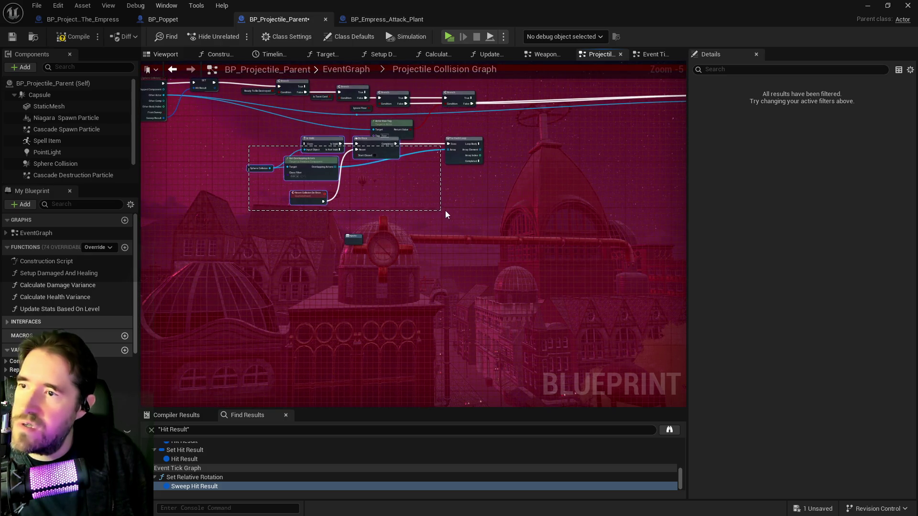
Shift the Is Valid, Do Once and For Each Loop group up and to the right
{"action": "mouse_move", "coordinate": [253, 143]}
{"action": "left_mouse_down"}
{"action": "mouse_move", "coordinate": [245, 148]}
{"action": "mouse_move", "coordinate": [472, 208]}
{"action": "left_mouse_up"}
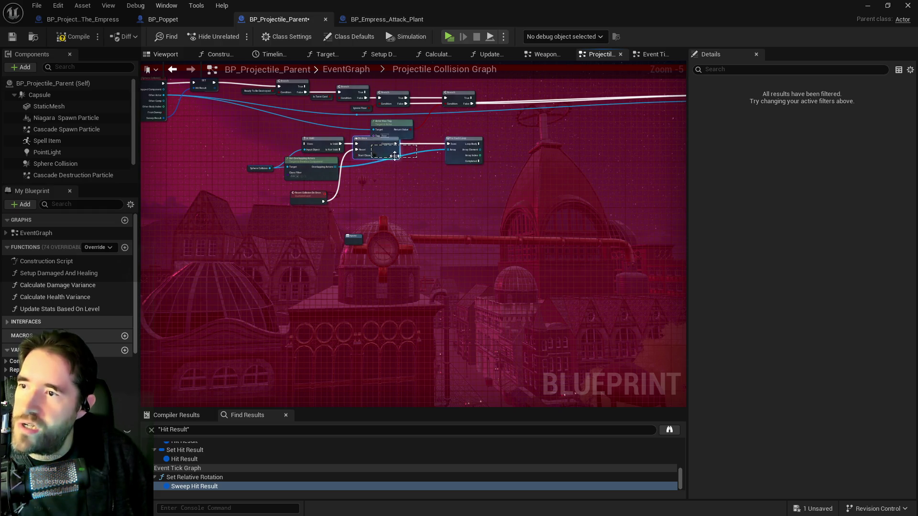
{"action": "left_click_drag", "start_coordinate": [399, 156], "coordinate": [400, 157]}
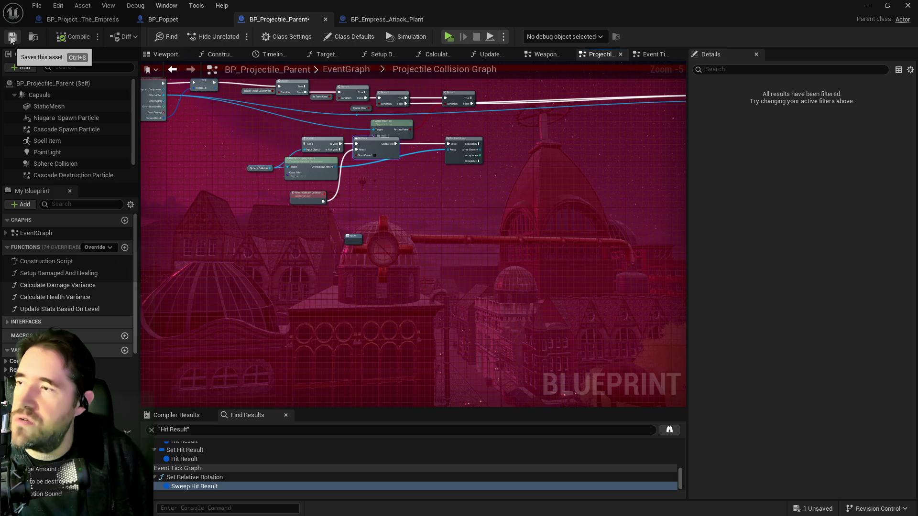
{"action": "left_click_drag", "start_coordinate": [244, 149], "coordinate": [527, 195]}
{"action": "mouse_move", "coordinate": [401, 158]}
{"action": "left_mouse_down"}
{"action": "mouse_move", "coordinate": [480, 167]}
{"action": "mouse_move", "coordinate": [483, 153]}
{"action": "mouse_move", "coordinate": [332, 231]}
{"action": "mouse_move", "coordinate": [309, 208]}
{"action": "mouse_move", "coordinate": [310, 185]}
{"action": "mouse_move", "coordinate": [350, 190]}
{"action": "mouse_move", "coordinate": [361, 167]}
{"action": "left_mouse_up"}
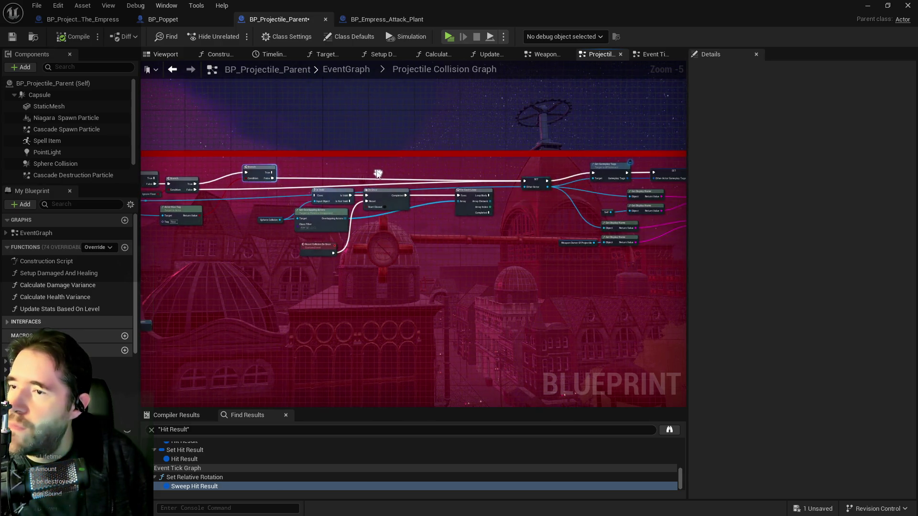
{"action": "scroll", "coordinate": [360, 201], "scroll_direction": "up", "scroll_amount": 1}
{"action": "mouse_move", "coordinate": [239, 202]}
{"action": "left_mouse_down"}
{"action": "mouse_move", "coordinate": [477, 259]}
{"action": "mouse_move", "coordinate": [503, 256]}
{"action": "left_mouse_up"}
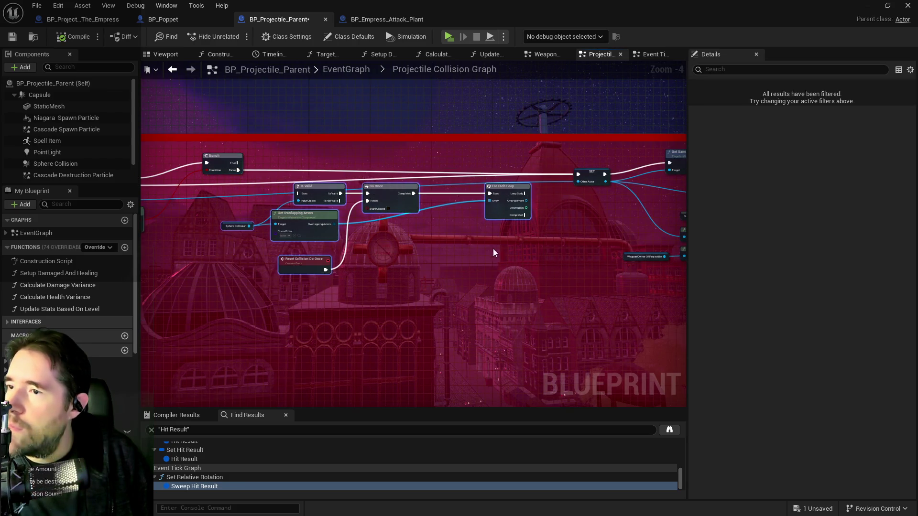
{"action": "mouse_move", "coordinate": [315, 189]}
{"action": "left_mouse_down"}
{"action": "mouse_move", "coordinate": [342, 172]}
{"action": "mouse_move", "coordinate": [325, 179]}
{"action": "mouse_move", "coordinate": [439, 183]}
{"action": "left_mouse_up"}
{"action": "scroll", "coordinate": [362, 187], "scroll_direction": "up", "scroll_amount": 1}
Wire Branch False into Is Valid, and Array Element and Loop Body into the SET node
{"action": "left_click", "coordinate": [354, 187]}
{"action": "mouse_move", "coordinate": [641, 210]}
{"action": "left_mouse_down"}
{"action": "mouse_move", "coordinate": [360, 213]}
{"action": "mouse_move", "coordinate": [486, 170]}
{"action": "mouse_move", "coordinate": [464, 164]}
{"action": "mouse_move", "coordinate": [496, 182]}
{"action": "mouse_move", "coordinate": [575, 179]}
{"action": "left_mouse_up"}
{"action": "left_click_drag", "start_coordinate": [491, 170], "coordinate": [572, 171]}
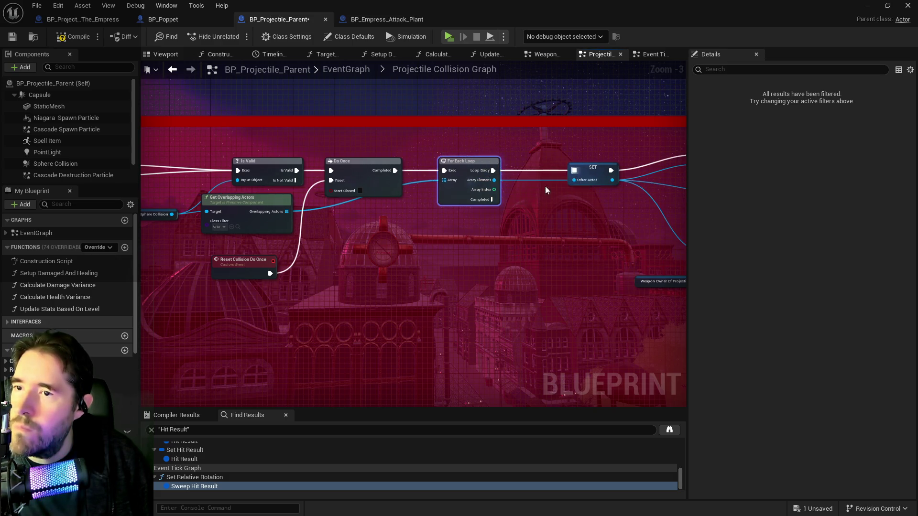
{"action": "scroll", "coordinate": [436, 226], "scroll_direction": "down", "scroll_amount": 1}
{"action": "mouse_move", "coordinate": [435, 225]}
{"action": "left_mouse_down"}
{"action": "mouse_move", "coordinate": [497, 224]}
{"action": "mouse_move", "coordinate": [439, 246]}
{"action": "left_mouse_up"}
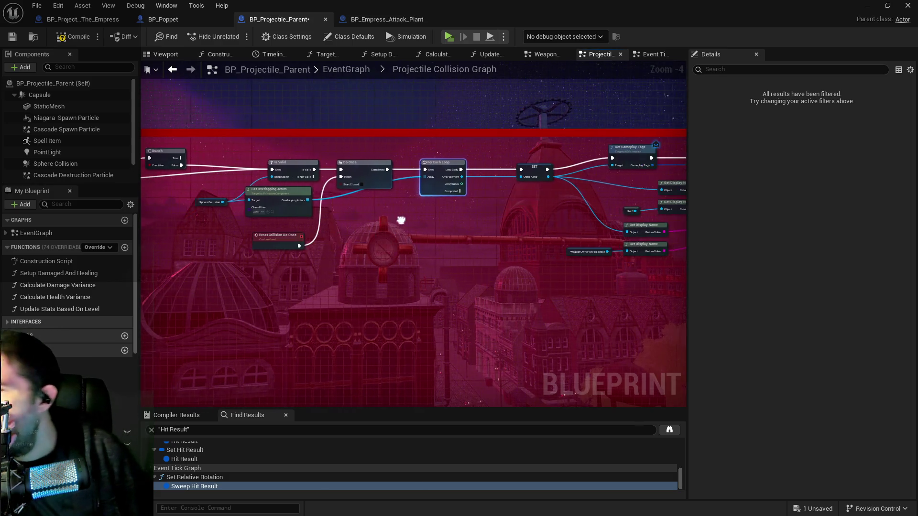
Pan over the Delay, Branch, AND, Has Tag and Switch nodes
{"action": "left_click_drag", "start_coordinate": [453, 279], "coordinate": [251, 196]}
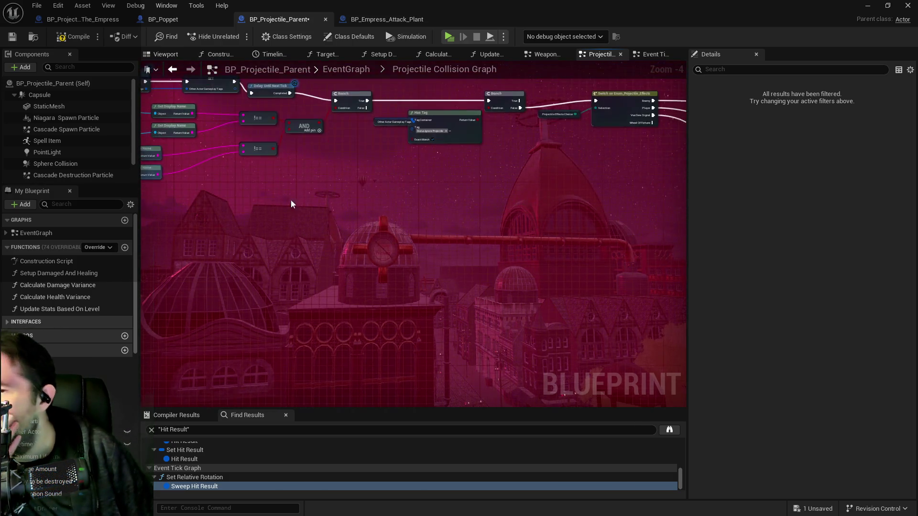
{"action": "left_click_drag", "start_coordinate": [507, 214], "coordinate": [619, 313]}
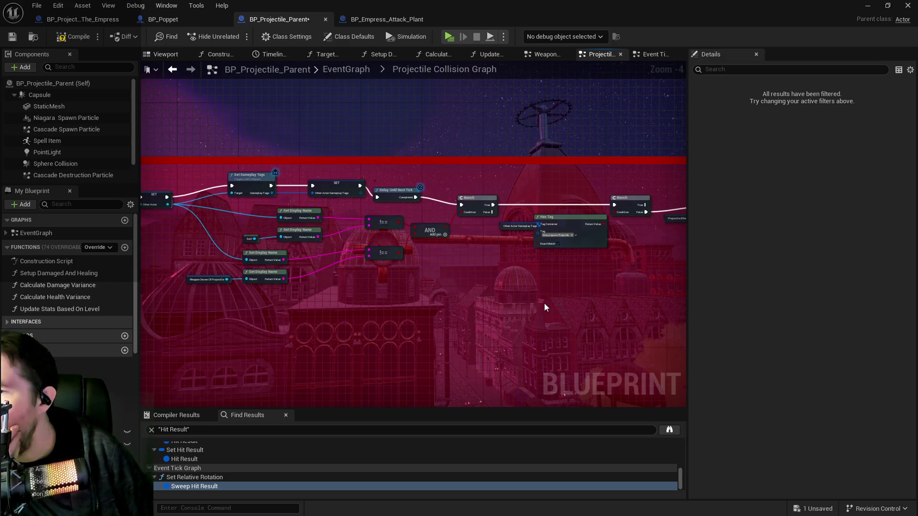
{"action": "mouse_move", "coordinate": [529, 288]}
{"action": "left_mouse_down"}
{"action": "mouse_move", "coordinate": [573, 277]}
{"action": "mouse_move", "coordinate": [652, 280]}
{"action": "left_mouse_up"}
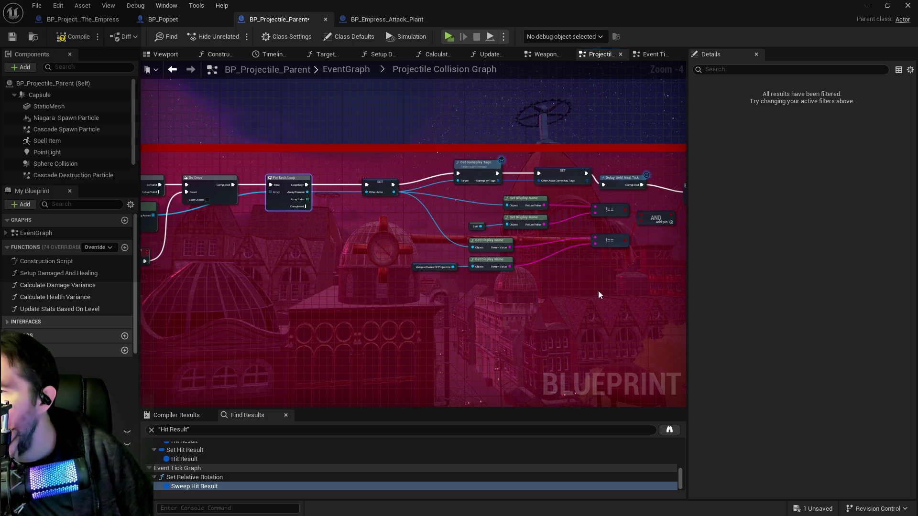
{"action": "left_click_drag", "start_coordinate": [452, 290], "coordinate": [259, 225]}
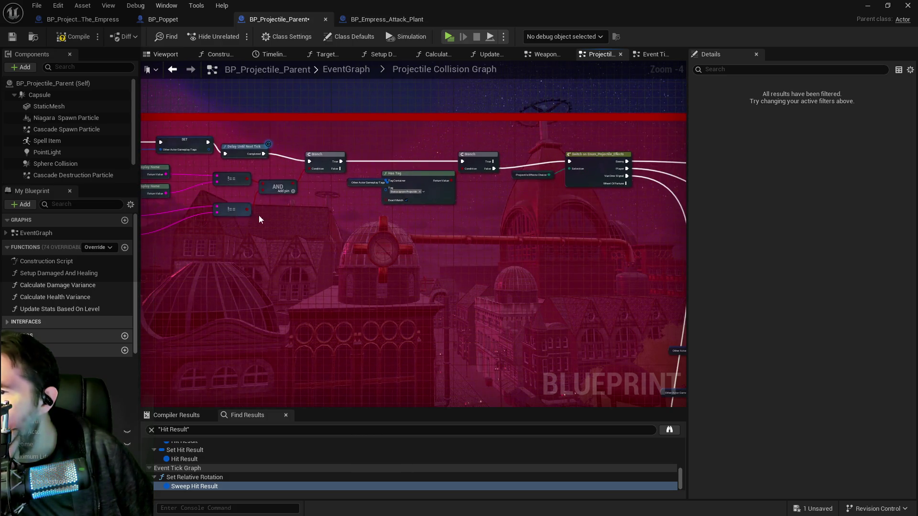
Place a Reset Collision Do Once node and position it beneath Has Tag
{"action": "right_click", "coordinate": [386, 234]}
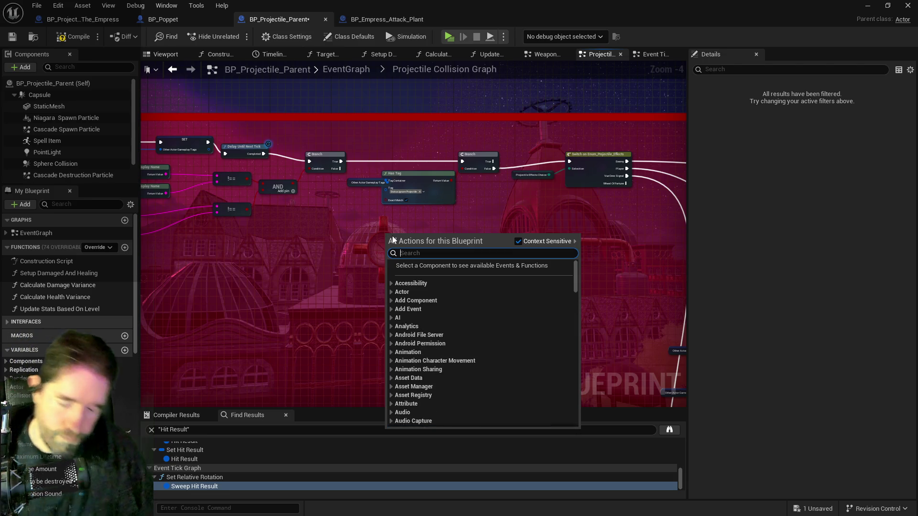
{"action": "type", "text": "reset col"}
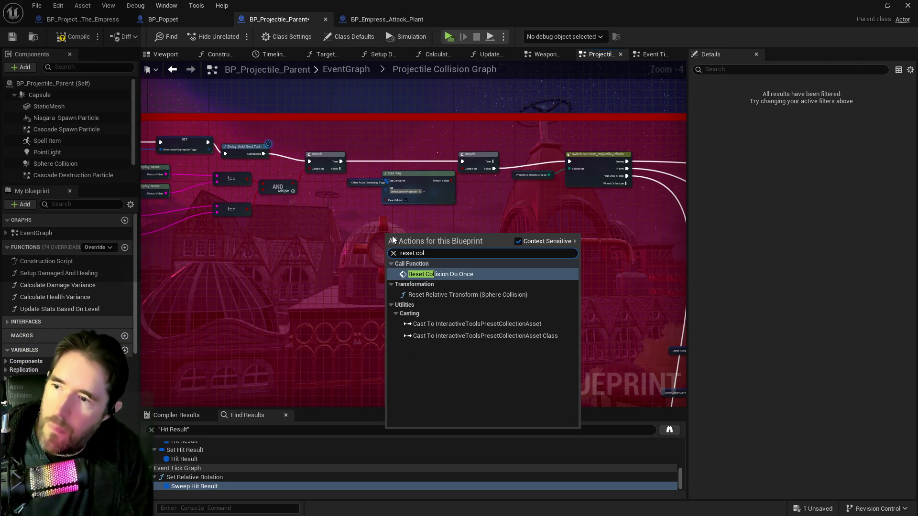
{"action": "key", "text": "Return"}
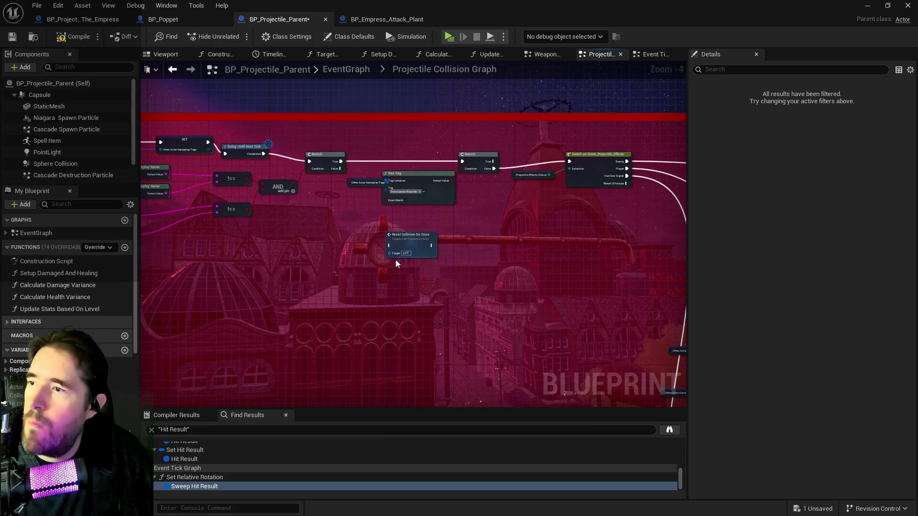
{"action": "scroll", "coordinate": [325, 251], "scroll_direction": "up", "scroll_amount": 1}
{"action": "left_click_drag", "start_coordinate": [521, 246], "coordinate": [501, 241]}
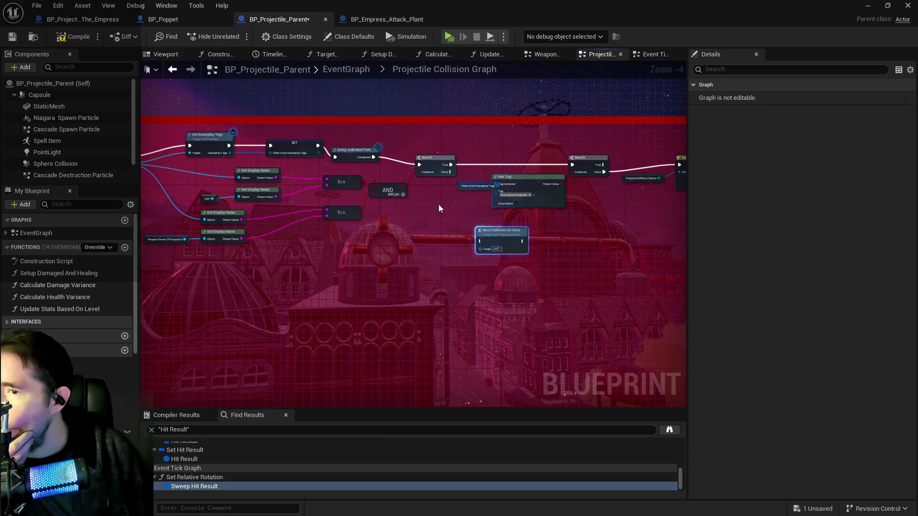
{"action": "scroll", "coordinate": [446, 210], "scroll_direction": "up", "scroll_amount": 1}
{"action": "left_click_drag", "start_coordinate": [507, 243], "coordinate": [478, 226]}
Wire the Branch's False output into Reset Collision Do Once
{"action": "mouse_move", "coordinate": [461, 155]}
{"action": "left_mouse_down"}
{"action": "mouse_move", "coordinate": [460, 226]}
{"action": "mouse_move", "coordinate": [478, 241]}
{"action": "left_mouse_up"}
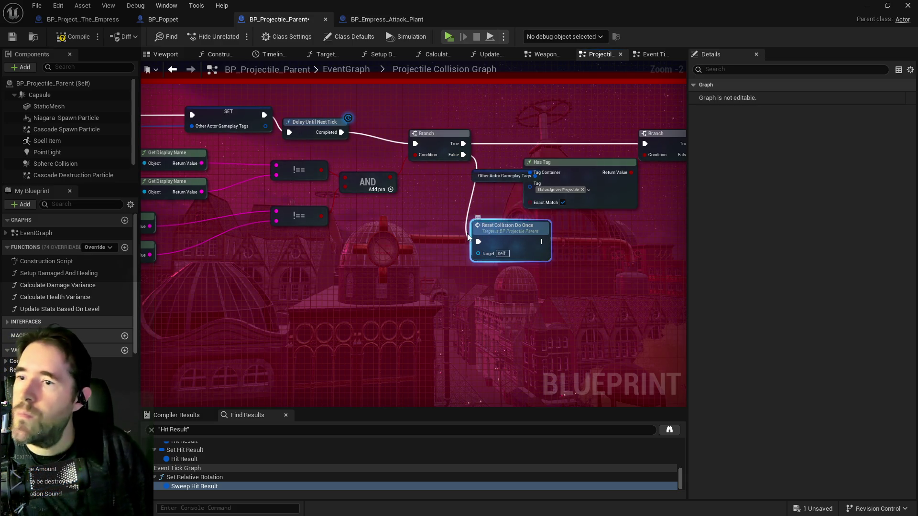
{"action": "mouse_move", "coordinate": [419, 228]}
{"action": "left_mouse_down"}
{"action": "mouse_move", "coordinate": [539, 247]}
{"action": "mouse_move", "coordinate": [893, 254]}
{"action": "left_mouse_up"}
{"action": "mouse_move", "coordinate": [430, 249]}
{"action": "left_mouse_down"}
{"action": "mouse_move", "coordinate": [420, 244]}
{"action": "mouse_move", "coordinate": [558, 244]}
{"action": "left_mouse_up"}
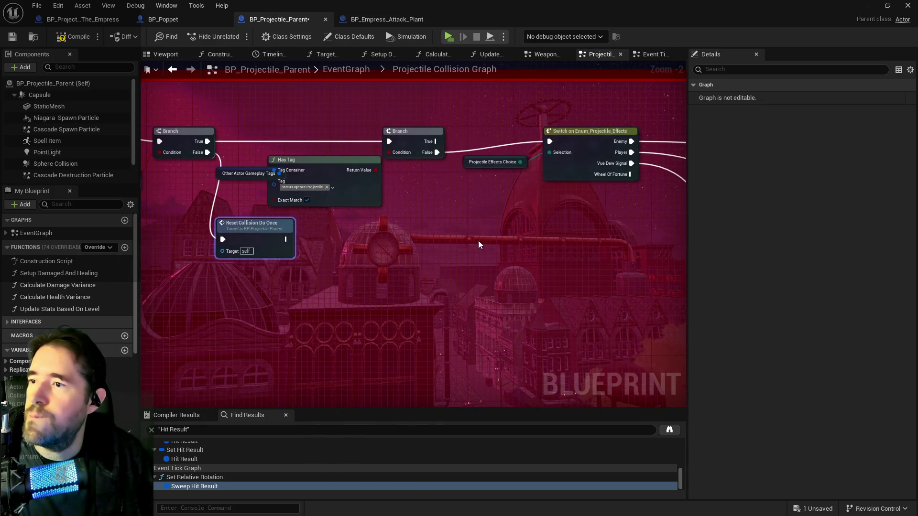
{"action": "scroll", "coordinate": [399, 270], "scroll_direction": "down", "scroll_amount": 3}
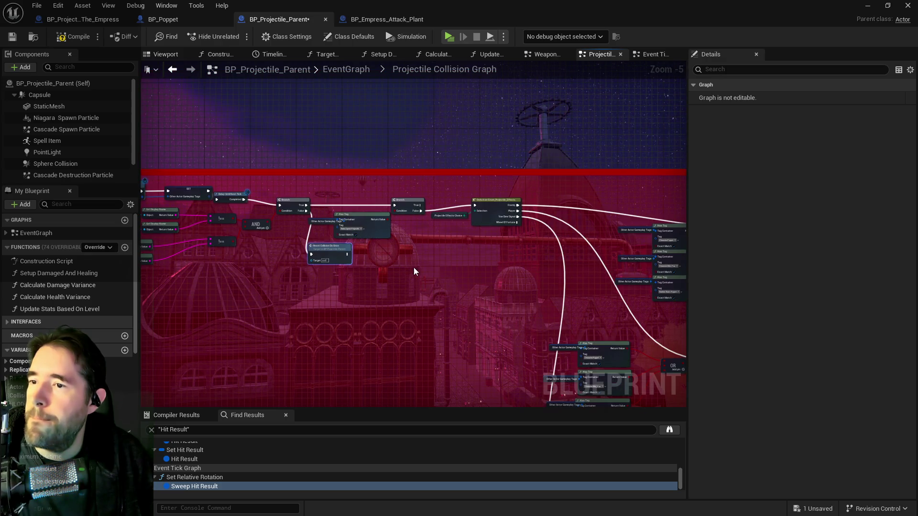
{"action": "left_click_drag", "start_coordinate": [410, 260], "coordinate": [544, 226]}
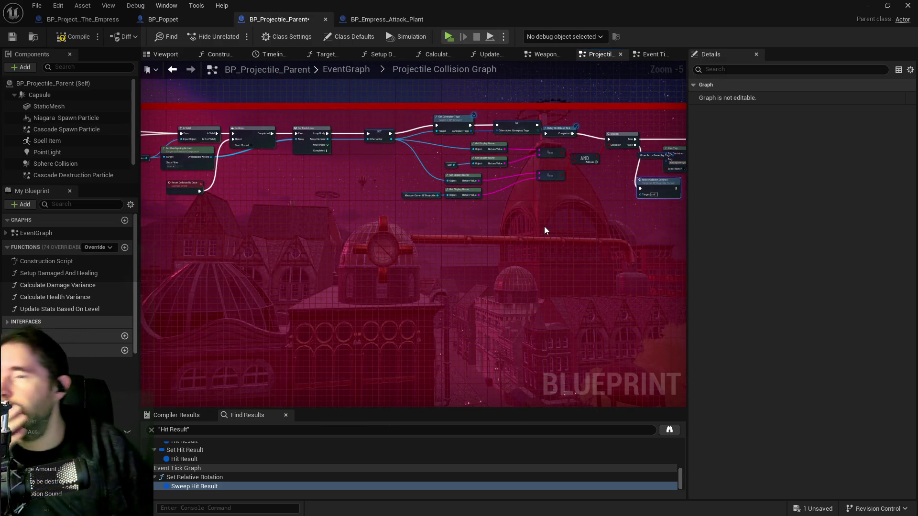
{"action": "left_click_drag", "start_coordinate": [397, 280], "coordinate": [589, 276]}
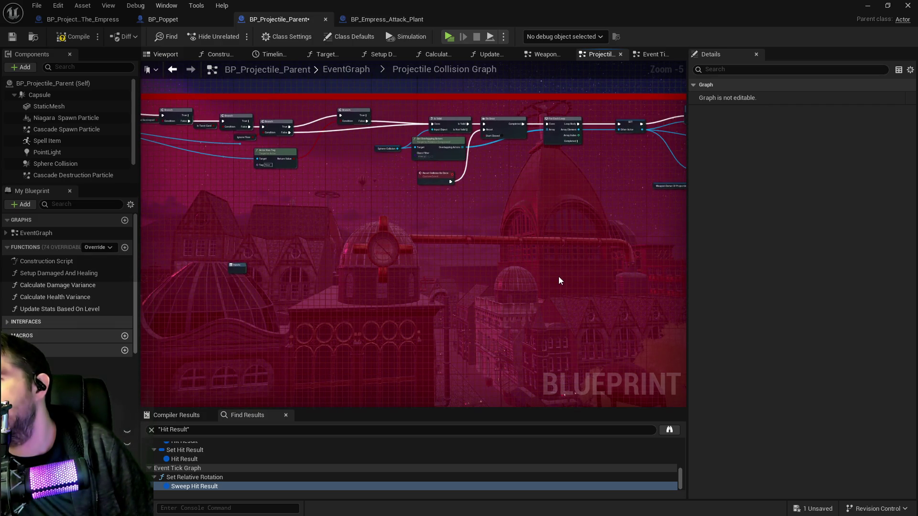
{"action": "mouse_move", "coordinate": [388, 263]}
{"action": "left_mouse_down"}
{"action": "mouse_move", "coordinate": [549, 284]}
{"action": "mouse_move", "coordinate": [543, 260]}
{"action": "mouse_move", "coordinate": [432, 267]}
{"action": "left_mouse_up"}
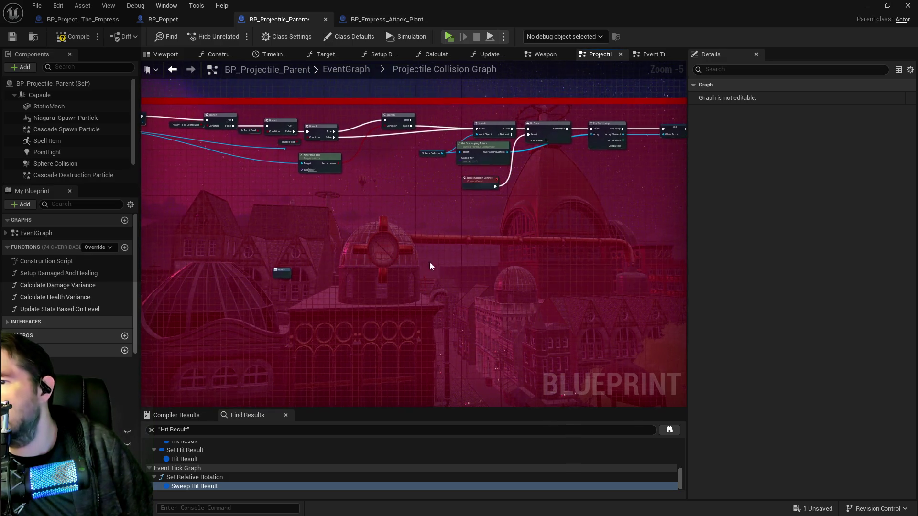
{"action": "scroll", "coordinate": [219, 146], "scroll_direction": "up", "scroll_amount": 2}
{"action": "mouse_move", "coordinate": [310, 160]}
{"action": "left_mouse_down"}
{"action": "mouse_move", "coordinate": [562, 178]}
{"action": "mouse_move", "coordinate": [346, 193]}
{"action": "left_mouse_up"}
{"action": "left_click_drag", "start_coordinate": [477, 204], "coordinate": [218, 192]}
{"action": "left_click_drag", "start_coordinate": [340, 228], "coordinate": [557, 210]}
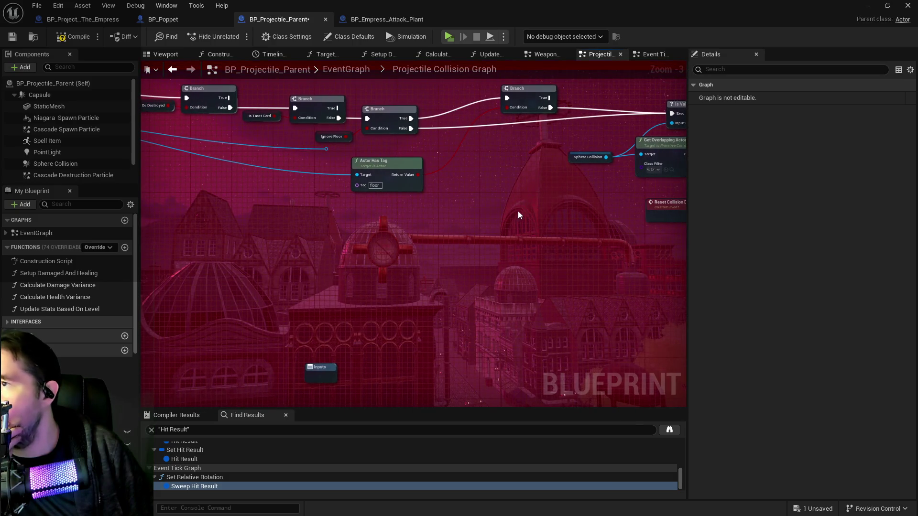
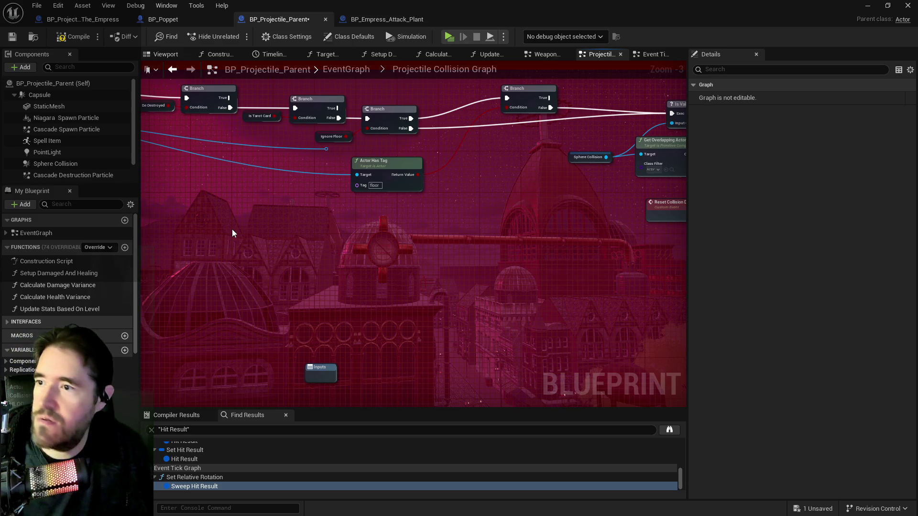
Filter My Blueprint by 'gameplay', select the Gameplay Tags variable, and show its default tag choices
{"action": "left_click_drag", "start_coordinate": [652, 254], "coordinate": [407, 246]}
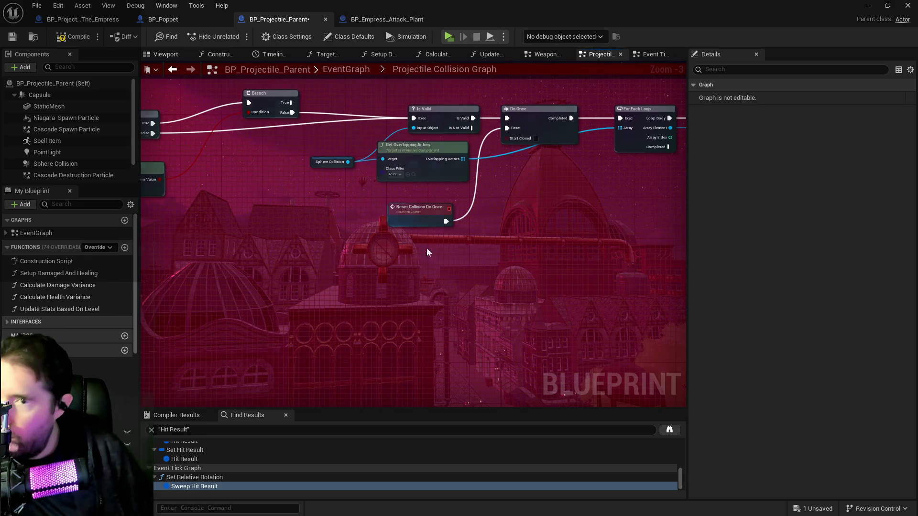
{"action": "left_click_drag", "start_coordinate": [517, 249], "coordinate": [360, 225]}
{"action": "scroll", "coordinate": [360, 223], "scroll_direction": "down", "scroll_amount": 2}
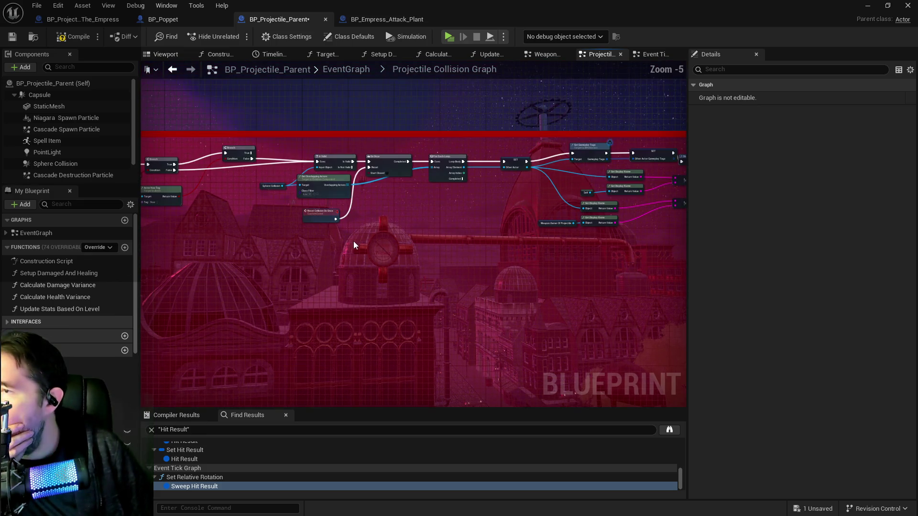
{"action": "left_click", "coordinate": [85, 204]}
{"action": "type", "text": "gameplay"}
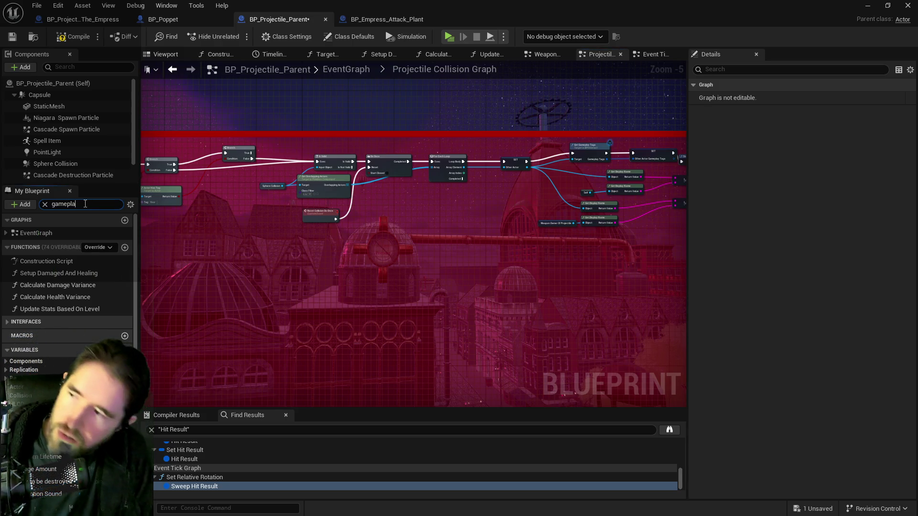
{"action": "left_click", "coordinate": [33, 302]}
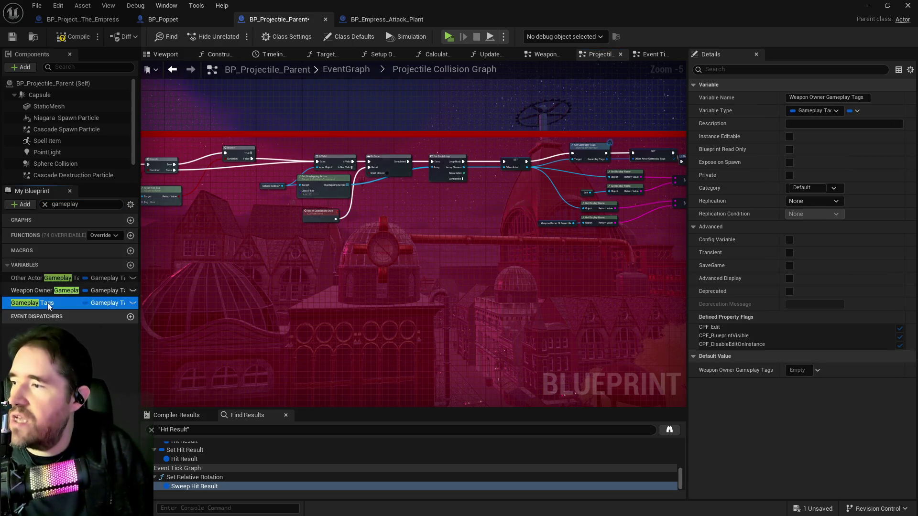
{"action": "left_click", "coordinate": [796, 370]}
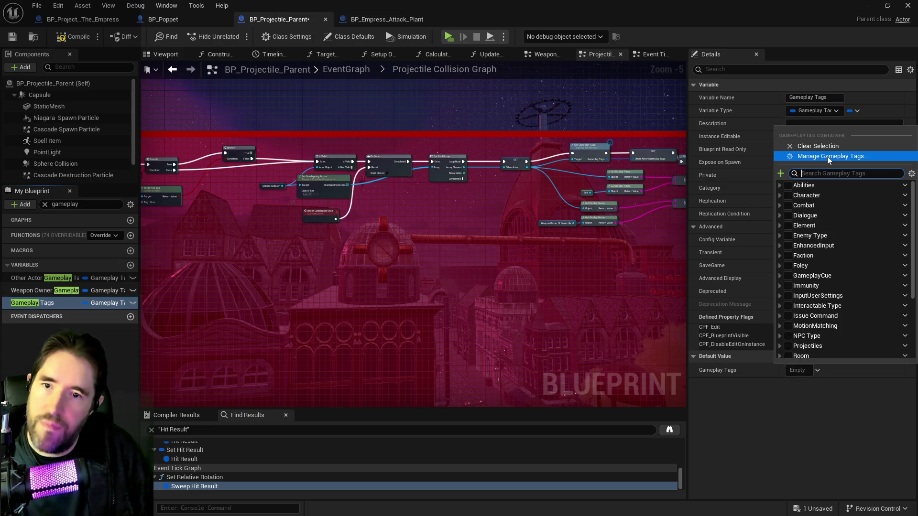
In the Gameplay Tag Manager, create the sub-tag Projectiles.AoE, then close the manager
{"action": "left_click", "coordinate": [827, 157]}
{"action": "left_click", "coordinate": [274, 253]}
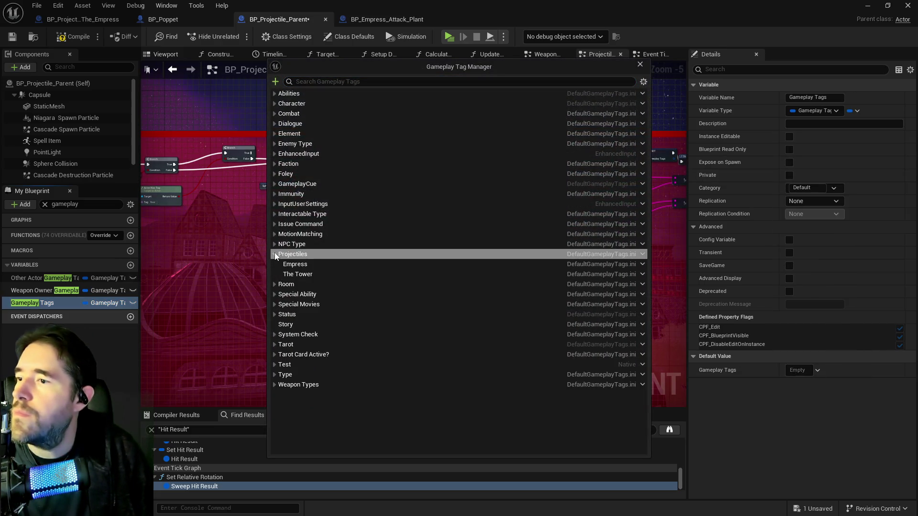
{"action": "right_click", "coordinate": [301, 255]}
{"action": "left_click", "coordinate": [322, 265]}
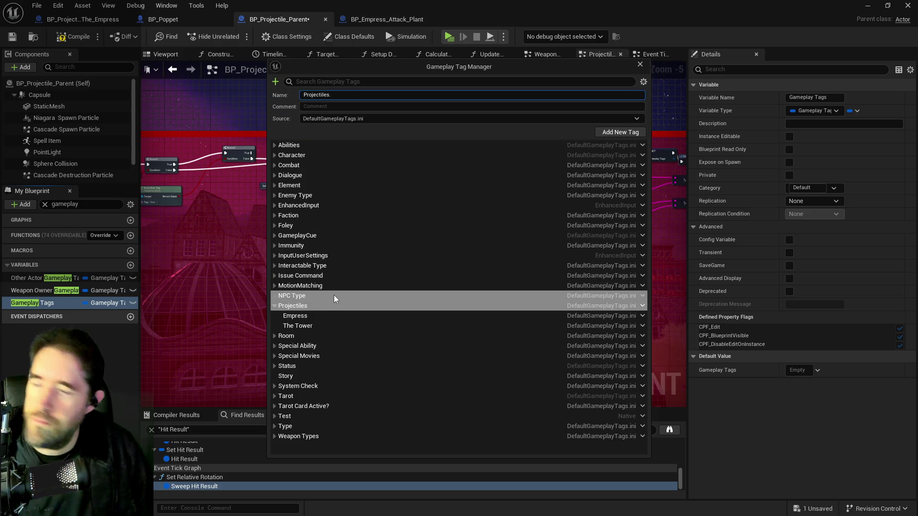
{"action": "type", "text": "AoE"}
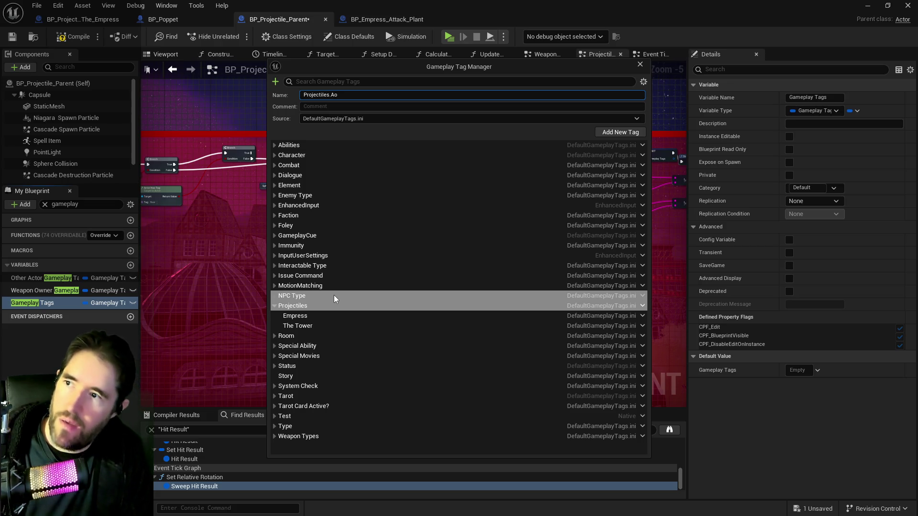
{"action": "left_click", "coordinate": [630, 132]}
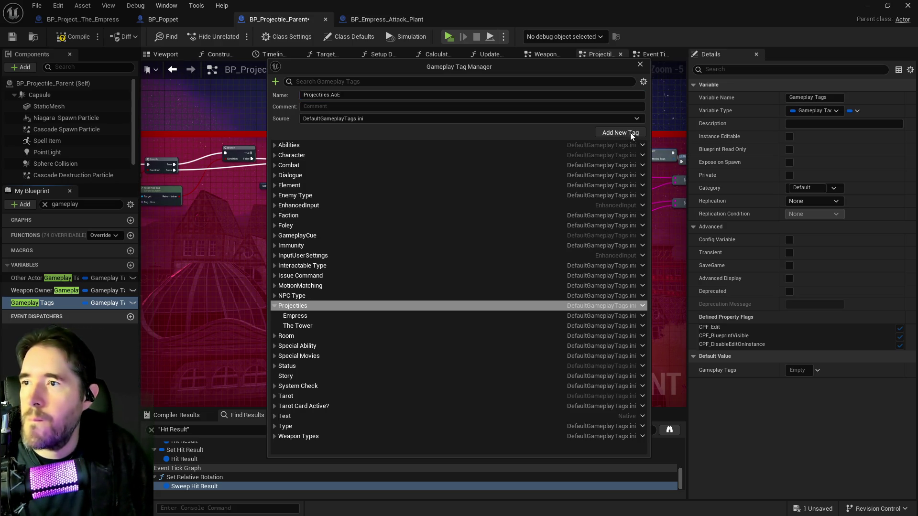
{"action": "key", "text": "Escape"}
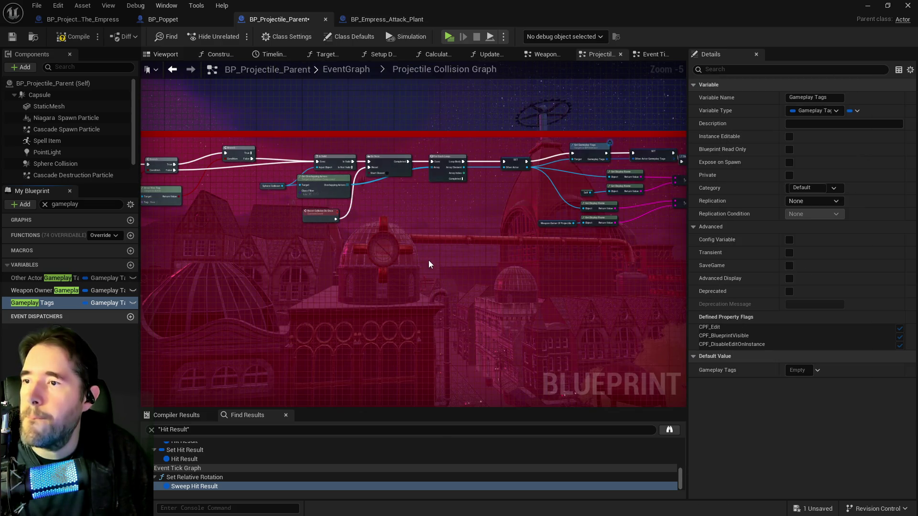
{"action": "mouse_move", "coordinate": [426, 258]}
{"action": "left_mouse_down"}
{"action": "mouse_move", "coordinate": [535, 272]}
{"action": "mouse_move", "coordinate": [412, 285]}
{"action": "left_mouse_up"}
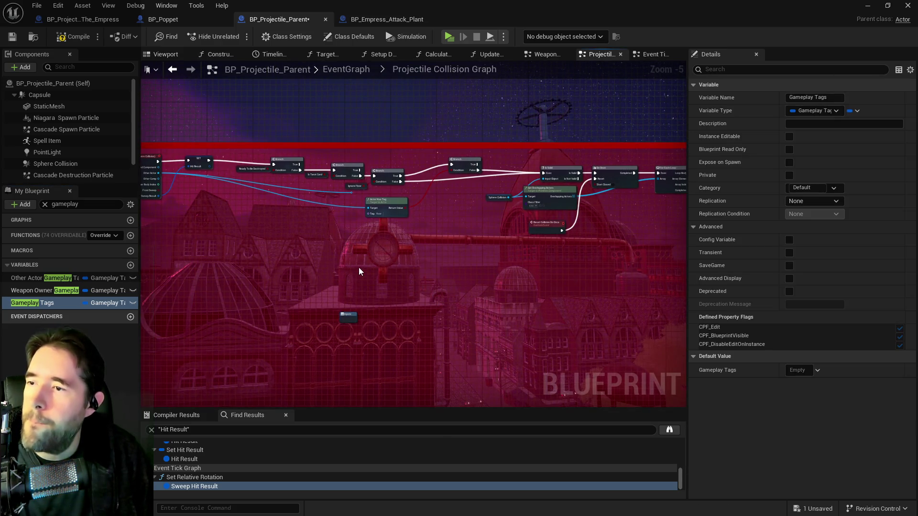
Place a Gameplay Tags getter in the graph and pull a Has Tag node from it
{"action": "scroll", "coordinate": [368, 231], "scroll_direction": "up", "scroll_amount": 1}
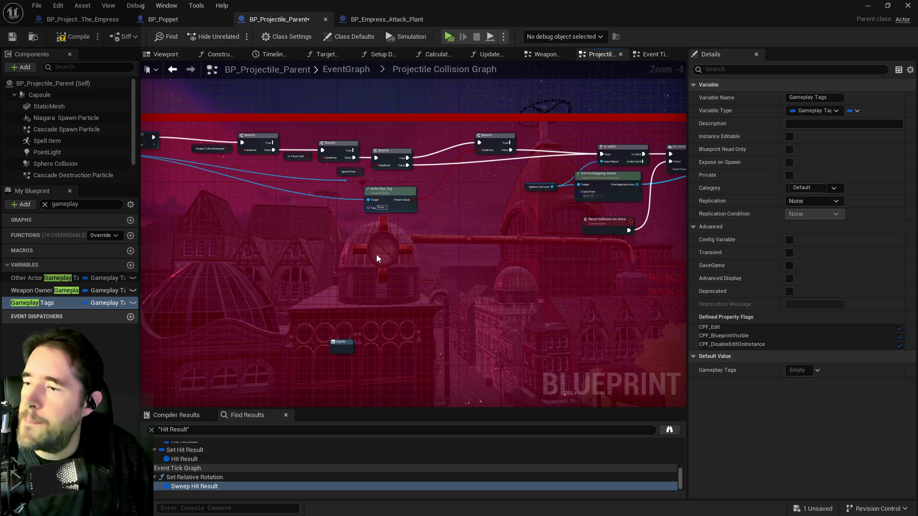
{"action": "mouse_move", "coordinate": [33, 303]}
{"action": "left_mouse_down"}
{"action": "mouse_move", "coordinate": [190, 291]}
{"action": "mouse_move", "coordinate": [395, 257]}
{"action": "left_mouse_up"}
{"action": "left_click", "coordinate": [337, 282]}
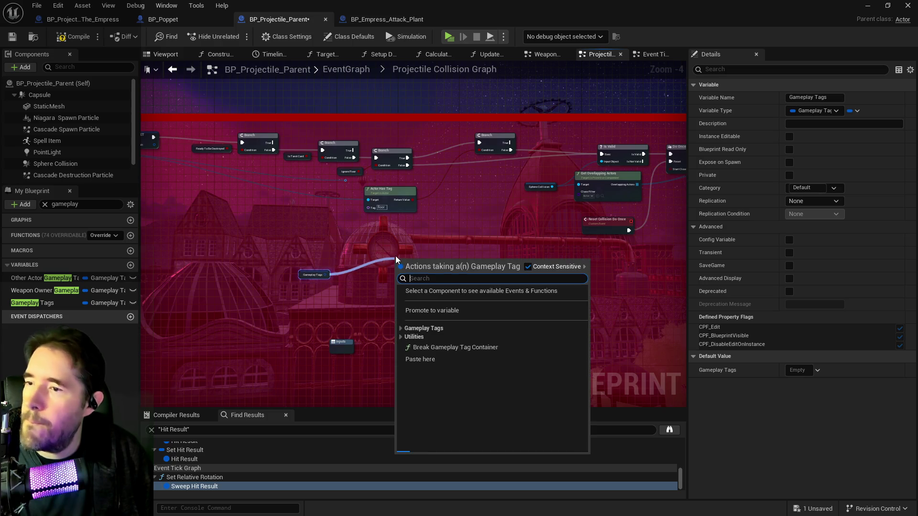
{"action": "type", "text": "has ta"}
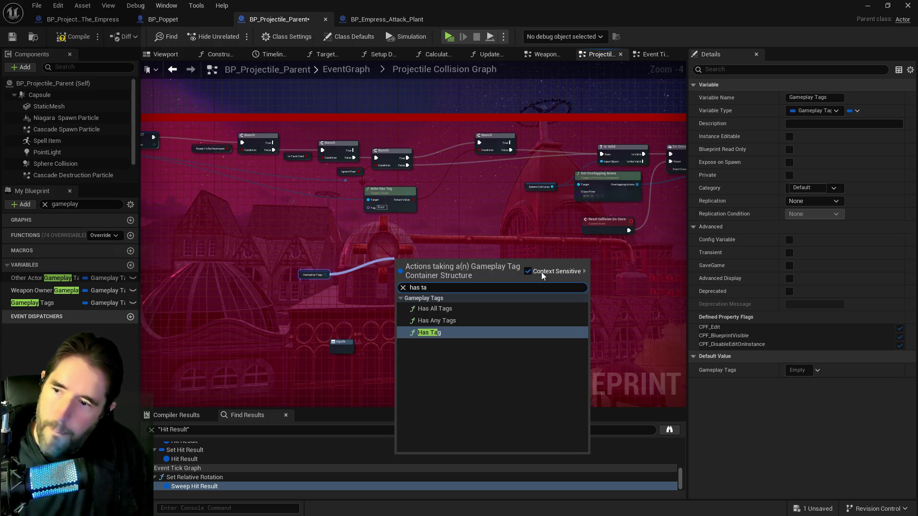
{"action": "left_click", "coordinate": [433, 333]}
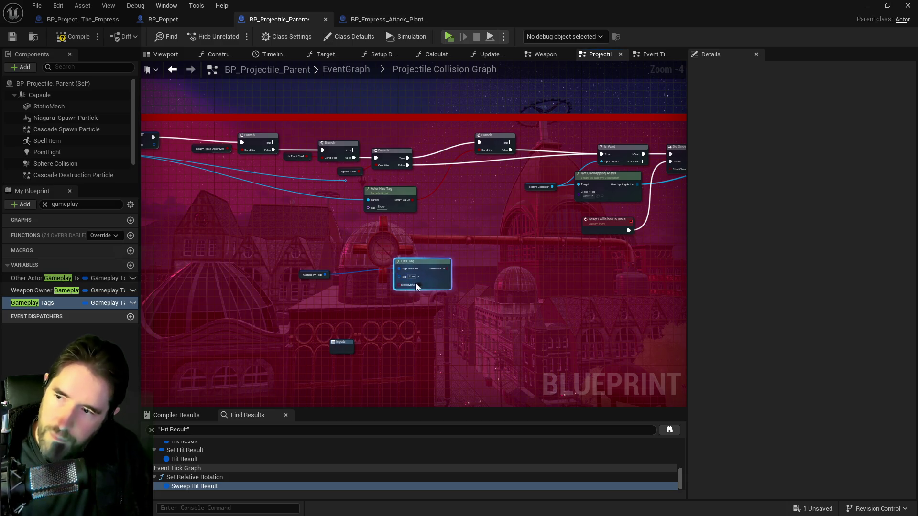
Set the Has Tag node's tag to Projectiles.AoE
{"action": "scroll", "coordinate": [417, 285], "scroll_direction": "up", "scroll_amount": 4}
{"action": "left_click", "coordinate": [404, 267]}
{"action": "type", "text": "a"}
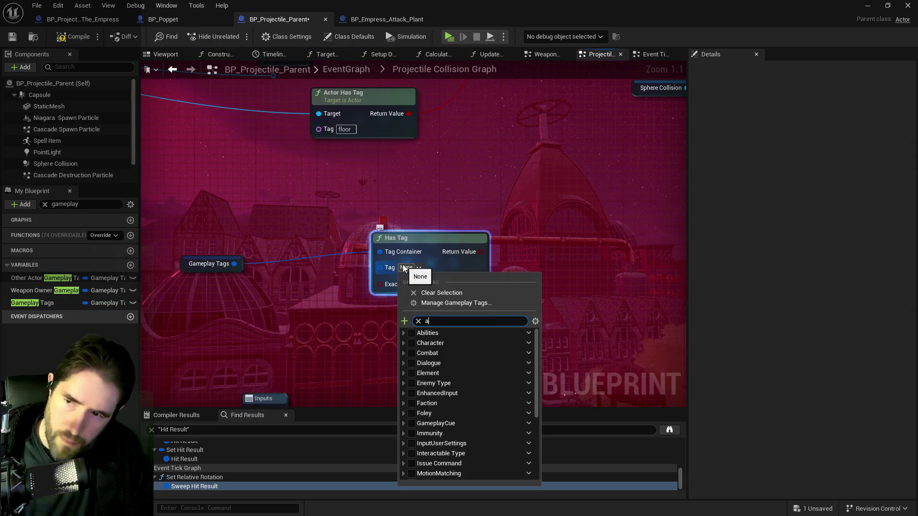
{"action": "type", "text": "oe"}
{"action": "left_click", "coordinate": [415, 343]}
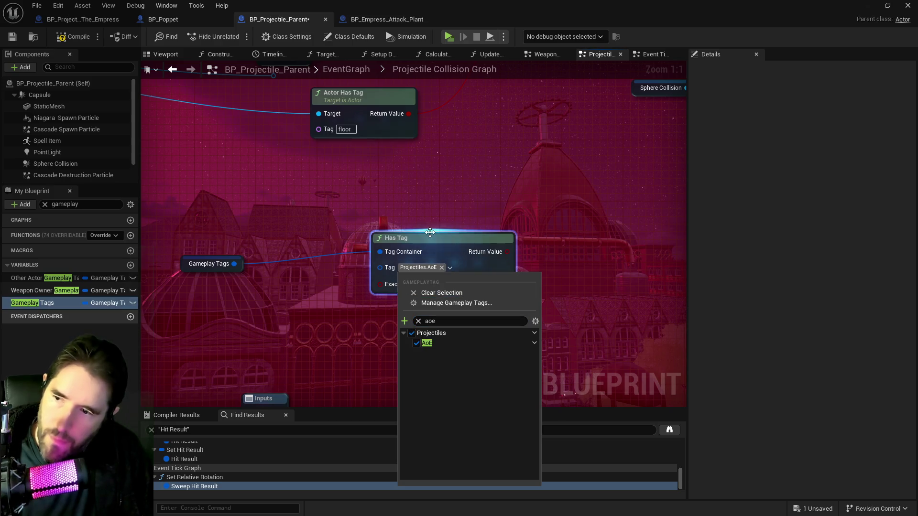
{"action": "left_click", "coordinate": [430, 233]}
Reposition the getter and Has Tag nodes, and place a new Branch beside them
{"action": "left_click_drag", "start_coordinate": [421, 233], "coordinate": [376, 234]}
{"action": "scroll", "coordinate": [402, 275], "scroll_direction": "down", "scroll_amount": 2}
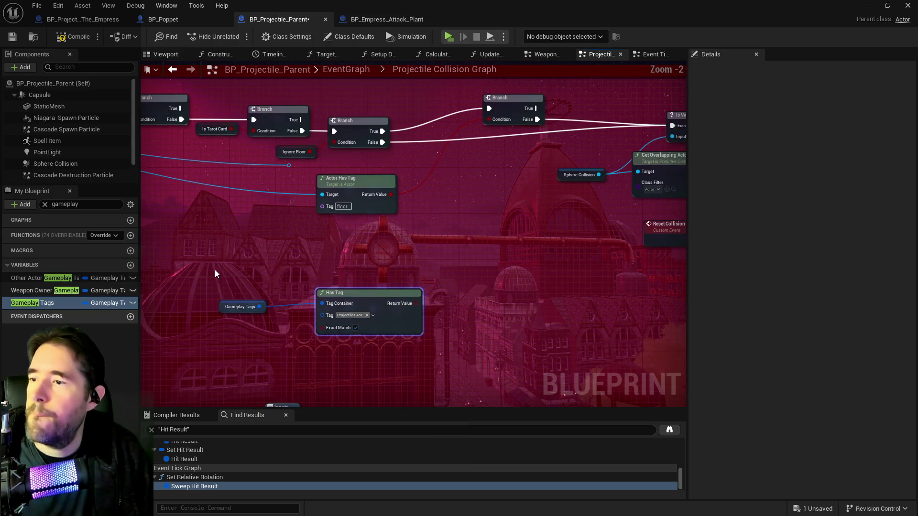
{"action": "left_click_drag", "start_coordinate": [217, 274], "coordinate": [428, 340]}
{"action": "mouse_move", "coordinate": [376, 293]}
{"action": "left_mouse_down"}
{"action": "mouse_move", "coordinate": [395, 247]}
{"action": "mouse_move", "coordinate": [368, 250]}
{"action": "mouse_move", "coordinate": [371, 259]}
{"action": "left_mouse_up"}
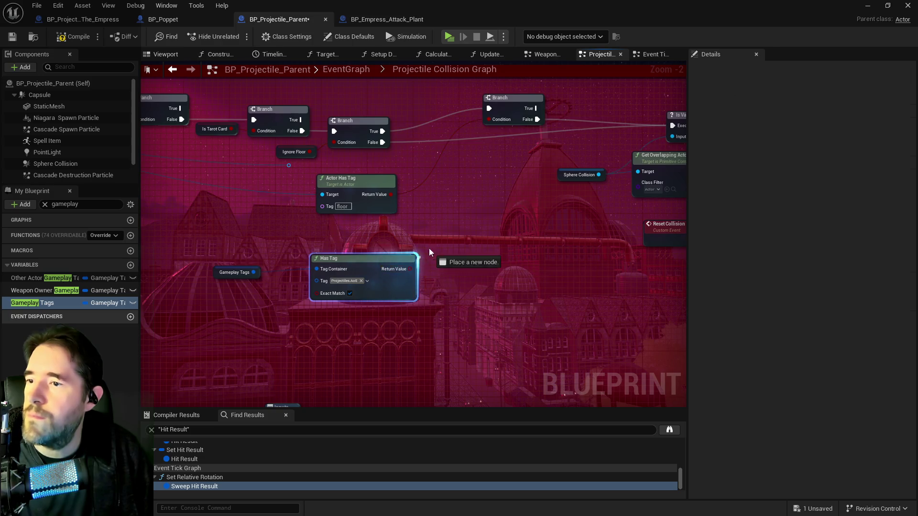
{"action": "left_click", "coordinate": [471, 208]}
Route the upper Branch's False output into the new Branch, and wire its True output
{"action": "mouse_move", "coordinate": [507, 207]}
{"action": "left_mouse_down"}
{"action": "mouse_move", "coordinate": [306, 216]}
{"action": "mouse_move", "coordinate": [432, 234]}
{"action": "left_mouse_up"}
{"action": "mouse_move", "coordinate": [462, 147]}
{"action": "left_mouse_down"}
{"action": "mouse_move", "coordinate": [370, 220]}
{"action": "mouse_move", "coordinate": [403, 239]}
{"action": "left_mouse_up"}
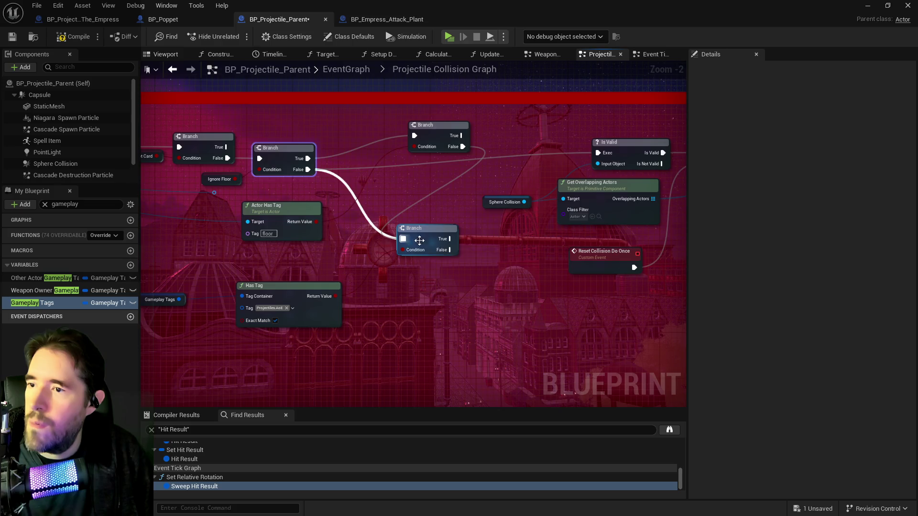
{"action": "scroll", "coordinate": [412, 239], "scroll_direction": "down", "scroll_amount": 2}
{"action": "mouse_move", "coordinate": [299, 223]}
{"action": "left_mouse_down"}
{"action": "mouse_move", "coordinate": [317, 235]}
{"action": "mouse_move", "coordinate": [354, 168]}
{"action": "mouse_move", "coordinate": [402, 168]}
{"action": "mouse_move", "coordinate": [325, 172]}
{"action": "left_mouse_up"}
Move the Do Once node down beside the Reset Collision event
{"action": "mouse_move", "coordinate": [353, 222]}
{"action": "left_mouse_down"}
{"action": "mouse_move", "coordinate": [395, 222]}
{"action": "mouse_move", "coordinate": [317, 198]}
{"action": "mouse_move", "coordinate": [379, 229]}
{"action": "mouse_move", "coordinate": [446, 232]}
{"action": "left_mouse_up"}
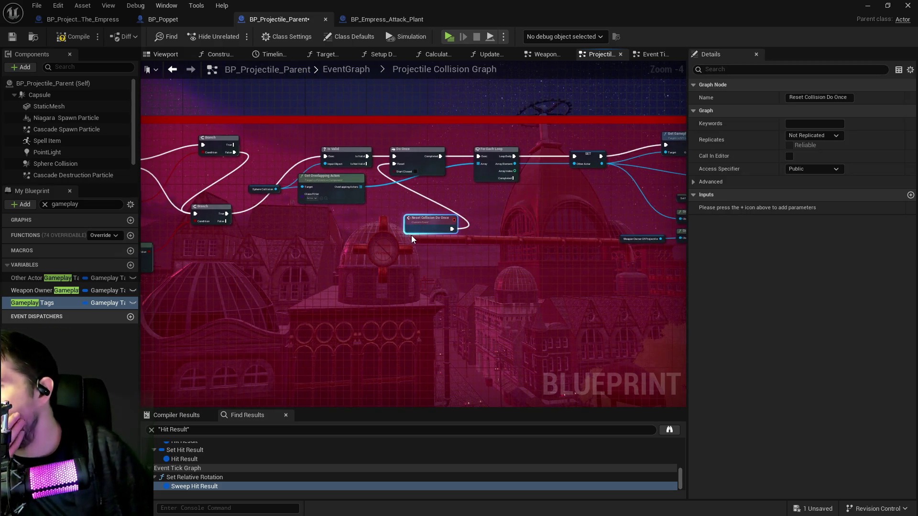
{"action": "left_click_drag", "start_coordinate": [398, 205], "coordinate": [370, 182]}
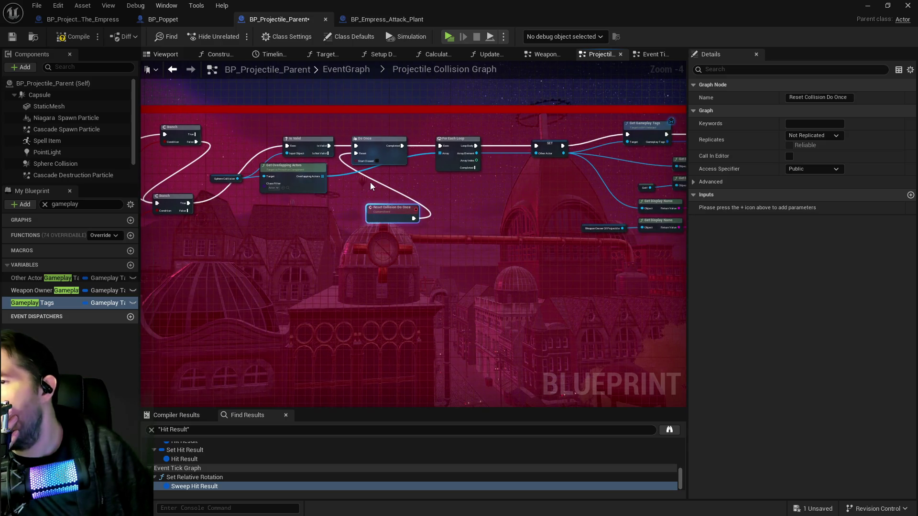
{"action": "scroll", "coordinate": [369, 182], "scroll_direction": "up", "scroll_amount": 1}
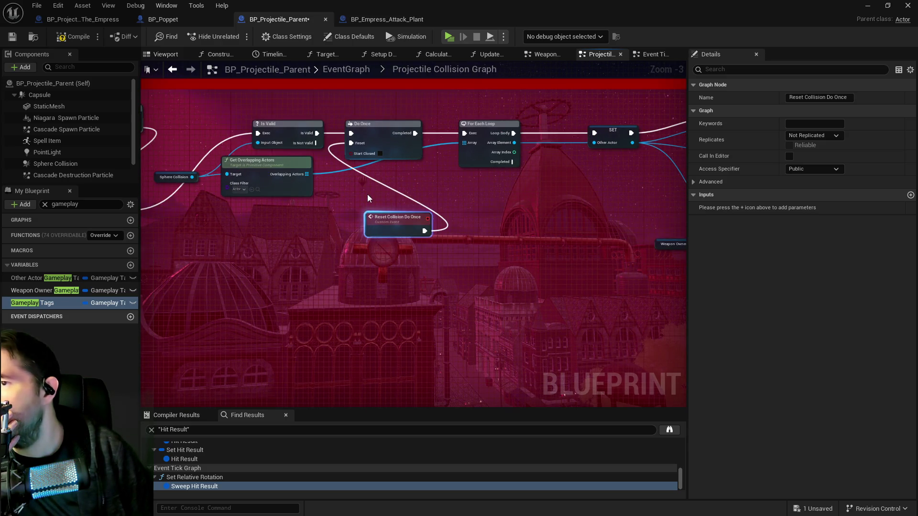
{"action": "mouse_move", "coordinate": [470, 203]}
{"action": "left_mouse_down"}
{"action": "mouse_move", "coordinate": [358, 191]}
{"action": "mouse_move", "coordinate": [509, 204]}
{"action": "left_mouse_up"}
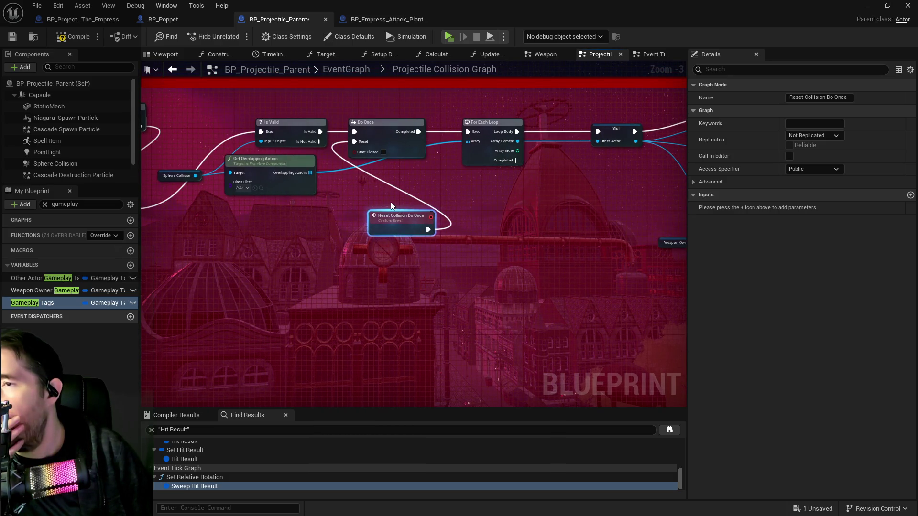
{"action": "left_click", "coordinate": [315, 139]}
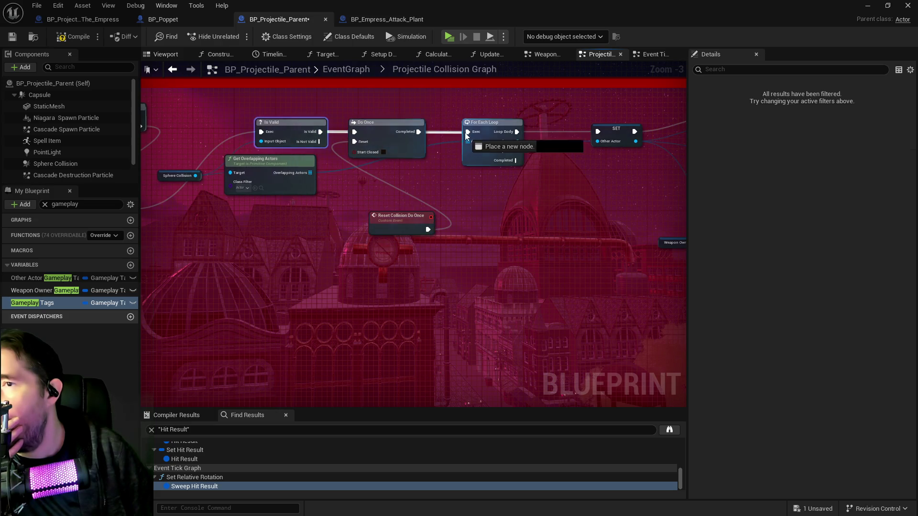
{"action": "mouse_move", "coordinate": [381, 130]}
{"action": "left_mouse_down"}
{"action": "mouse_move", "coordinate": [402, 205]}
{"action": "mouse_move", "coordinate": [479, 219]}
{"action": "left_mouse_up"}
{"action": "left_click_drag", "start_coordinate": [373, 195], "coordinate": [453, 238]}
Review the Get Gameplay Tags, Has Tag and Switch on Enum_Projectile_Effects sections of the graph
{"action": "mouse_move", "coordinate": [567, 247]}
{"action": "left_mouse_down"}
{"action": "mouse_move", "coordinate": [361, 247]}
{"action": "mouse_move", "coordinate": [308, 196]}
{"action": "mouse_move", "coordinate": [336, 246]}
{"action": "mouse_move", "coordinate": [423, 218]}
{"action": "left_mouse_up"}
{"action": "scroll", "coordinate": [423, 218], "scroll_direction": "down", "scroll_amount": 3}
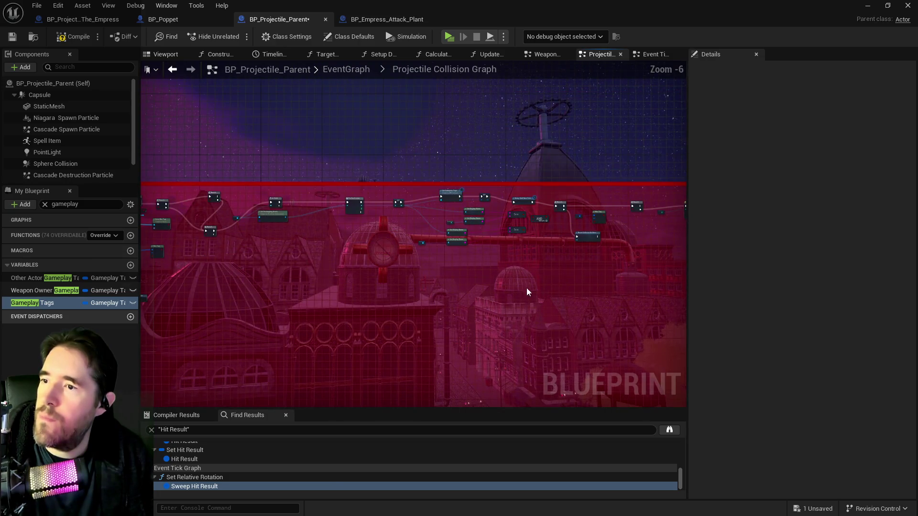
{"action": "scroll", "coordinate": [500, 243], "scroll_direction": "up", "scroll_amount": 2}
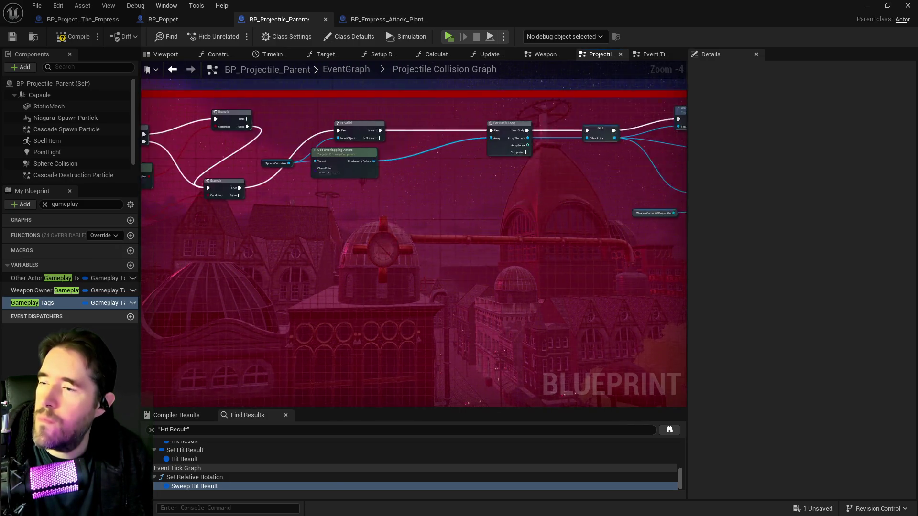
{"action": "mouse_move", "coordinate": [558, 231]}
{"action": "left_mouse_down"}
{"action": "mouse_move", "coordinate": [418, 263]}
{"action": "mouse_move", "coordinate": [468, 205]}
{"action": "mouse_move", "coordinate": [203, 222]}
{"action": "left_mouse_up"}
{"action": "scroll", "coordinate": [457, 214], "scroll_direction": "up", "scroll_amount": 1}
{"action": "left_click_drag", "start_coordinate": [374, 209], "coordinate": [371, 203]}
{"action": "mouse_move", "coordinate": [624, 117]}
{"action": "left_mouse_down"}
{"action": "mouse_move", "coordinate": [361, 162]}
{"action": "mouse_move", "coordinate": [223, 136]}
{"action": "left_mouse_up"}
{"action": "mouse_move", "coordinate": [340, 156]}
{"action": "left_mouse_down"}
{"action": "mouse_move", "coordinate": [334, 216]}
{"action": "mouse_move", "coordinate": [231, 153]}
{"action": "mouse_move", "coordinate": [160, 153]}
{"action": "left_mouse_up"}
{"action": "mouse_move", "coordinate": [541, 98]}
{"action": "left_mouse_down"}
{"action": "mouse_move", "coordinate": [283, 173]}
{"action": "mouse_move", "coordinate": [465, 205]}
{"action": "mouse_move", "coordinate": [669, 211]}
{"action": "mouse_move", "coordinate": [258, 199]}
{"action": "mouse_move", "coordinate": [501, 191]}
{"action": "mouse_move", "coordinate": [498, 205]}
{"action": "mouse_move", "coordinate": [373, 206]}
{"action": "mouse_move", "coordinate": [317, 183]}
{"action": "mouse_move", "coordinate": [444, 192]}
{"action": "mouse_move", "coordinate": [664, 228]}
{"action": "mouse_move", "coordinate": [639, 221]}
{"action": "mouse_move", "coordinate": [650, 210]}
{"action": "left_mouse_up"}
{"action": "scroll", "coordinate": [318, 182], "scroll_direction": "down", "scroll_amount": 2}
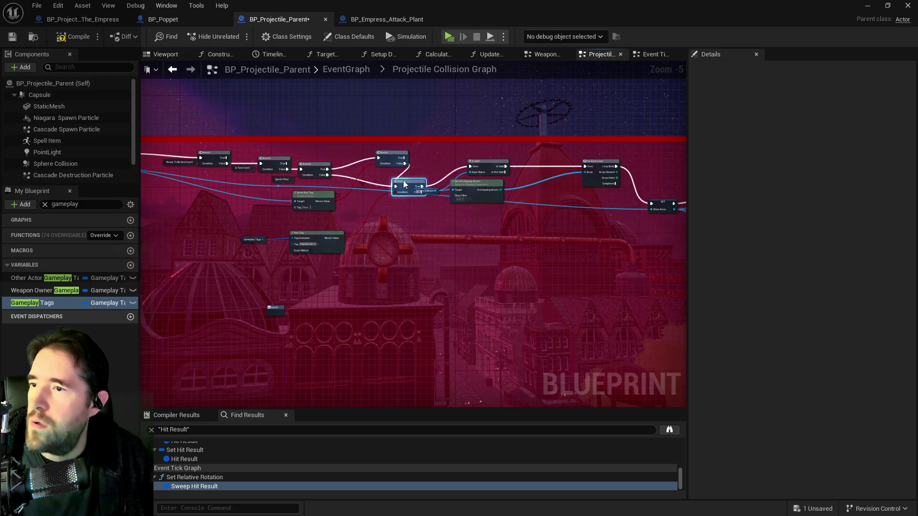
Reposition the Branch and Is Valid group, and connect the Branch's False output
{"action": "left_click_drag", "start_coordinate": [380, 197], "coordinate": [393, 186]}
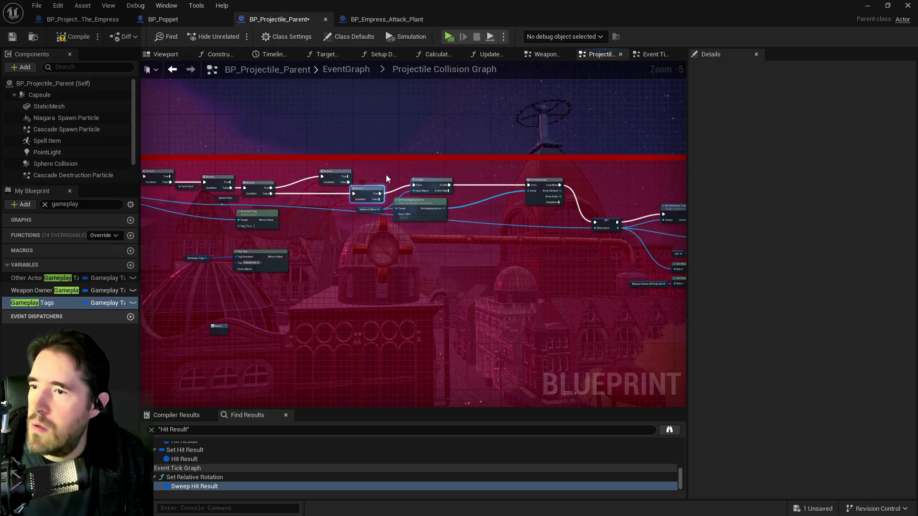
{"action": "mouse_move", "coordinate": [366, 187]}
{"action": "left_mouse_down"}
{"action": "mouse_move", "coordinate": [352, 186]}
{"action": "mouse_move", "coordinate": [375, 182]}
{"action": "mouse_move", "coordinate": [497, 222]}
{"action": "mouse_move", "coordinate": [543, 219]}
{"action": "left_mouse_up"}
{"action": "mouse_move", "coordinate": [549, 178]}
{"action": "left_mouse_down"}
{"action": "mouse_move", "coordinate": [564, 171]}
{"action": "mouse_move", "coordinate": [556, 176]}
{"action": "left_mouse_up"}
{"action": "left_click_drag", "start_coordinate": [529, 214], "coordinate": [587, 209]}
{"action": "mouse_move", "coordinate": [511, 208]}
{"action": "left_mouse_down"}
{"action": "mouse_move", "coordinate": [434, 209]}
{"action": "mouse_move", "coordinate": [468, 184]}
{"action": "mouse_move", "coordinate": [516, 184]}
{"action": "left_mouse_up"}
{"action": "scroll", "coordinate": [360, 204], "scroll_direction": "up", "scroll_amount": 1}
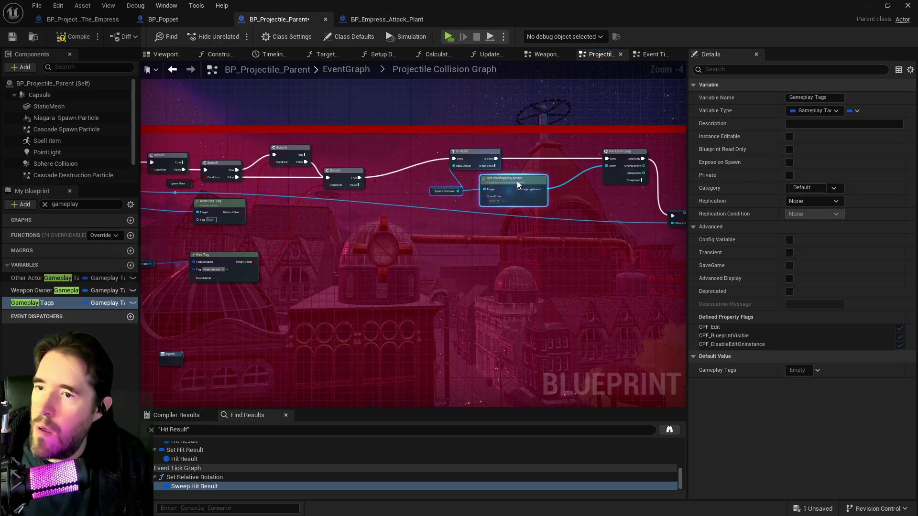
{"action": "mouse_move", "coordinate": [359, 185]}
{"action": "left_mouse_down"}
{"action": "mouse_move", "coordinate": [595, 240]}
{"action": "mouse_move", "coordinate": [671, 217]}
{"action": "left_mouse_up"}
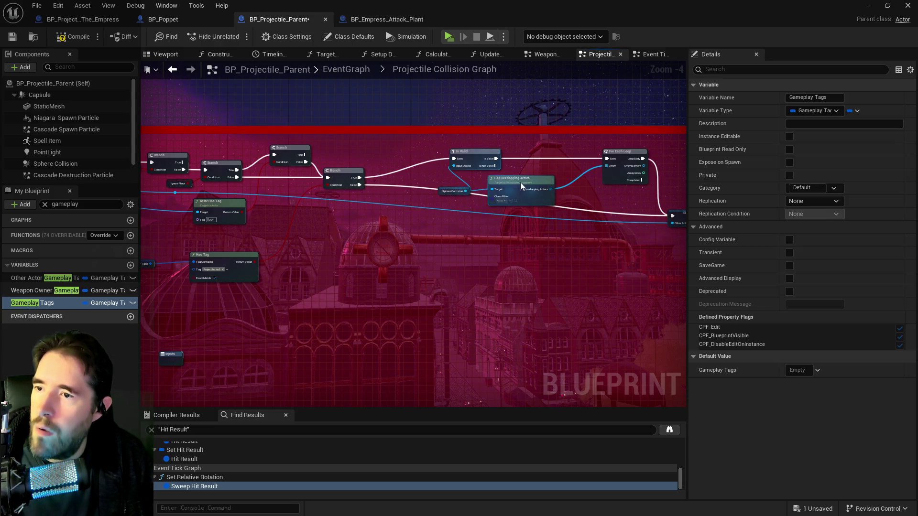
Place Get Overlapping Actors and Sphere Collision side by side, and save BP_Projectile_Parent
{"action": "left_click_drag", "start_coordinate": [517, 182], "coordinate": [554, 174]}
{"action": "left_click", "coordinate": [452, 188]}
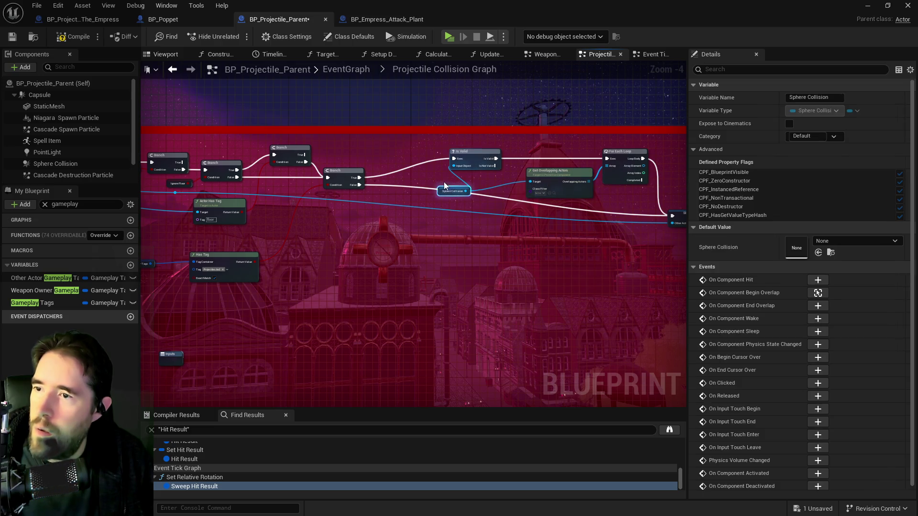
{"action": "left_click_drag", "start_coordinate": [452, 188], "coordinate": [486, 177]}
{"action": "left_click_drag", "start_coordinate": [484, 211], "coordinate": [537, 205]}
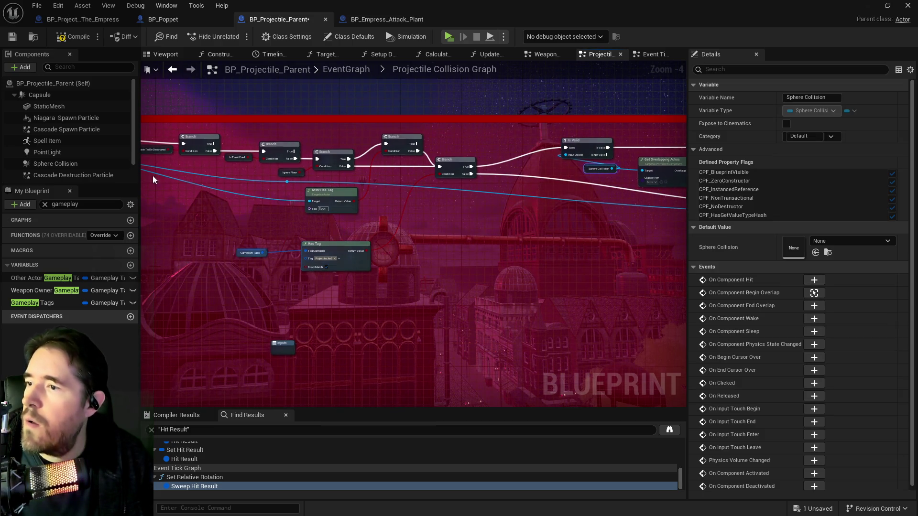
{"action": "left_click", "coordinate": [12, 37]}
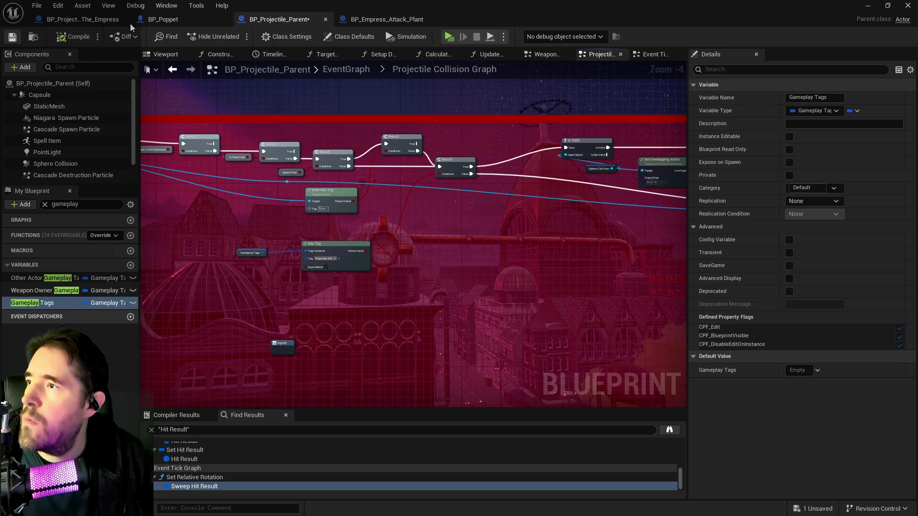
Add the Projectiles.AoE tag to the Empress projectile's Gameplay Tags and save it
{"action": "left_click", "coordinate": [81, 20]}
{"action": "left_click", "coordinate": [798, 369]}
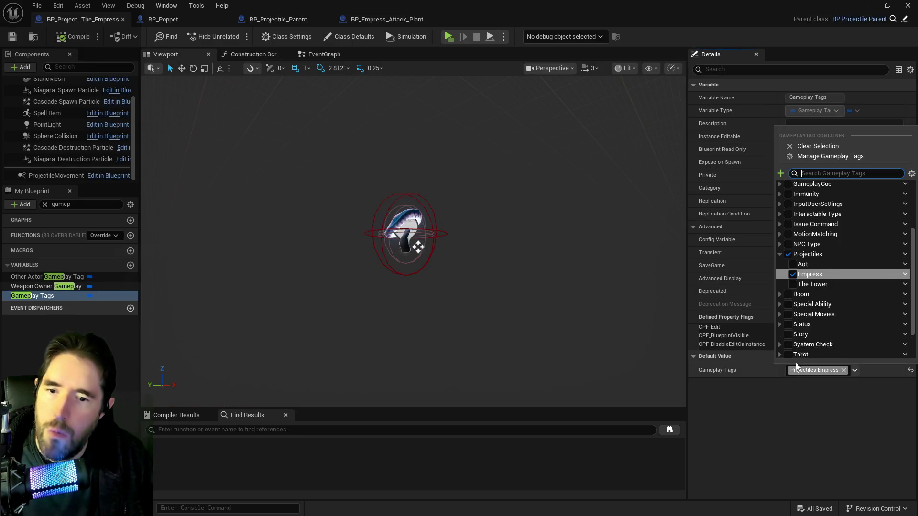
{"action": "left_click", "coordinate": [793, 265]}
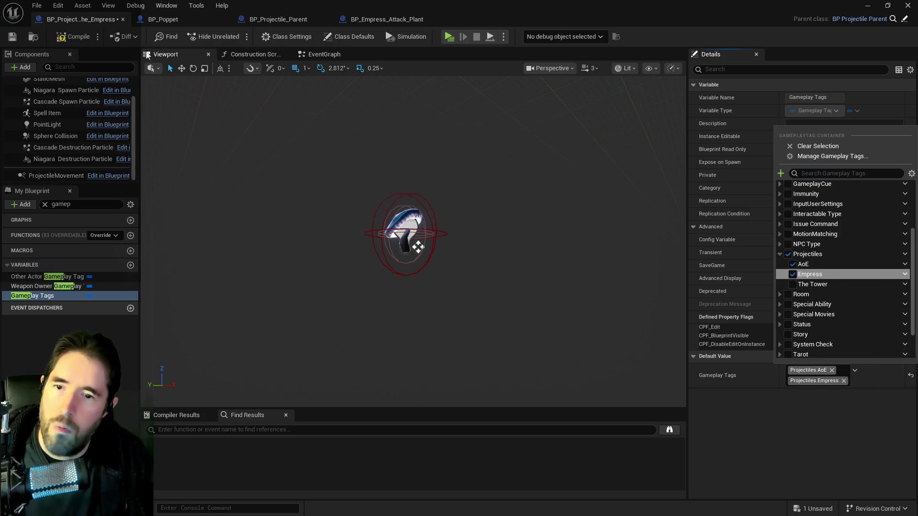
{"action": "left_click", "coordinate": [12, 37]}
Check the level behind the floated editor, re-maximize it, and open BP_Empress_Attack_Plant
{"action": "mouse_move", "coordinate": [355, 5]}
{"action": "left_mouse_down"}
{"action": "mouse_move", "coordinate": [511, 38]}
{"action": "mouse_move", "coordinate": [516, 74]}
{"action": "mouse_move", "coordinate": [864, 91]}
{"action": "left_mouse_up"}
{"action": "left_click", "coordinate": [471, 140]}
{"action": "left_click_drag", "start_coordinate": [472, 141], "coordinate": [495, 151]}
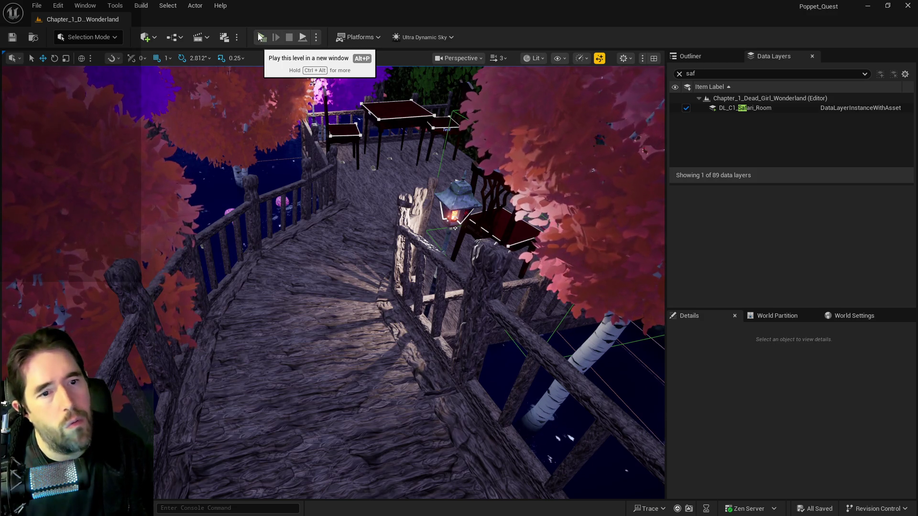
{"action": "key", "text": "alt+Tab"}
{"action": "double_click", "coordinate": [854, 130]}
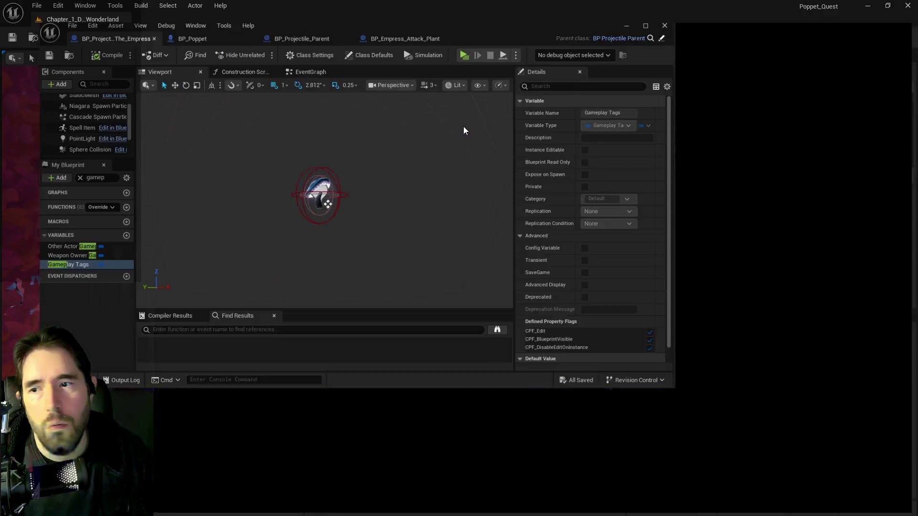
{"action": "left_click", "coordinate": [428, 207]}
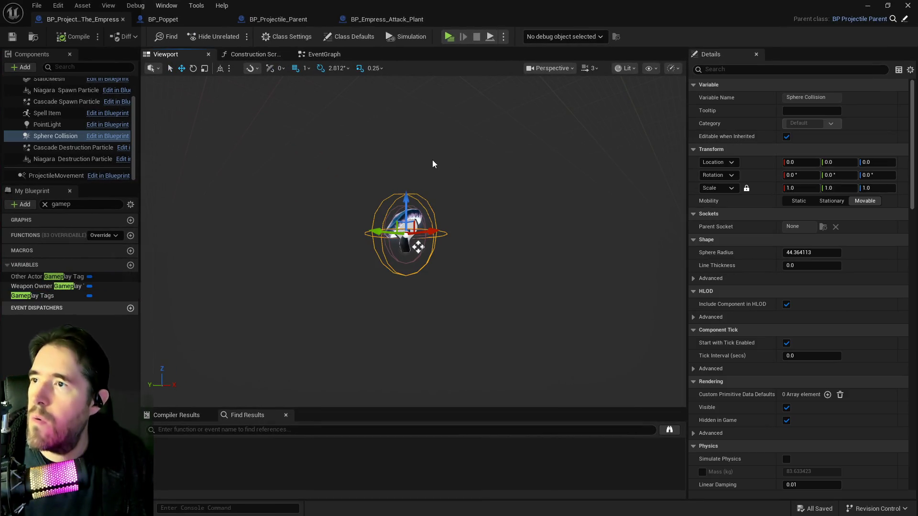
{"action": "left_click", "coordinate": [402, 22]}
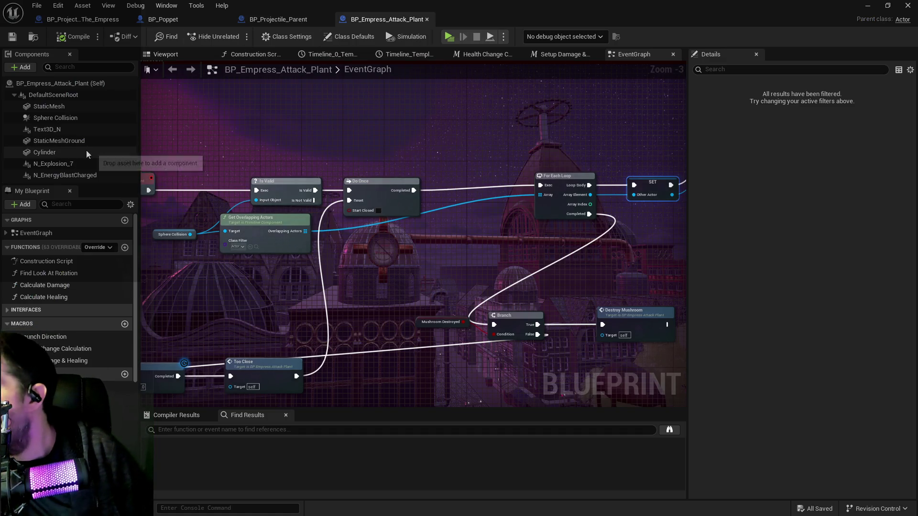
Read the plant's Sphere Collision radius of 64.0, then return to BP_Projectile_The_Empress
{"action": "mouse_move", "coordinate": [192, 283]}
{"action": "left_mouse_down"}
{"action": "mouse_move", "coordinate": [289, 215]}
{"action": "mouse_move", "coordinate": [418, 230]}
{"action": "left_mouse_up"}
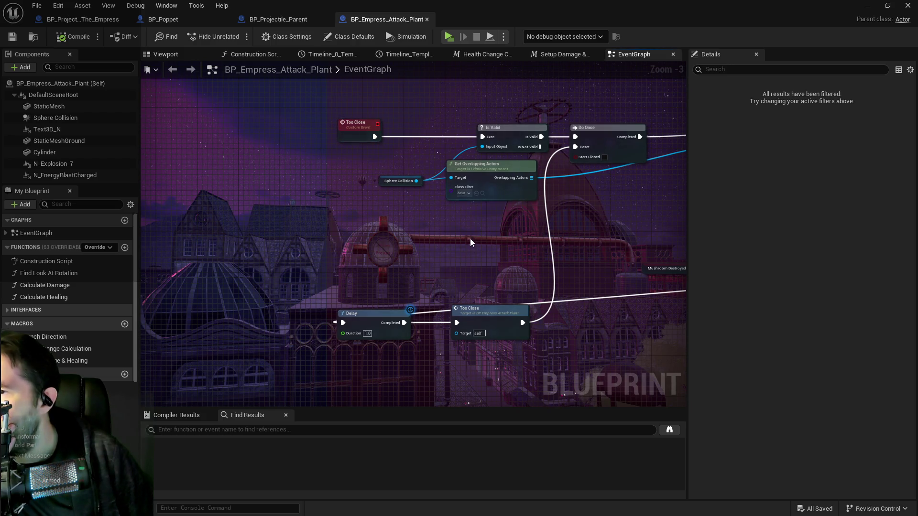
{"action": "left_click_drag", "start_coordinate": [470, 241], "coordinate": [461, 210]}
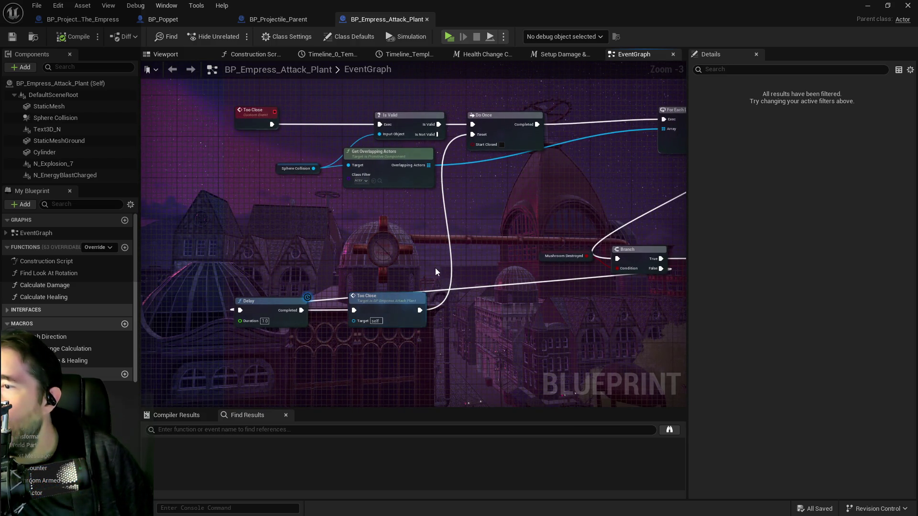
{"action": "left_click_drag", "start_coordinate": [426, 255], "coordinate": [334, 298]}
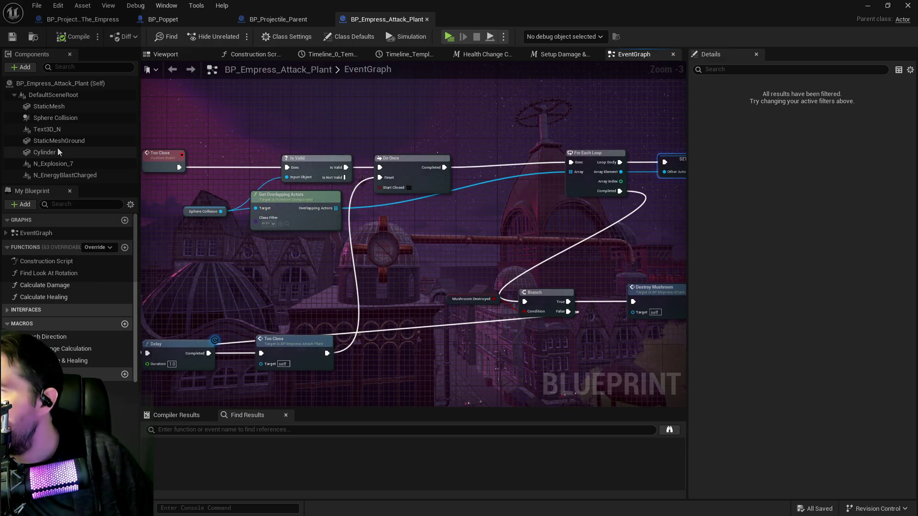
{"action": "left_click", "coordinate": [55, 119]}
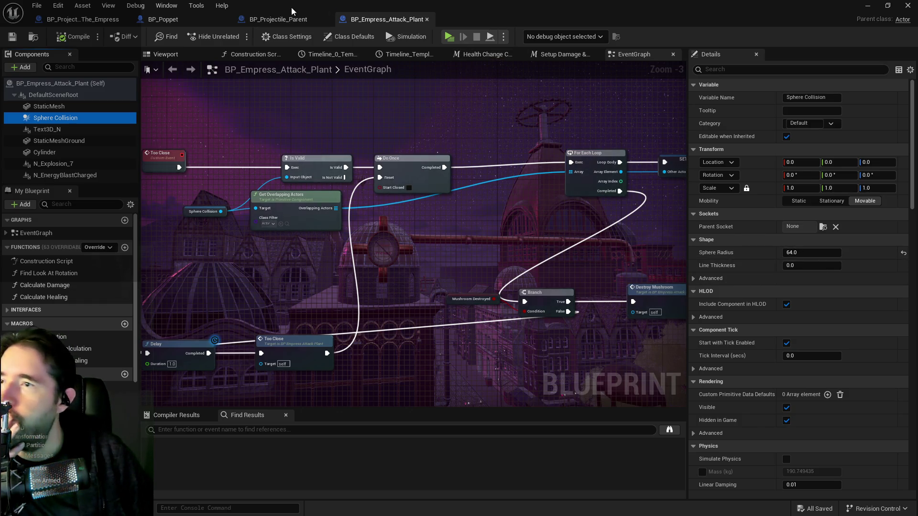
{"action": "left_click", "coordinate": [81, 19]}
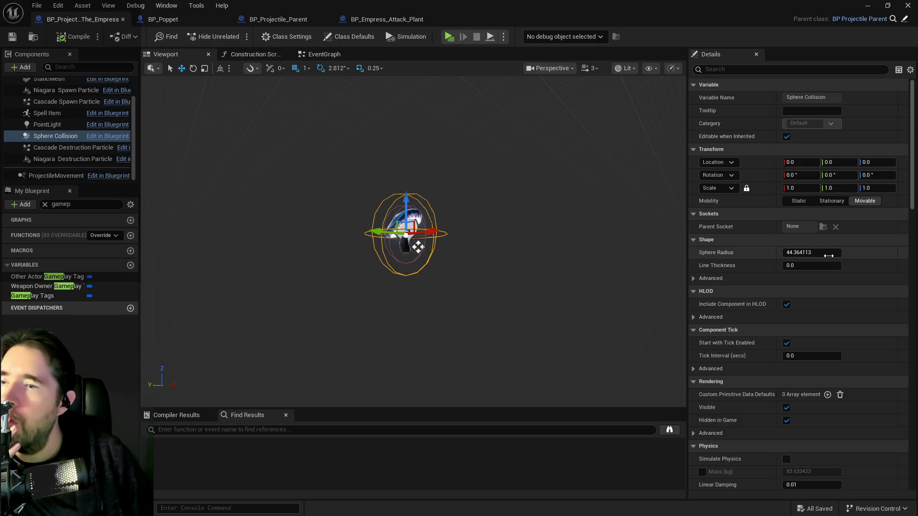
Set the Empress projectile's Sphere Radius to 64, then compile and save
{"action": "left_click", "coordinate": [827, 253]}
{"action": "type", "text": "64"}
{"action": "key", "text": "Return"}
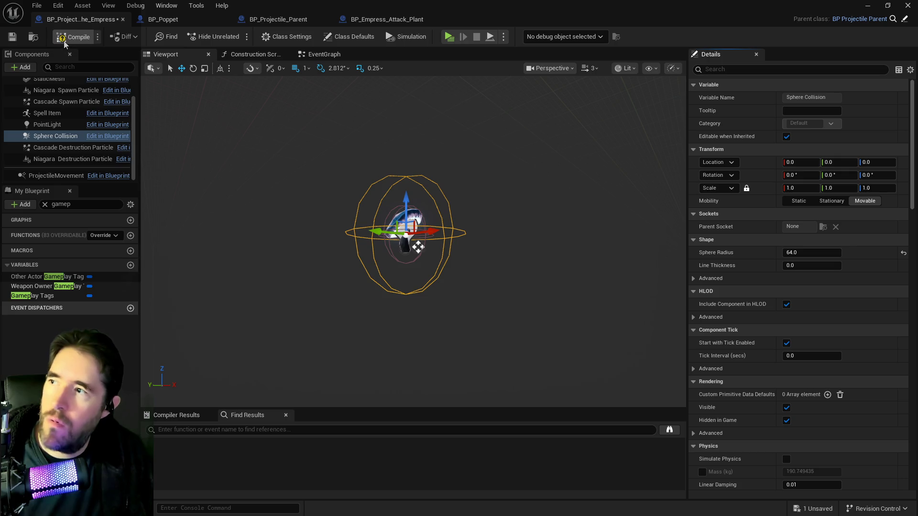
{"action": "left_click", "coordinate": [64, 42]}
{"action": "left_click", "coordinate": [12, 37]}
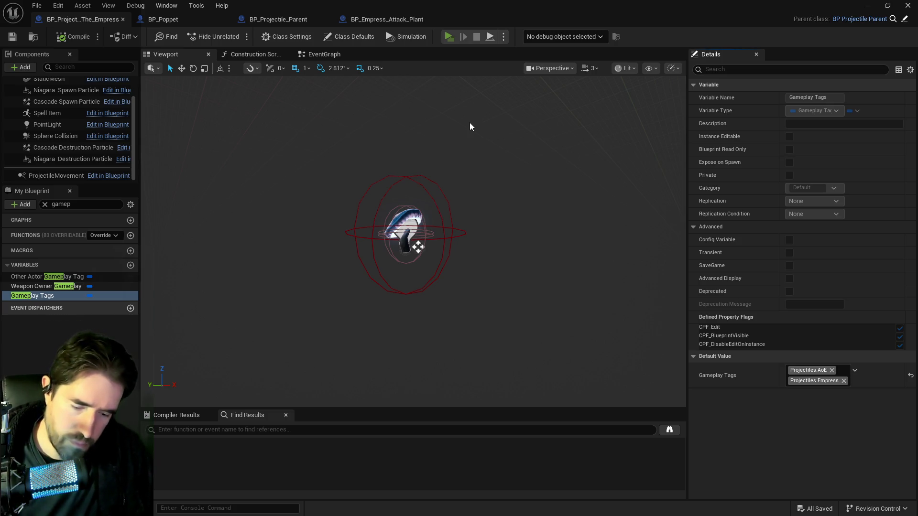
Play the level in a window, attack sack creatures along the walkway, then exit
{"action": "key", "text": "alt+p"}
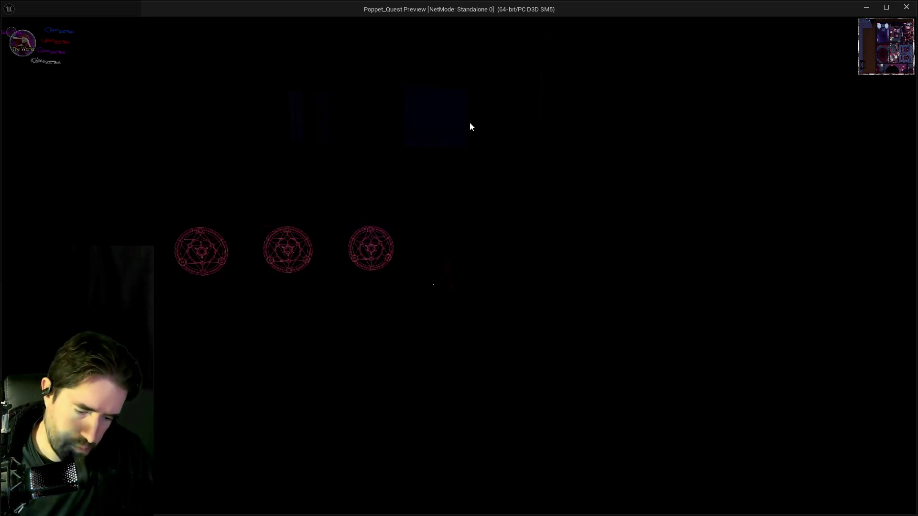
{"action": "key", "text": "w"}
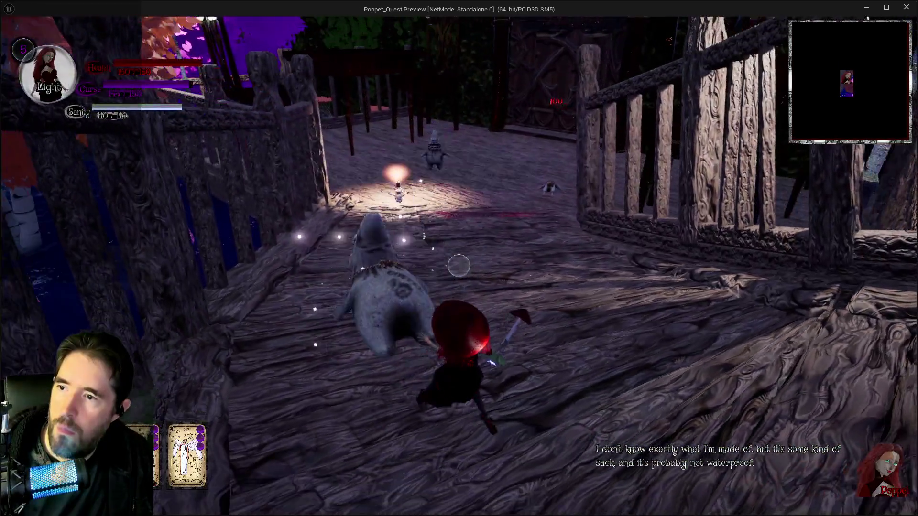
{"action": "key", "text": "w"}
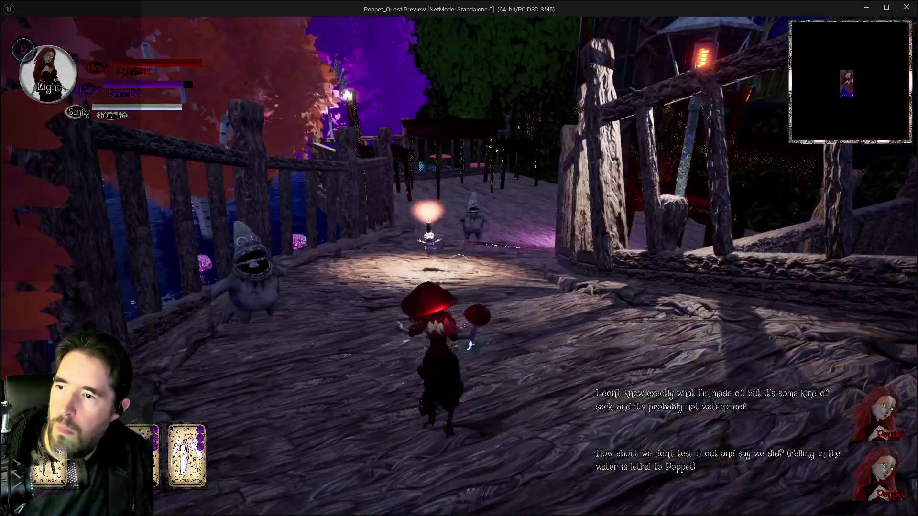
{"action": "key", "text": "w"}
{"action": "left_click", "coordinate": [458, 264]}
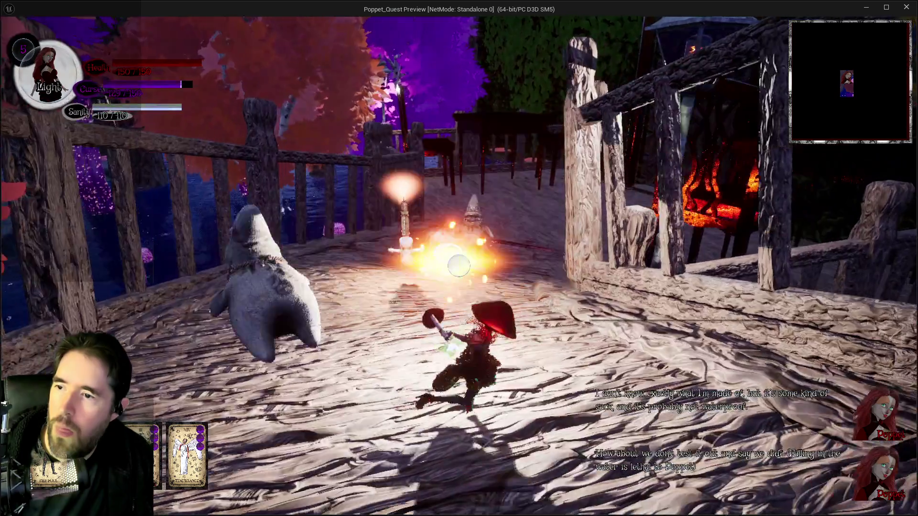
{"action": "key", "text": "w"}
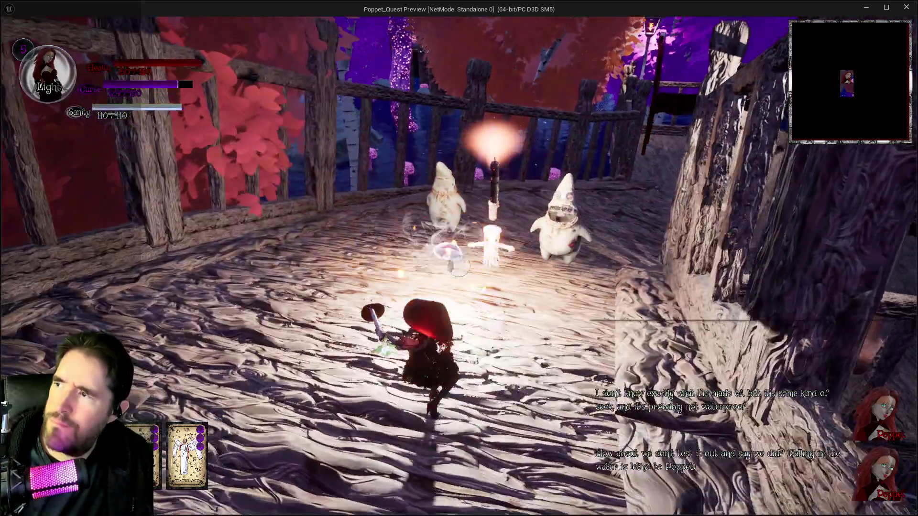
{"action": "left_click", "coordinate": [458, 264]}
{"action": "key", "text": "w"}
{"action": "left_click", "coordinate": [458, 264]}
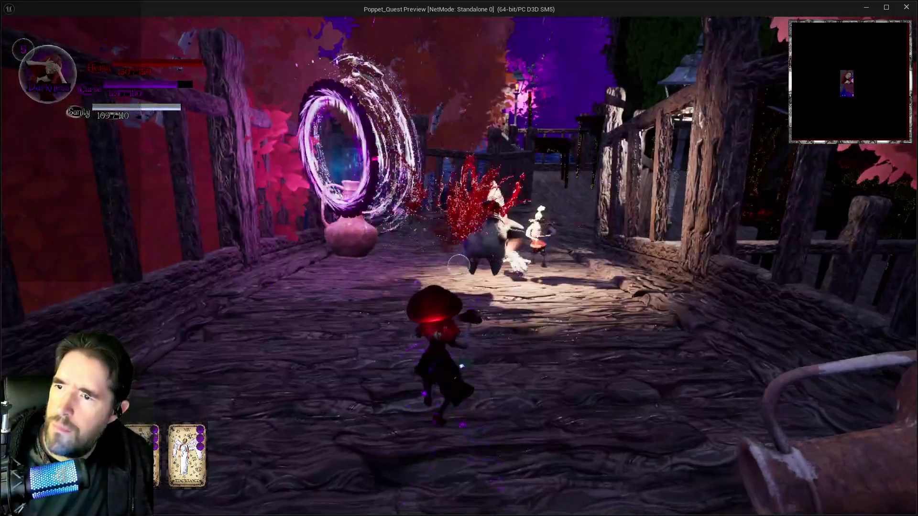
{"action": "left_click", "coordinate": [458, 264]}
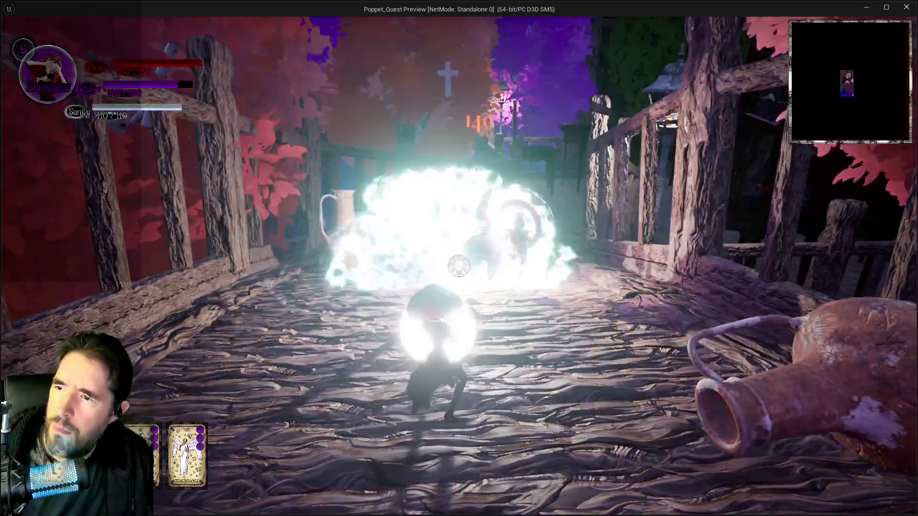
{"action": "key", "text": "alt+Tab"}
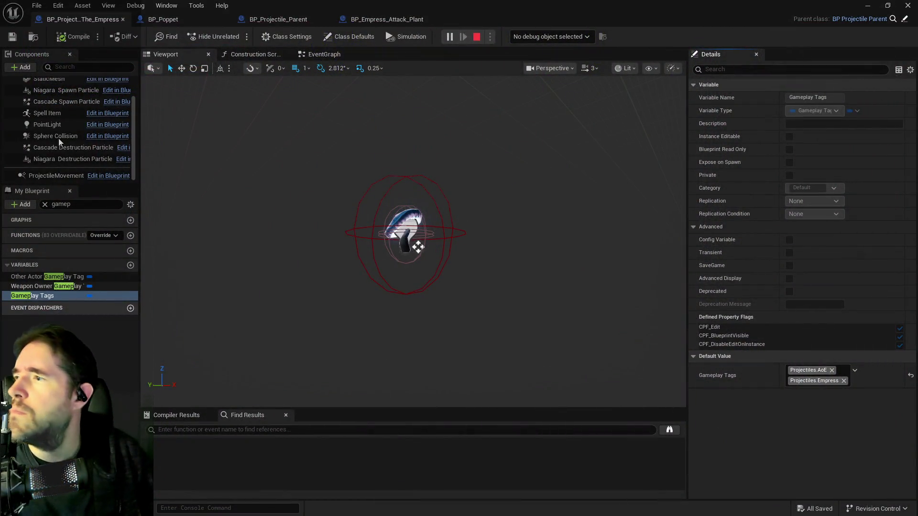
Make the Empress projectile's Sphere Collision visible in game and compile
{"action": "left_click", "coordinate": [56, 136]}
{"action": "type", "text": "vis"}
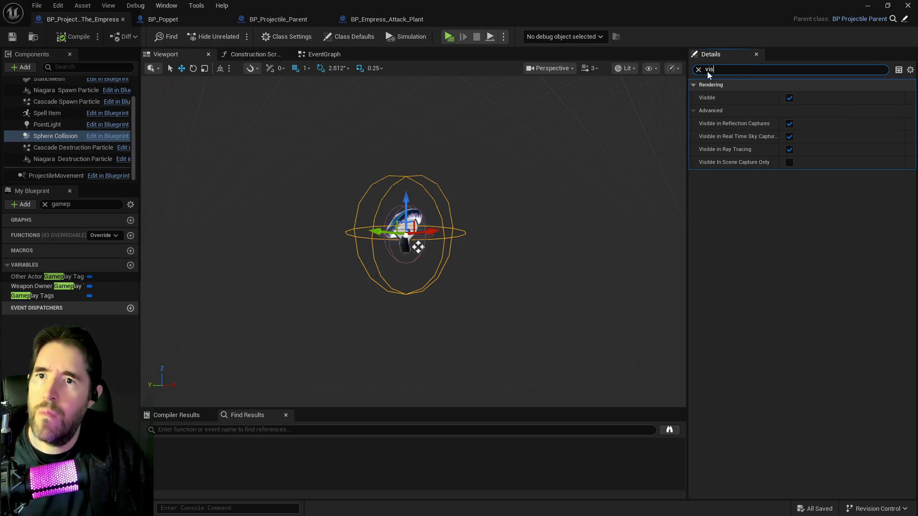
{"action": "key", "text": "BackSpace"}
{"action": "key", "text": "BackSpace"}
{"action": "key", "text": "BackSpace"}
{"action": "type", "text": "hidd"}
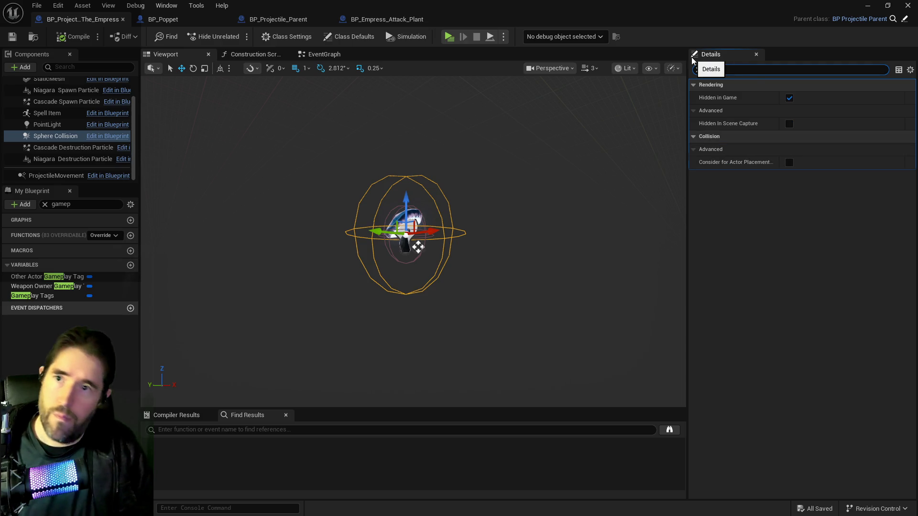
{"action": "left_click", "coordinate": [789, 97]}
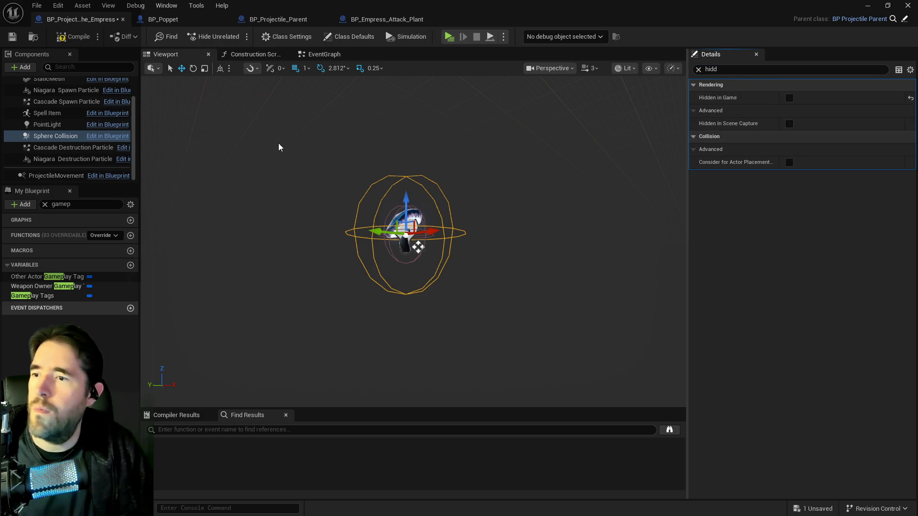
{"action": "left_click", "coordinate": [71, 41]}
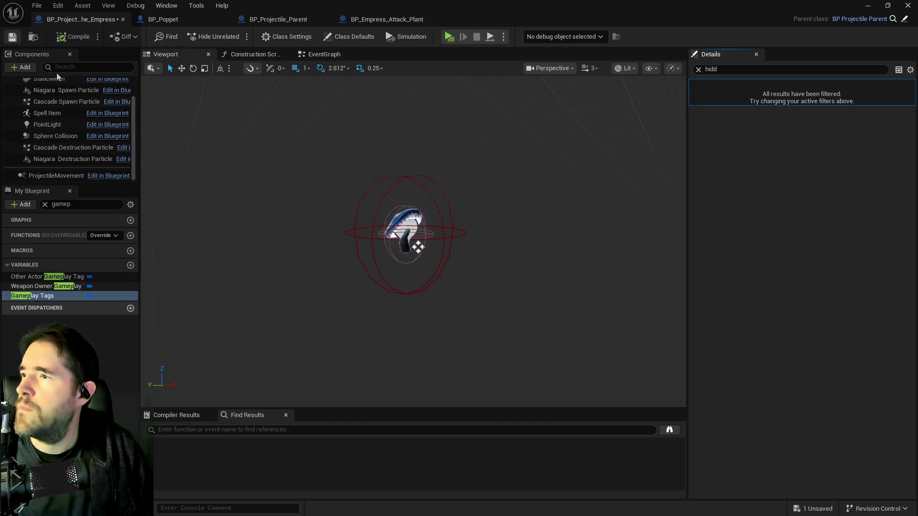
Inspect the projectile's capsule and reframe the viewport preview
{"action": "left_click", "coordinate": [386, 249]}
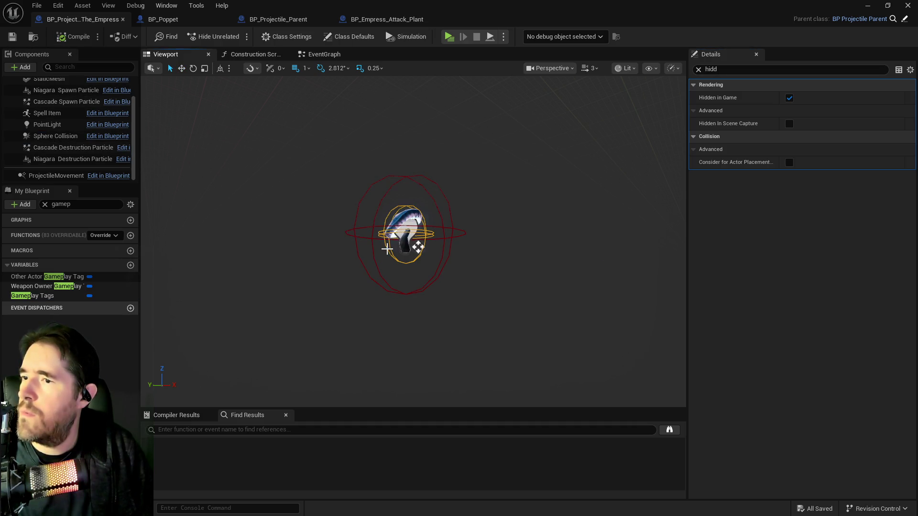
{"action": "scroll", "coordinate": [45, 143], "scroll_direction": "up", "scroll_amount": 2}
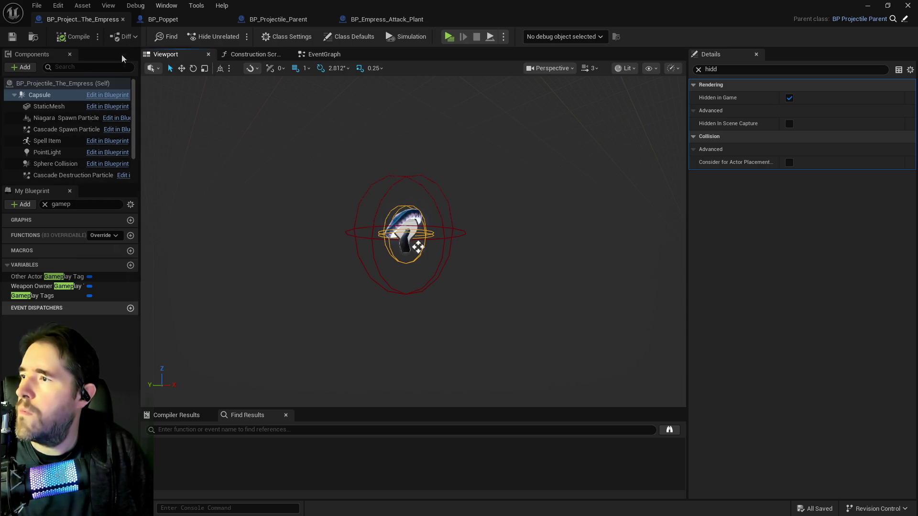
{"action": "scroll", "coordinate": [168, 64], "scroll_direction": "up", "scroll_amount": 3}
{"action": "mouse_move", "coordinate": [310, 214]}
{"action": "left_mouse_down"}
{"action": "mouse_move", "coordinate": [323, 238]}
{"action": "mouse_move", "coordinate": [444, 229]}
{"action": "mouse_move", "coordinate": [337, 176]}
{"action": "mouse_move", "coordinate": [638, 173]}
{"action": "mouse_move", "coordinate": [597, 172]}
{"action": "left_mouse_up"}
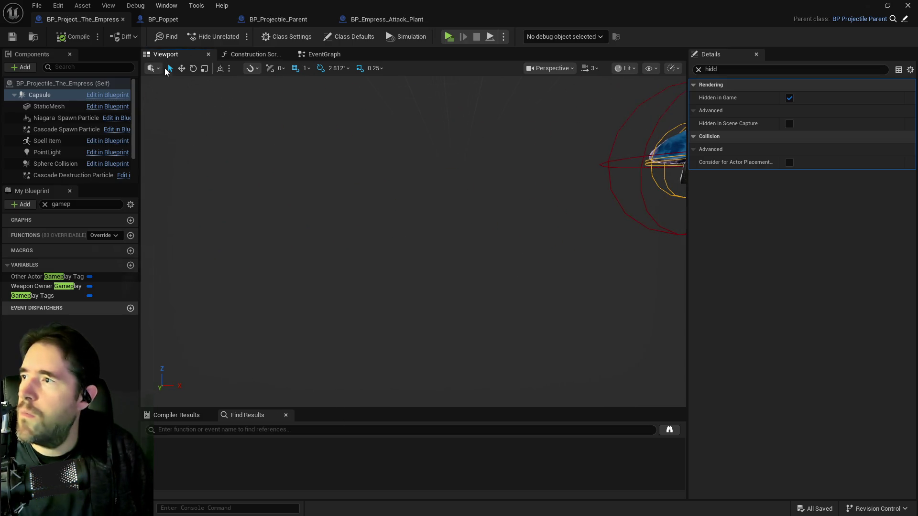
Set the Sphere Collision radius to 80, then compile and save
{"action": "left_click", "coordinate": [51, 164]}
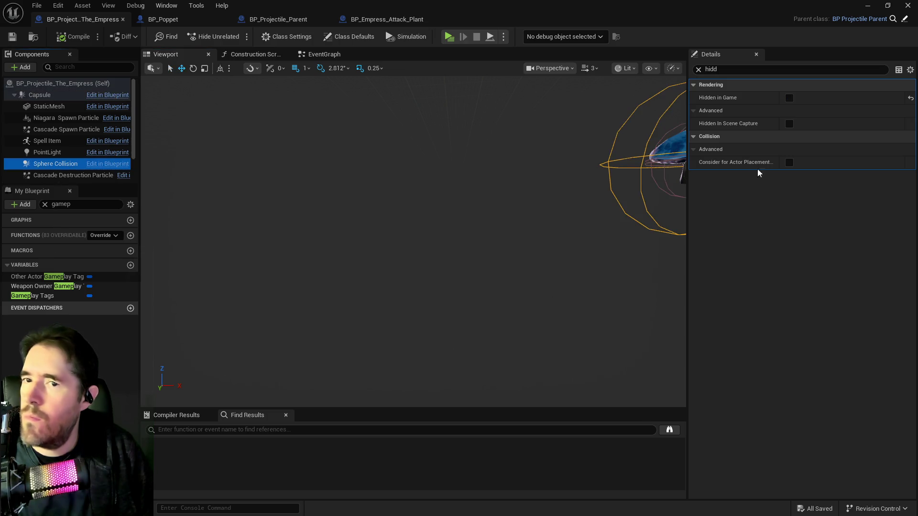
{"action": "left_click", "coordinate": [698, 70]}
{"action": "left_click", "coordinate": [804, 254]}
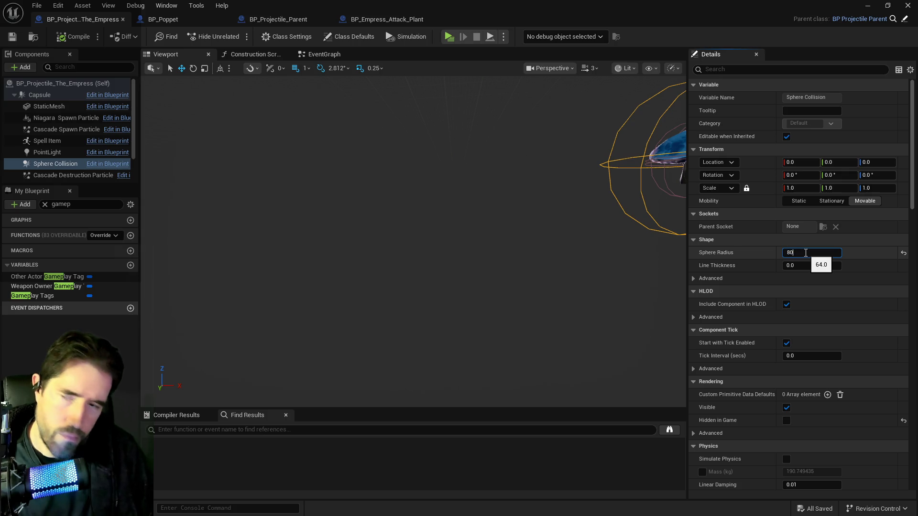
{"action": "key", "text": "Return"}
{"action": "left_click", "coordinate": [77, 38]}
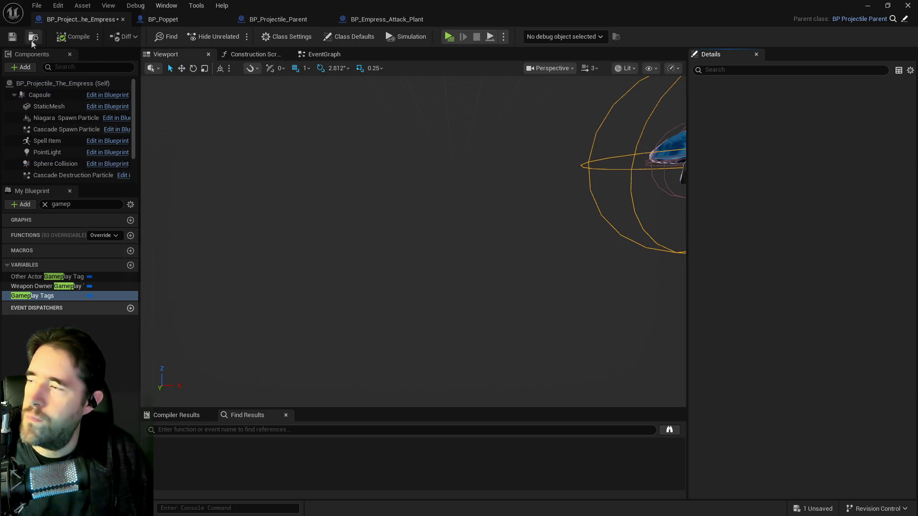
{"action": "key", "text": "ctrl+s"}
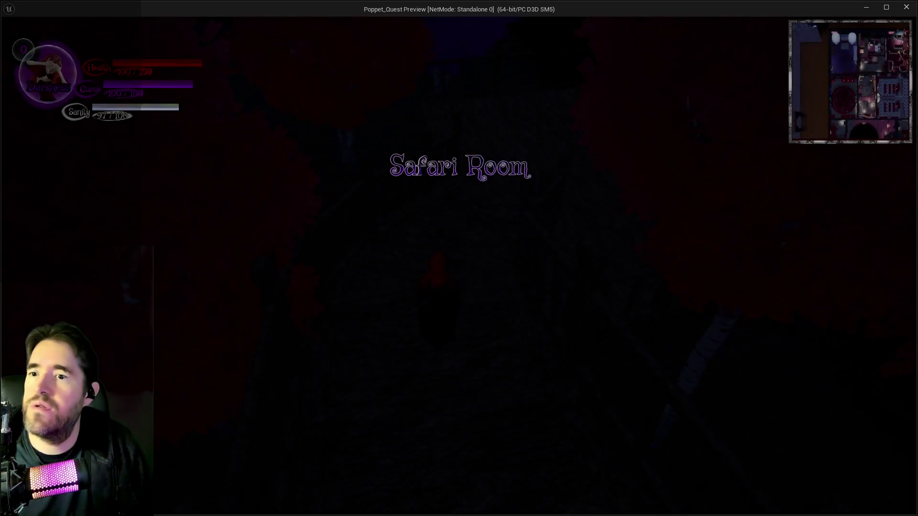
{"action": "key", "text": "i"}
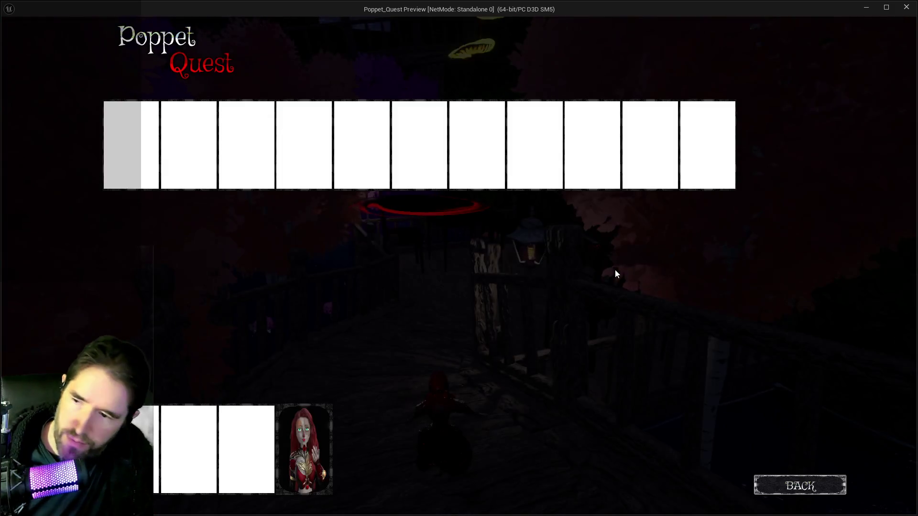
{"action": "key", "text": "i"}
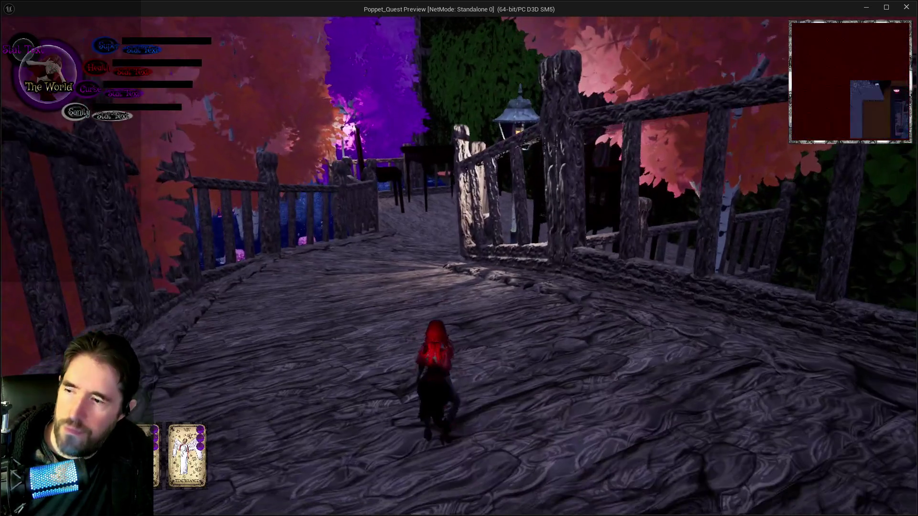
{"action": "key", "text": "w"}
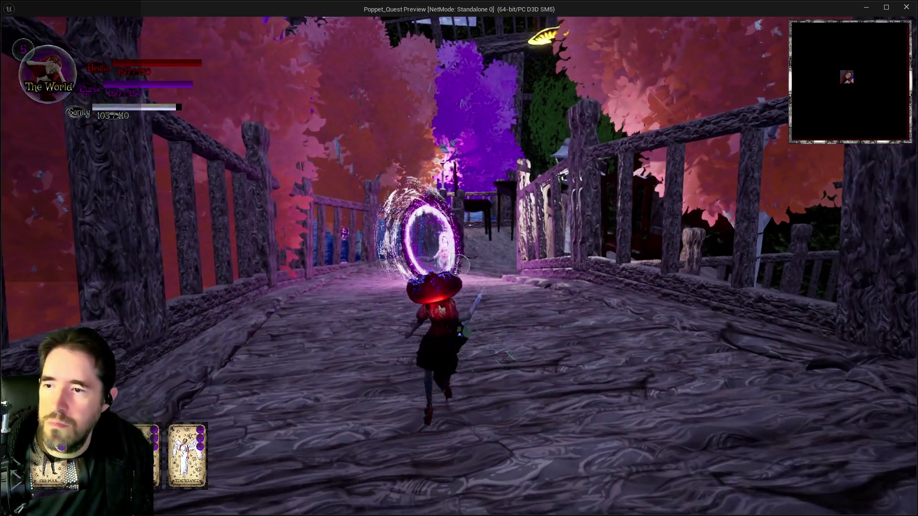
{"action": "left_click", "coordinate": [458, 266]}
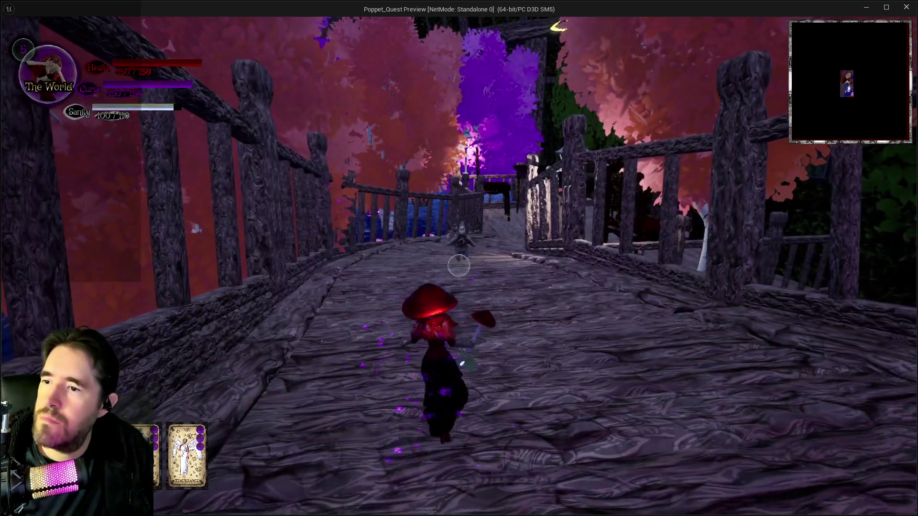
{"action": "left_click", "coordinate": [458, 266]}
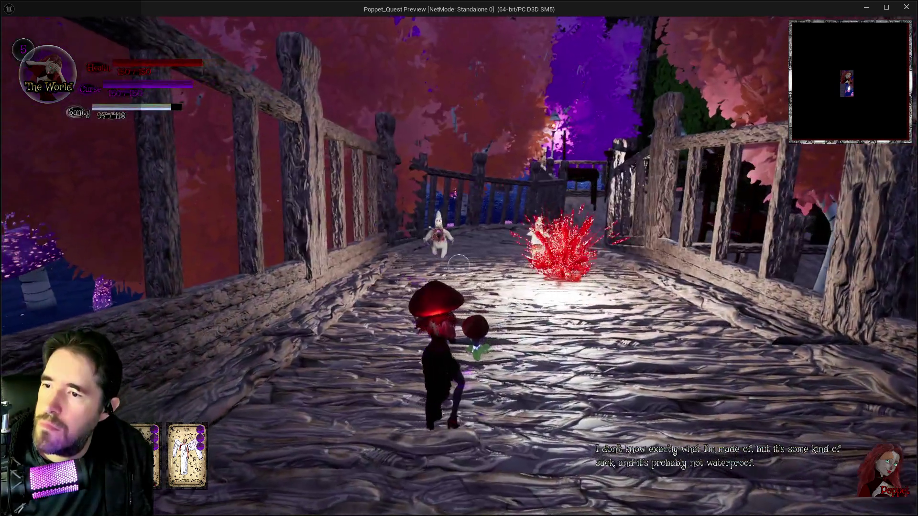
{"action": "left_click", "coordinate": [458, 266]}
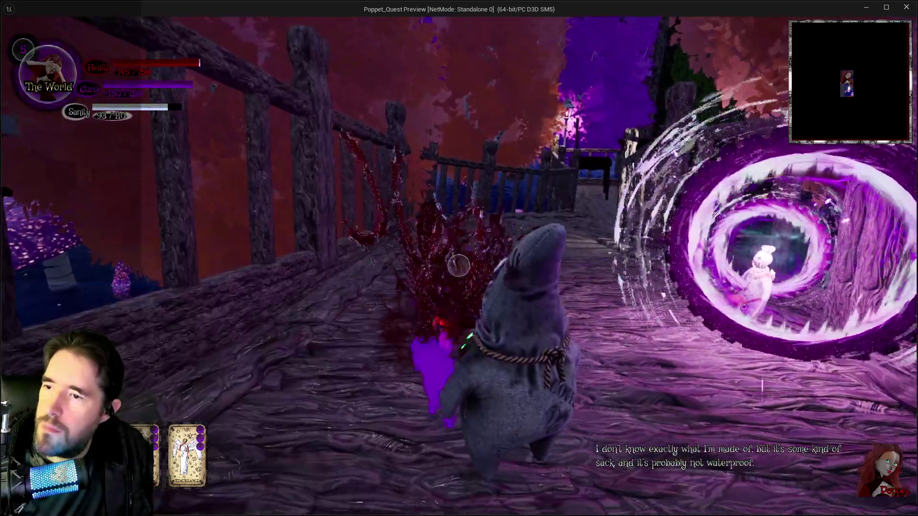
{"action": "left_click", "coordinate": [458, 265]}
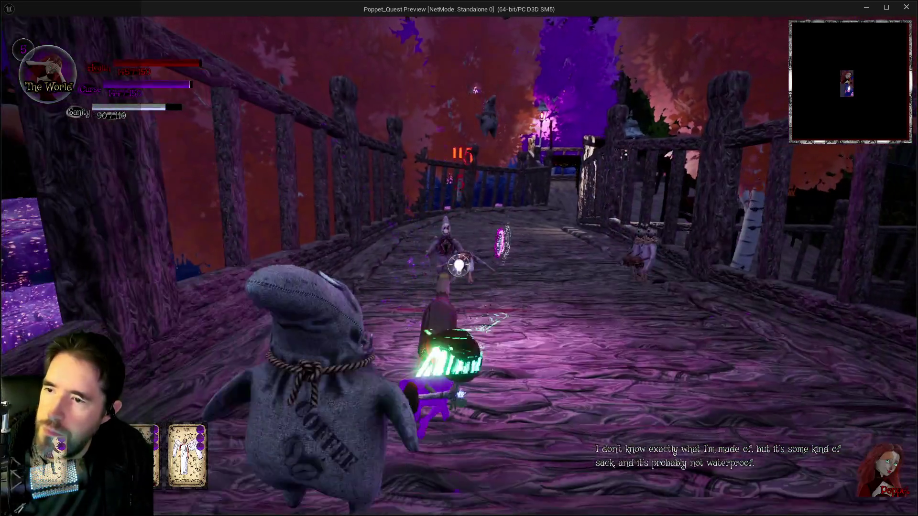
{"action": "left_click", "coordinate": [458, 265]}
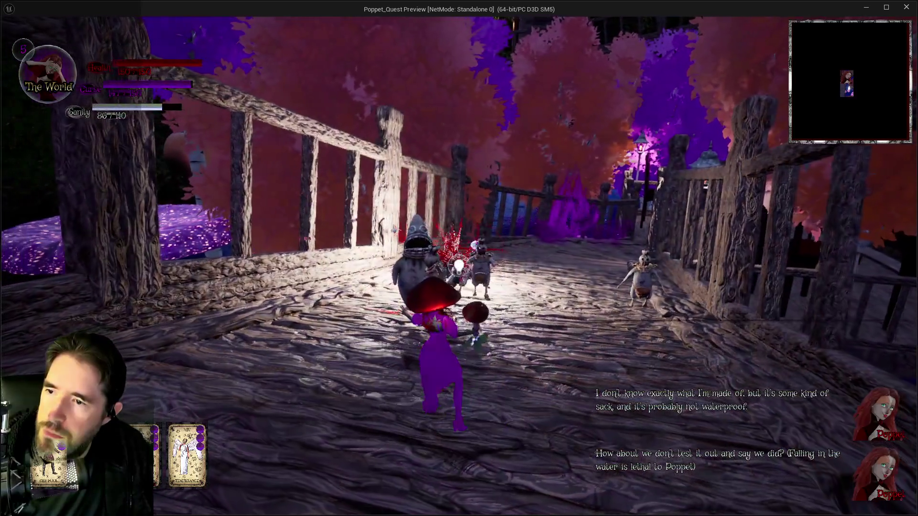
{"action": "left_click", "coordinate": [459, 266]}
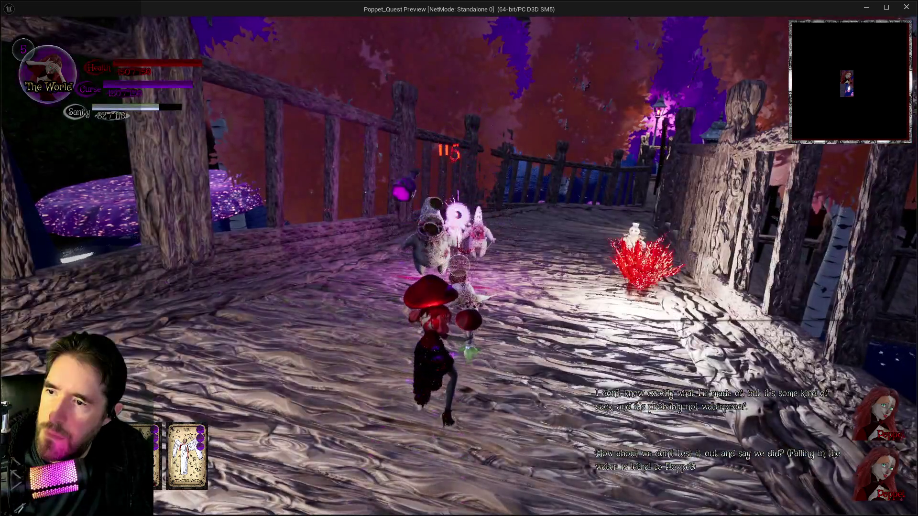
{"action": "left_click", "coordinate": [458, 266]}
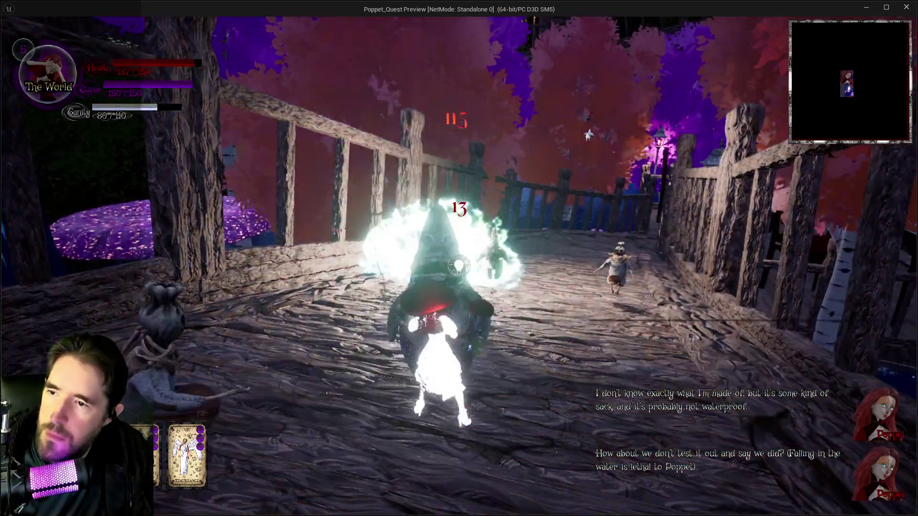
{"action": "left_click", "coordinate": [459, 266]}
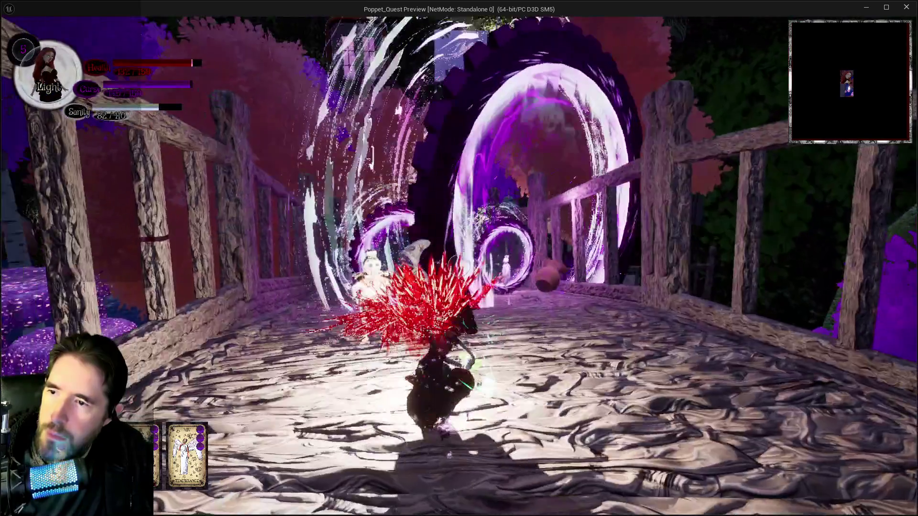
{"action": "left_click", "coordinate": [458, 266]}
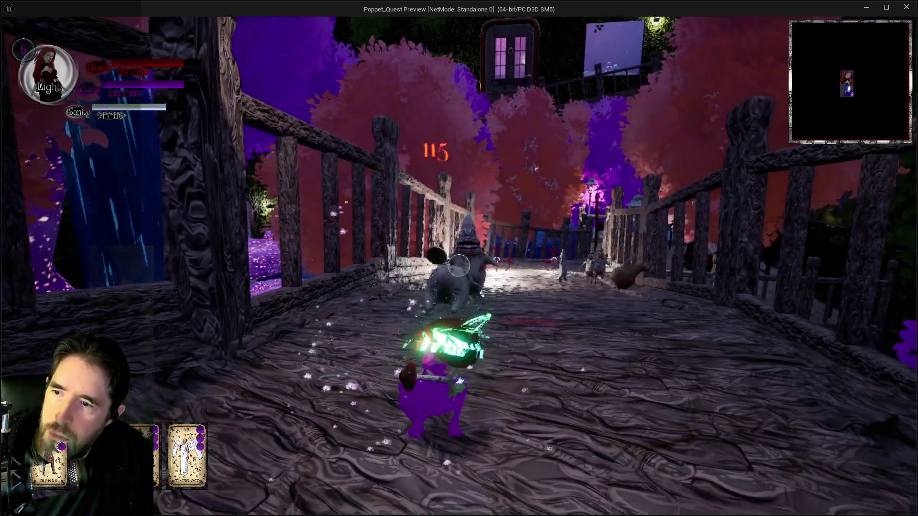
{"action": "left_click", "coordinate": [459, 266]}
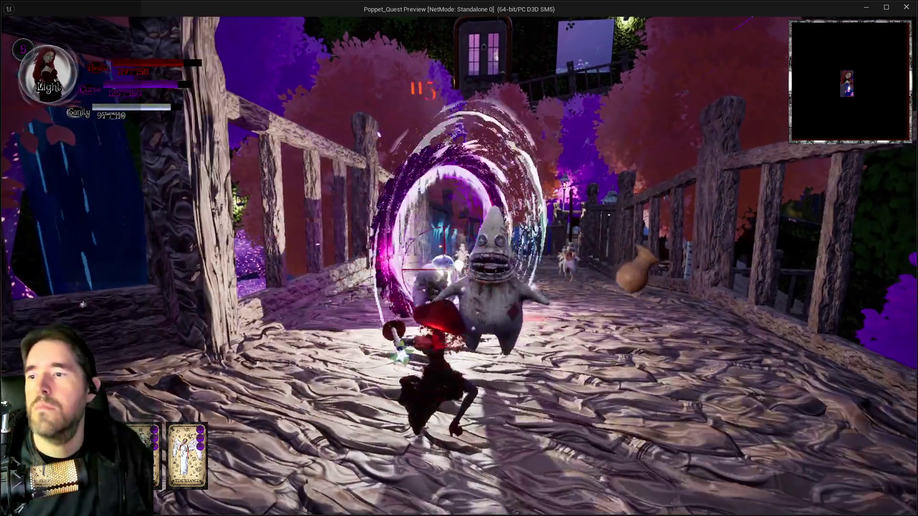
{"action": "key", "text": "alt+Tab"}
{"action": "key", "text": "Escape"}
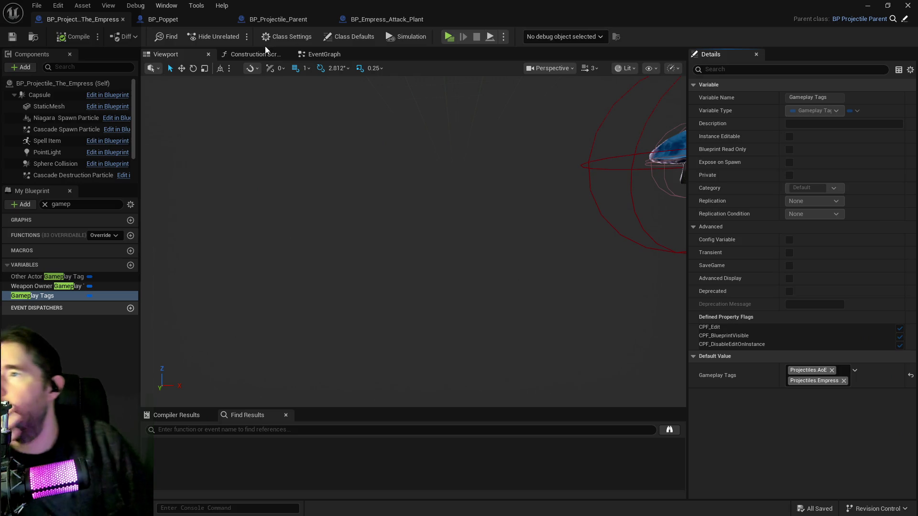
Branch on Destroy Projectile after For Each Loop Completed, adding a Set Destroy Projectile node
{"action": "left_click", "coordinate": [302, 22]}
{"action": "mouse_move", "coordinate": [415, 227]}
{"action": "left_mouse_down"}
{"action": "mouse_move", "coordinate": [420, 204]}
{"action": "mouse_move", "coordinate": [437, 203]}
{"action": "left_mouse_up"}
{"action": "left_click", "coordinate": [432, 177]}
{"action": "left_click_drag", "start_coordinate": [333, 209], "coordinate": [448, 191]}
{"action": "mouse_move", "coordinate": [460, 183]}
{"action": "left_mouse_down"}
{"action": "mouse_move", "coordinate": [467, 203]}
{"action": "mouse_move", "coordinate": [560, 181]}
{"action": "left_mouse_up"}
{"action": "type", "text": "destroy pr"}
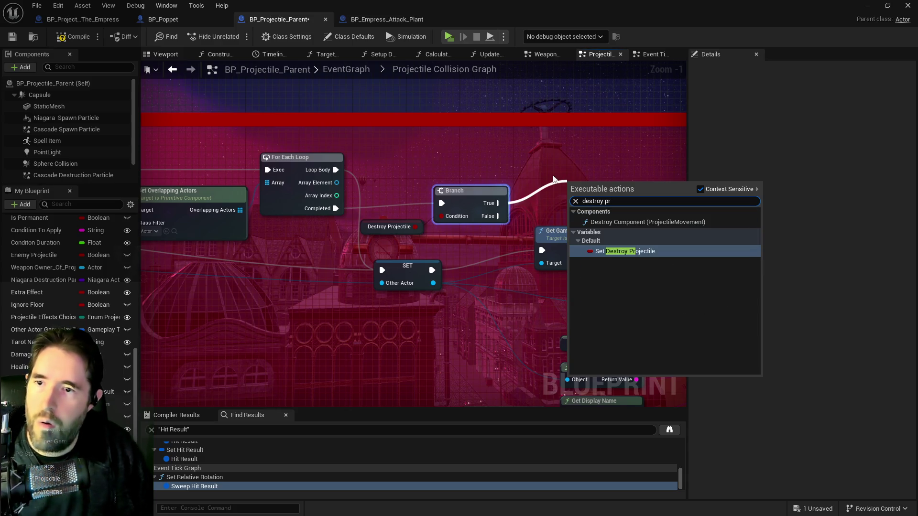
{"action": "key", "text": "Return"}
Paste a Projectile Hit call above Get Gameplay Tags and open its event definition
{"action": "scroll", "coordinate": [300, 136], "scroll_direction": "down", "scroll_amount": 5}
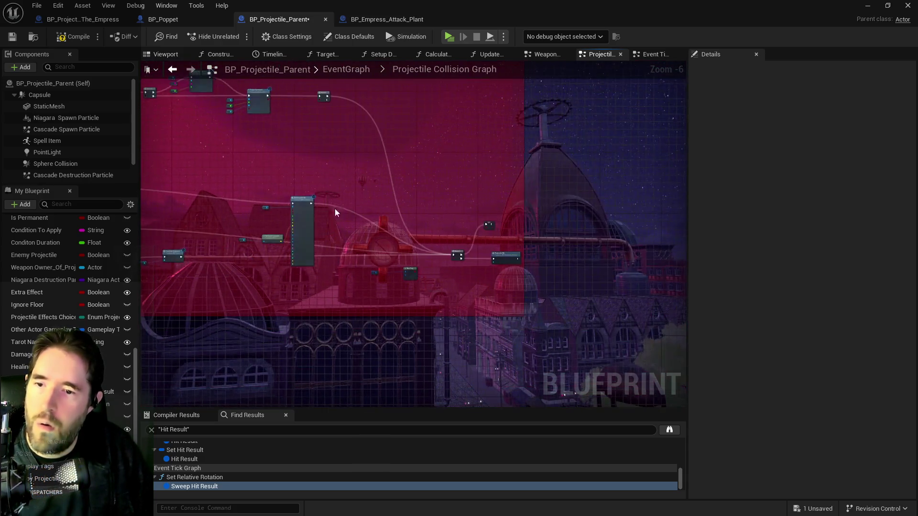
{"action": "scroll", "coordinate": [497, 258], "scroll_direction": "up", "scroll_amount": 3}
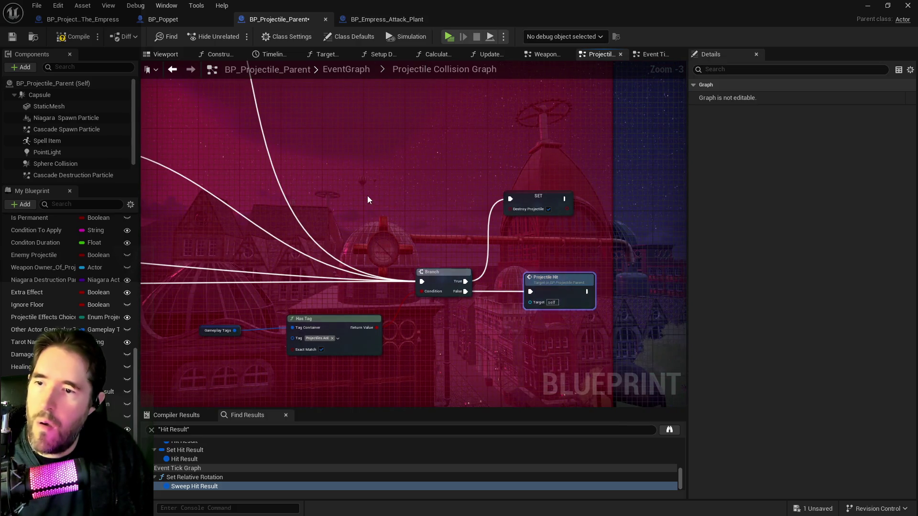
{"action": "scroll", "coordinate": [368, 200], "scroll_direction": "down", "scroll_amount": 4}
{"action": "scroll", "coordinate": [372, 178], "scroll_direction": "up", "scroll_amount": 3}
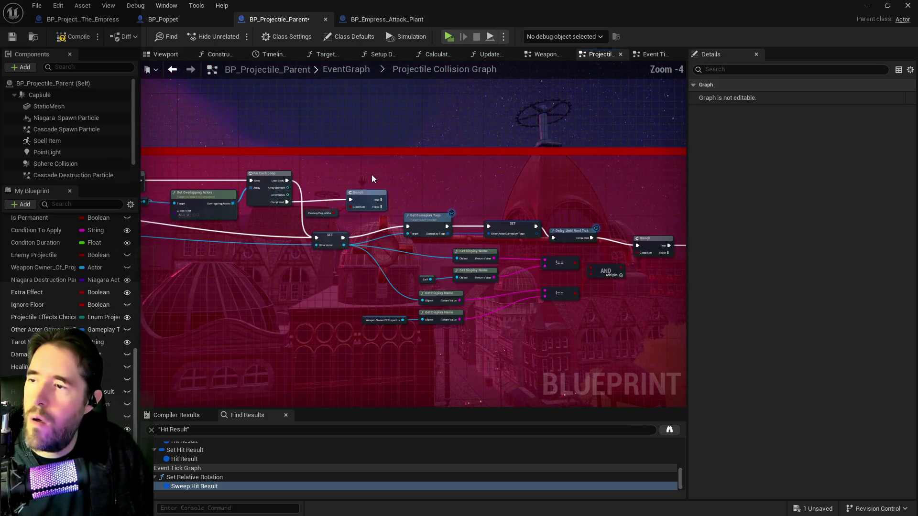
{"action": "key", "text": "ctrl+v"}
{"action": "mouse_move", "coordinate": [416, 179]}
{"action": "left_mouse_down"}
{"action": "mouse_move", "coordinate": [407, 190]}
{"action": "mouse_move", "coordinate": [421, 211]}
{"action": "mouse_move", "coordinate": [412, 203]}
{"action": "left_mouse_up"}
{"action": "scroll", "coordinate": [397, 193], "scroll_direction": "up", "scroll_amount": 3}
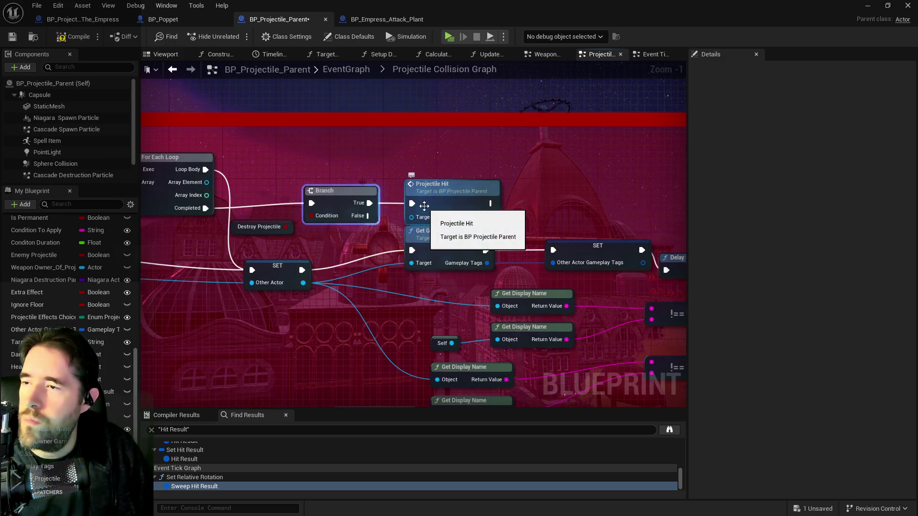
{"action": "left_click", "coordinate": [418, 193]}
{"action": "double_click", "coordinate": [418, 193]}
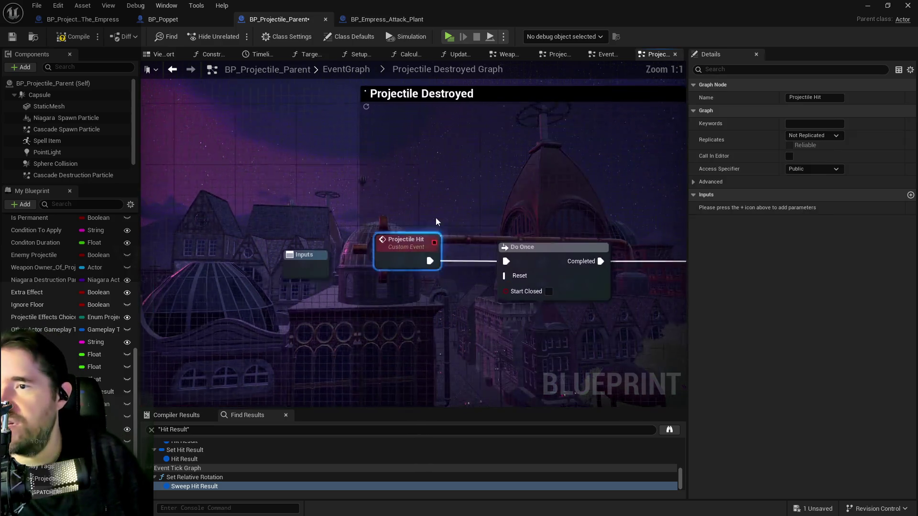
Review the Destroyed Graph's Is Valid, visibility, Delay and Destroy Actor nodes, then return to Collision Graph
{"action": "mouse_move", "coordinate": [352, 198]}
{"action": "left_mouse_down"}
{"action": "mouse_move", "coordinate": [383, 187]}
{"action": "mouse_move", "coordinate": [443, 200]}
{"action": "mouse_move", "coordinate": [512, 182]}
{"action": "mouse_move", "coordinate": [365, 166]}
{"action": "mouse_move", "coordinate": [255, 178]}
{"action": "left_mouse_up"}
{"action": "scroll", "coordinate": [392, 174], "scroll_direction": "down", "scroll_amount": 2}
{"action": "left_click_drag", "start_coordinate": [389, 180], "coordinate": [115, 182]}
{"action": "mouse_move", "coordinate": [496, 194]}
{"action": "left_mouse_down"}
{"action": "mouse_move", "coordinate": [242, 193]}
{"action": "mouse_move", "coordinate": [336, 210]}
{"action": "mouse_move", "coordinate": [598, 286]}
{"action": "mouse_move", "coordinate": [679, 286]}
{"action": "left_mouse_up"}
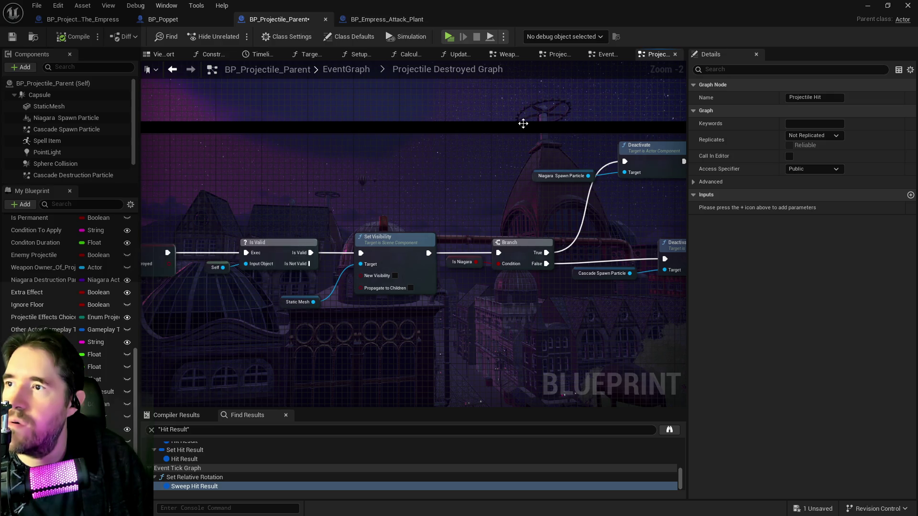
{"action": "left_click", "coordinate": [553, 56]}
Move the Branch, Projectile Hit and Destroy Projectile nodes down-left and reposition the SET node
{"action": "scroll", "coordinate": [477, 126], "scroll_direction": "down", "scroll_amount": 1}
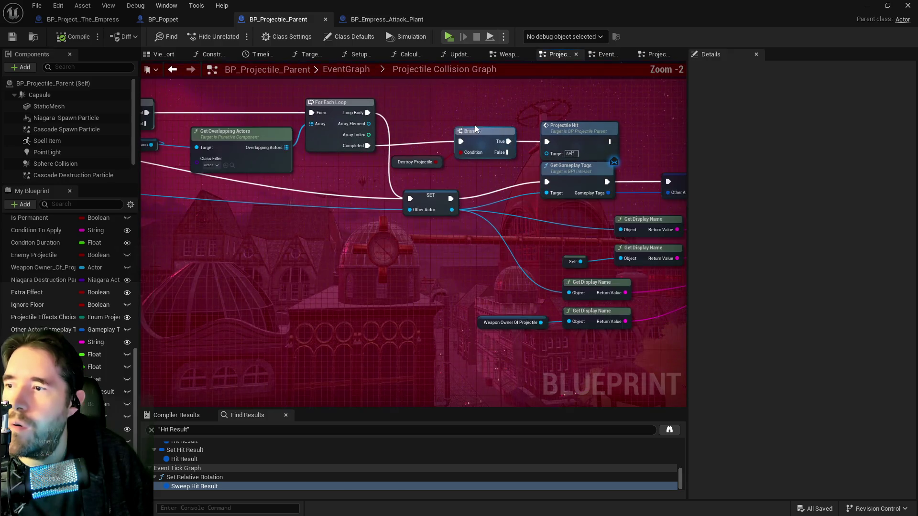
{"action": "left_click_drag", "start_coordinate": [408, 122], "coordinate": [559, 156]}
{"action": "mouse_move", "coordinate": [583, 127]}
{"action": "left_mouse_down"}
{"action": "mouse_move", "coordinate": [460, 185]}
{"action": "mouse_move", "coordinate": [433, 294]}
{"action": "mouse_move", "coordinate": [468, 282]}
{"action": "left_mouse_up"}
{"action": "mouse_move", "coordinate": [435, 199]}
{"action": "left_mouse_down"}
{"action": "mouse_move", "coordinate": [600, 219]}
{"action": "mouse_move", "coordinate": [428, 207]}
{"action": "mouse_move", "coordinate": [436, 158]}
{"action": "mouse_move", "coordinate": [459, 202]}
{"action": "mouse_move", "coordinate": [323, 222]}
{"action": "left_mouse_up"}
Place the Sphere Collision node between Branch and Is Valid, then save BP_Projectile_Parent
{"action": "scroll", "coordinate": [327, 226], "scroll_direction": "down", "scroll_amount": 1}
{"action": "left_click_drag", "start_coordinate": [414, 191], "coordinate": [518, 167]}
{"action": "scroll", "coordinate": [467, 164], "scroll_direction": "up", "scroll_amount": 2}
{"action": "mouse_move", "coordinate": [449, 181]}
{"action": "left_mouse_down"}
{"action": "mouse_move", "coordinate": [300, 180]}
{"action": "mouse_move", "coordinate": [379, 174]}
{"action": "mouse_move", "coordinate": [478, 115]}
{"action": "left_mouse_up"}
{"action": "scroll", "coordinate": [316, 181], "scroll_direction": "down", "scroll_amount": 3}
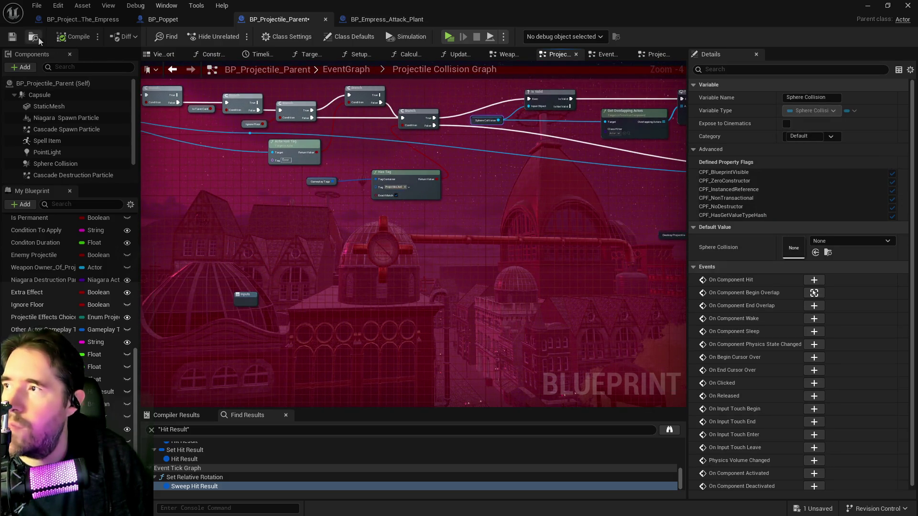
{"action": "left_click", "coordinate": [13, 38]}
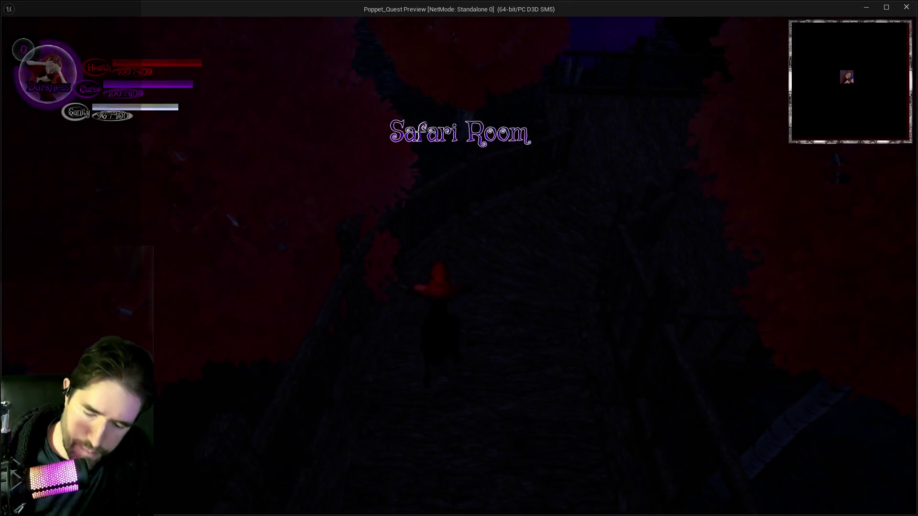
Show the Poppet Quest card inventory with the Tab hotkey in the standalone preview
{"action": "key", "text": "Tab"}
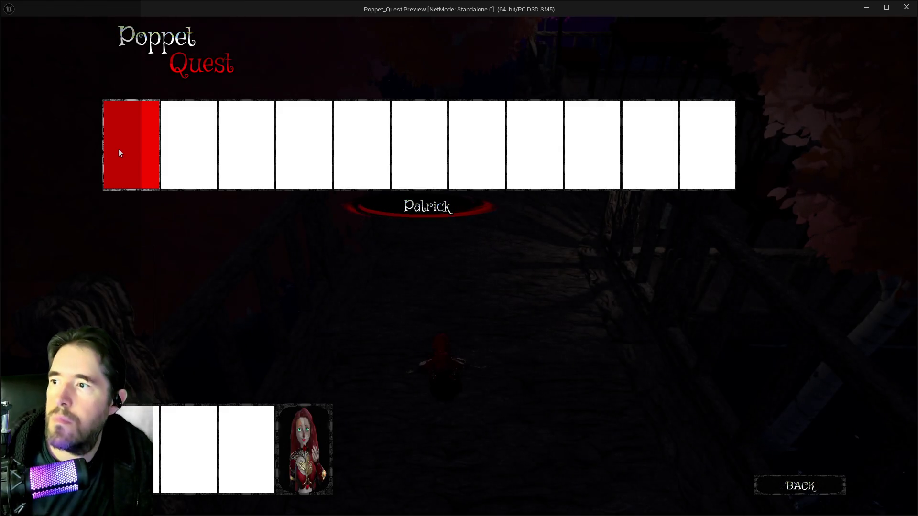
Take the first card, close the inventory, and run along the bridge attacking the sack enemies
{"action": "key", "text": "Tab"}
{"action": "key", "text": "w"}
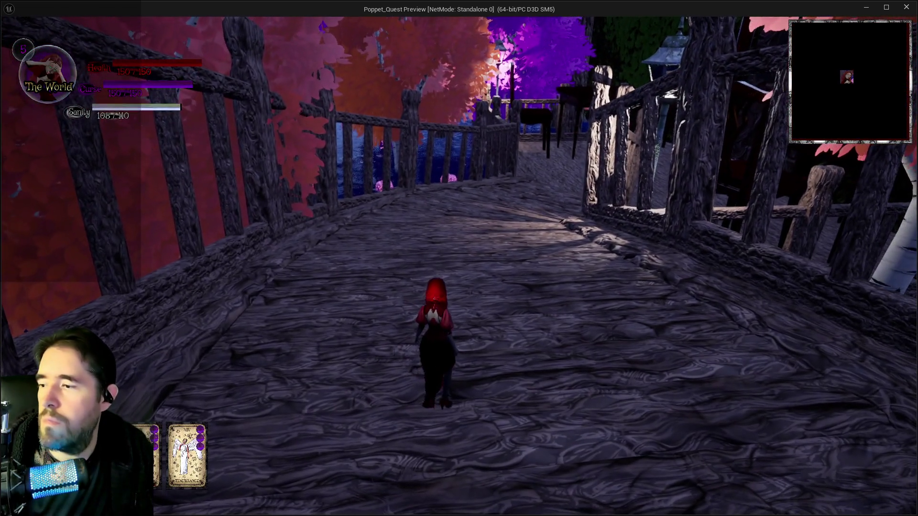
{"action": "key", "text": "e"}
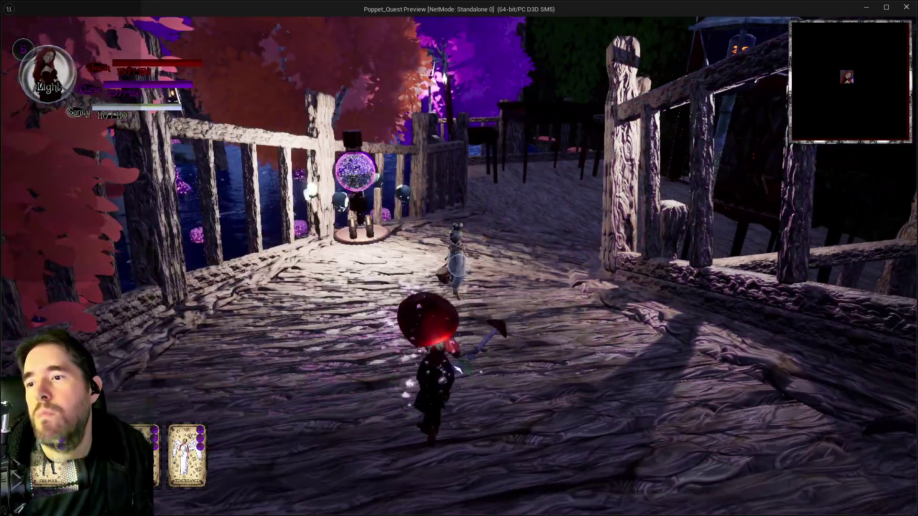
{"action": "key", "text": "e"}
{"action": "key", "text": "w"}
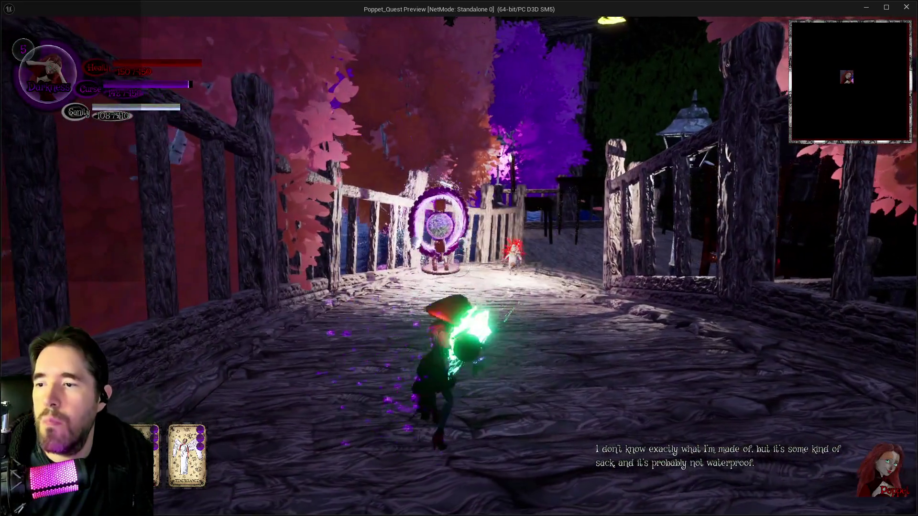
{"action": "key", "text": "w"}
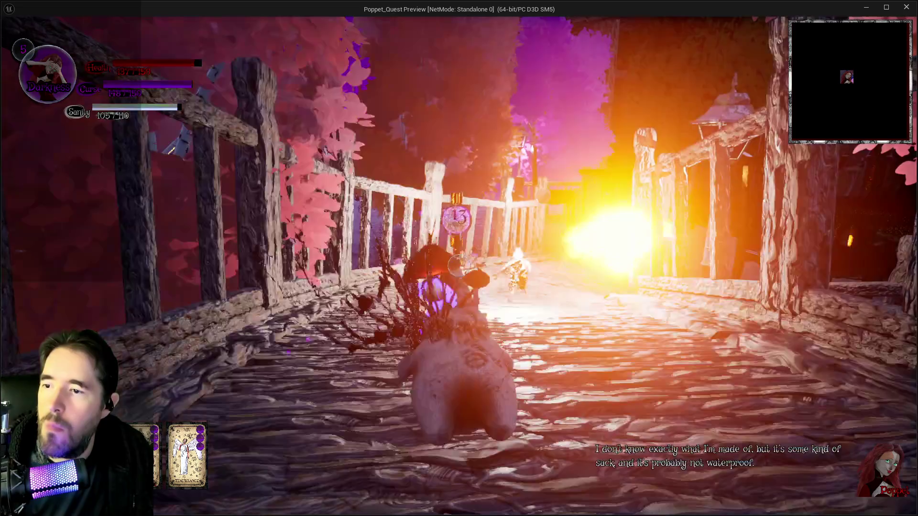
{"action": "key", "text": "e"}
{"action": "key", "text": "w"}
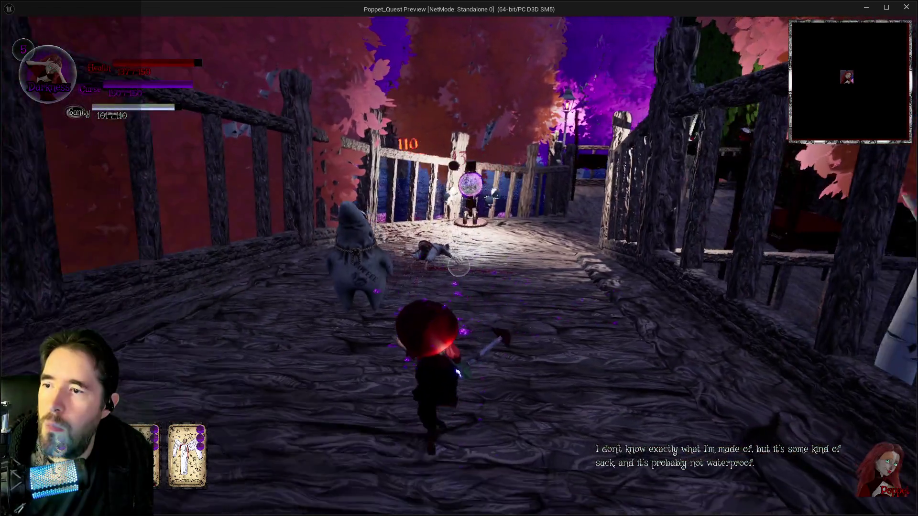
{"action": "key", "text": "e"}
{"action": "key", "text": "w"}
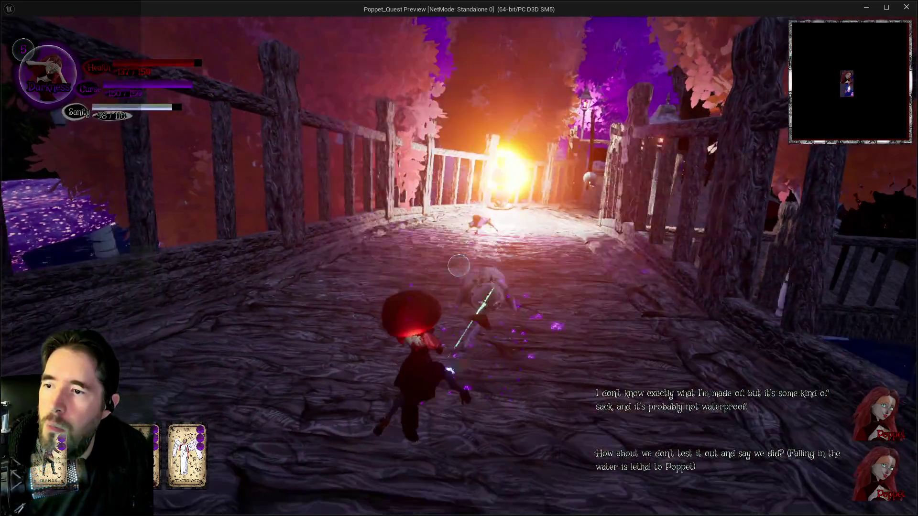
{"action": "key", "text": "e"}
Switch between Light and Darkness forms while running through the purple portal on the bridge
{"action": "key", "text": "w"}
{"action": "key", "text": "q"}
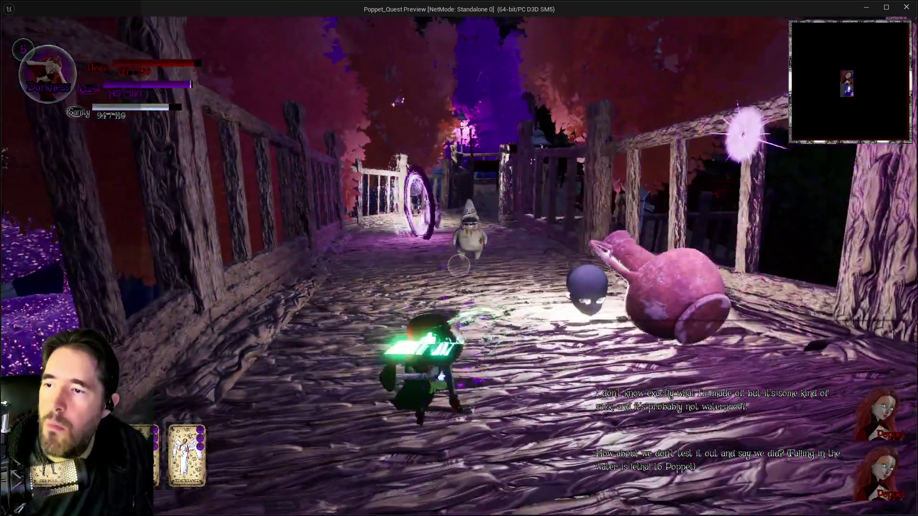
{"action": "key", "text": "w"}
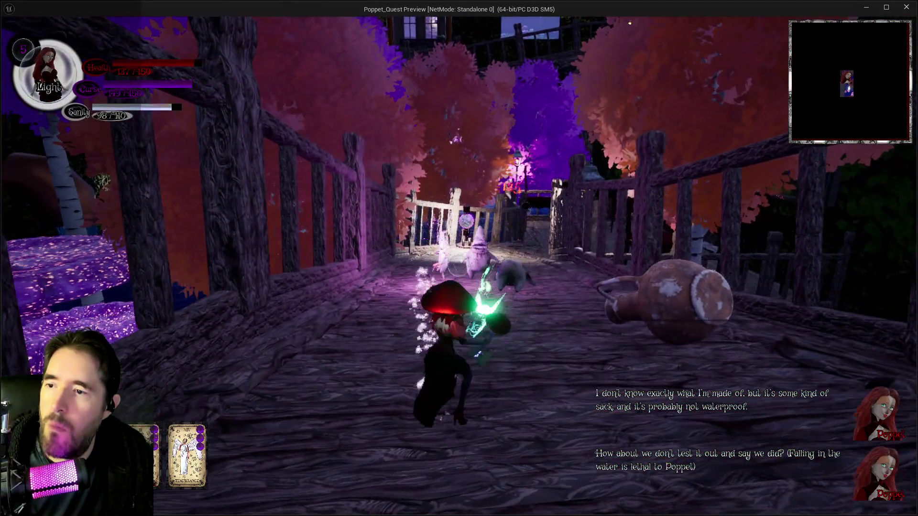
{"action": "key", "text": "w"}
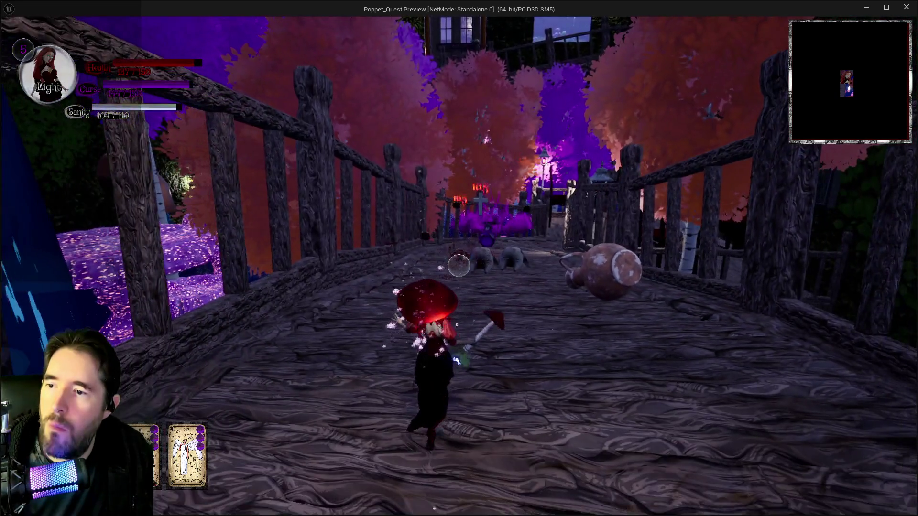
{"action": "key", "text": "e"}
{"action": "key", "text": "w"}
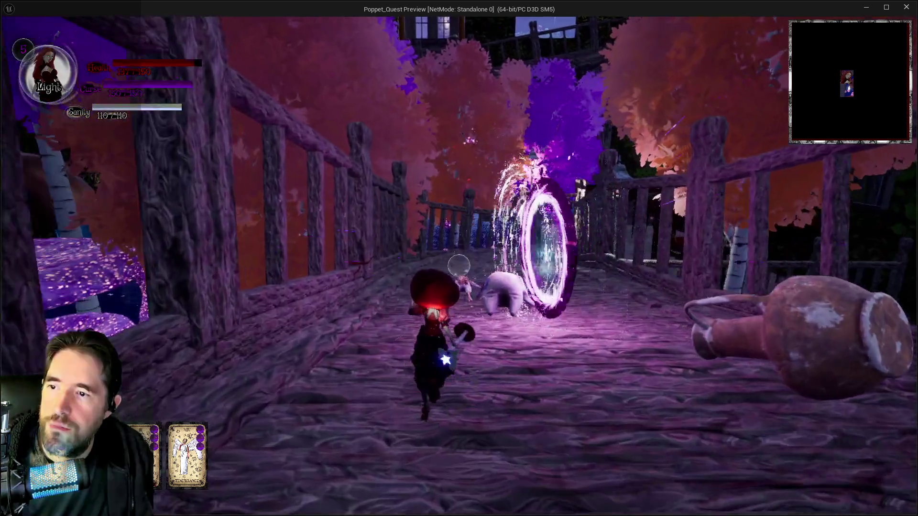
{"action": "key", "text": "q"}
{"action": "key", "text": "w"}
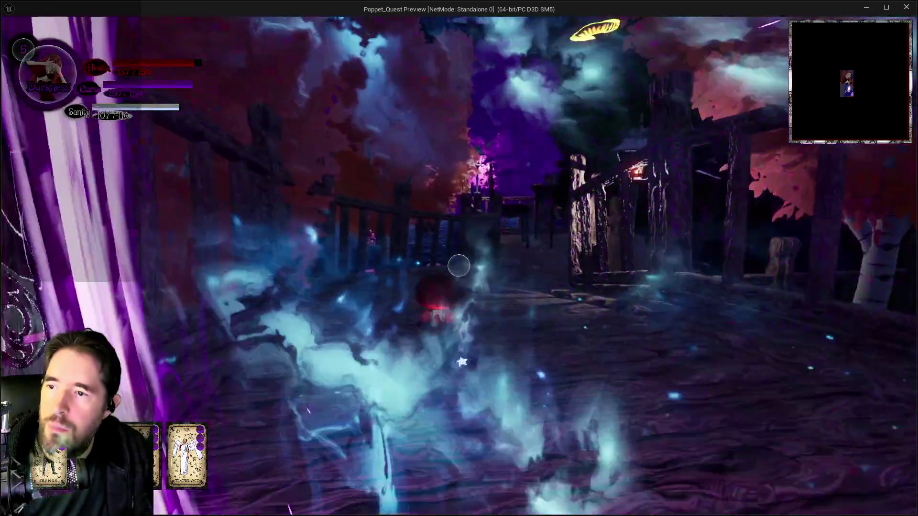
{"action": "key", "text": "q"}
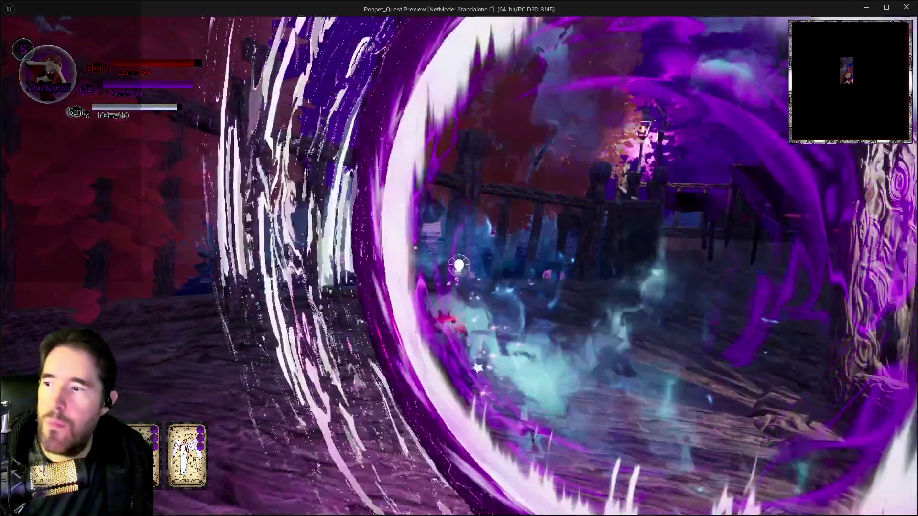
{"action": "key", "text": "q"}
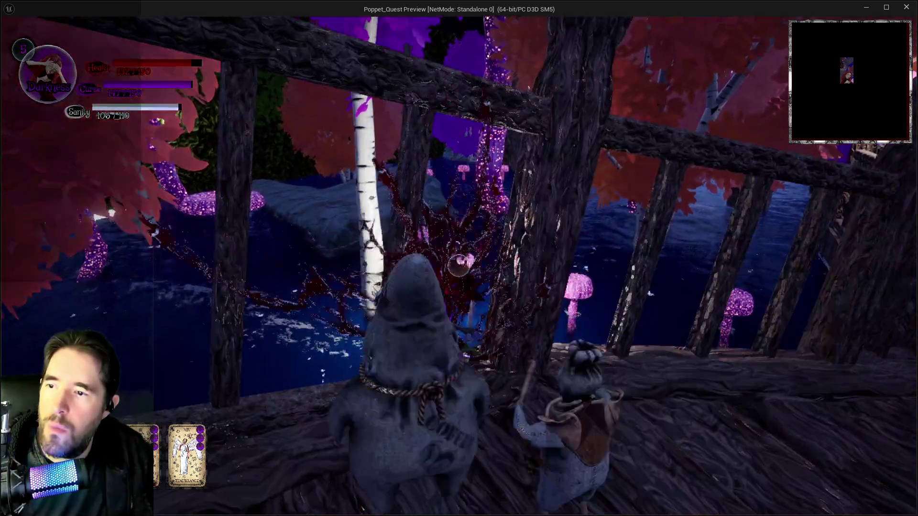
Fight the doll enemy with light, fire and green spells and repeated slashes, switching forms
{"action": "left_click", "coordinate": [453, 260]}
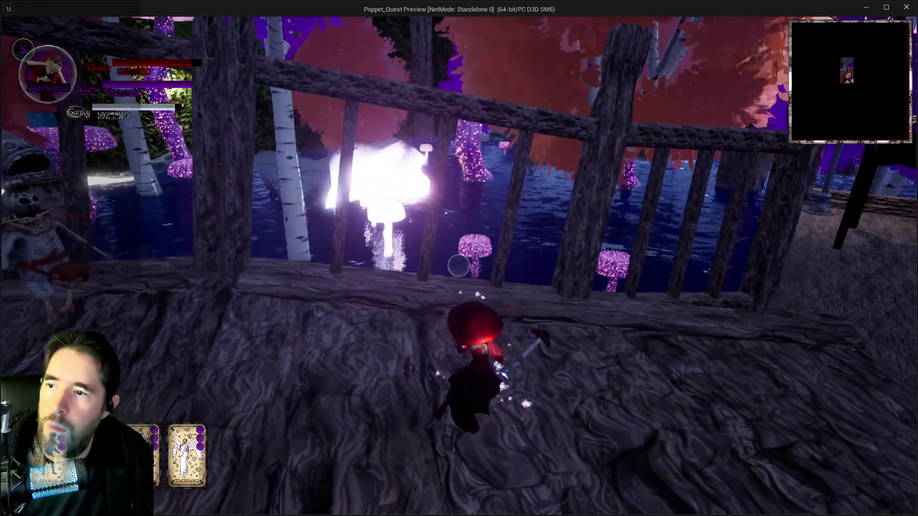
{"action": "key", "text": "q"}
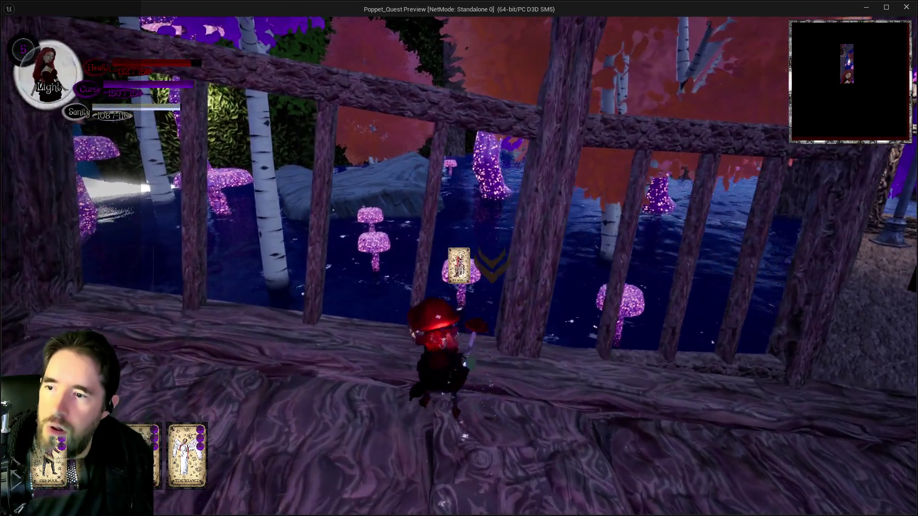
{"action": "key", "text": "q"}
{"action": "left_click", "coordinate": [453, 261]}
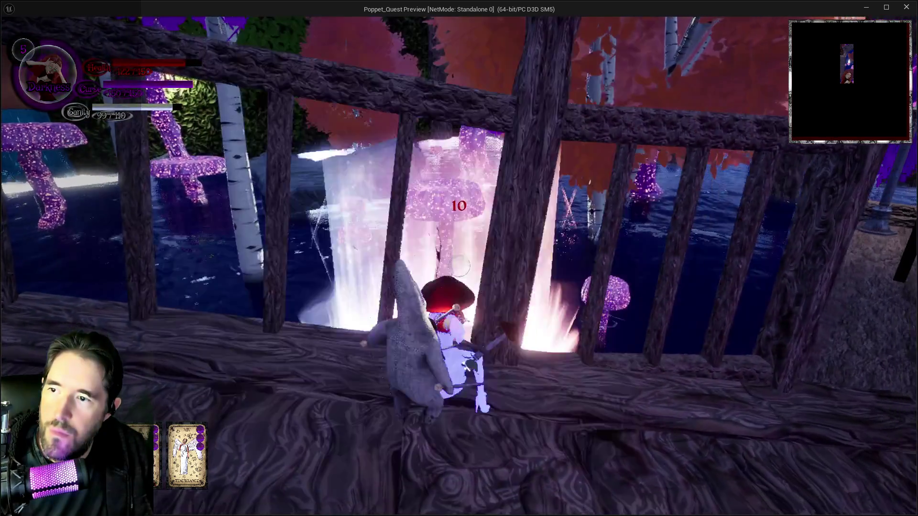
{"action": "left_click", "coordinate": [459, 266]}
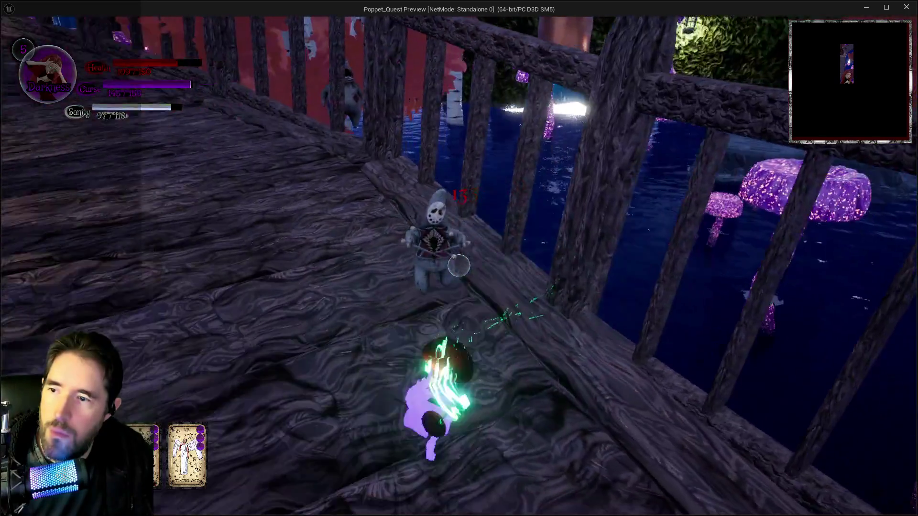
{"action": "left_click", "coordinate": [459, 265]}
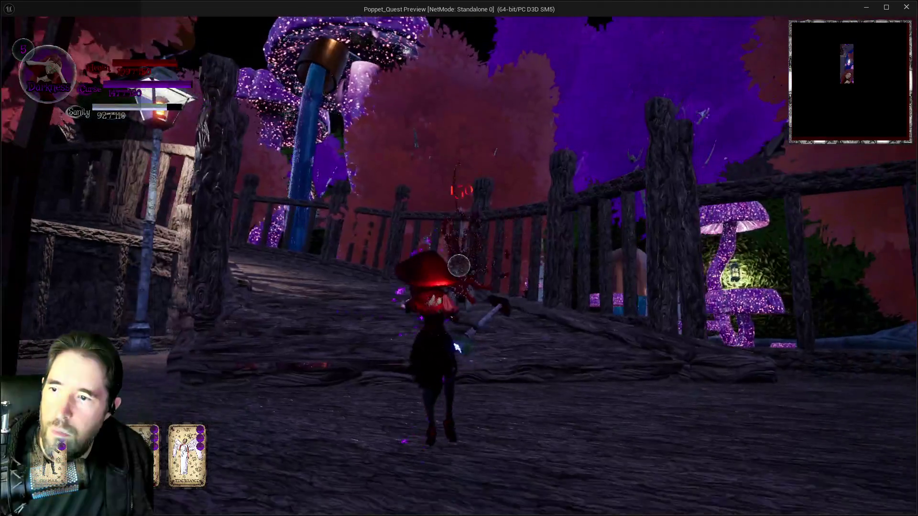
{"action": "left_click", "coordinate": [459, 266]}
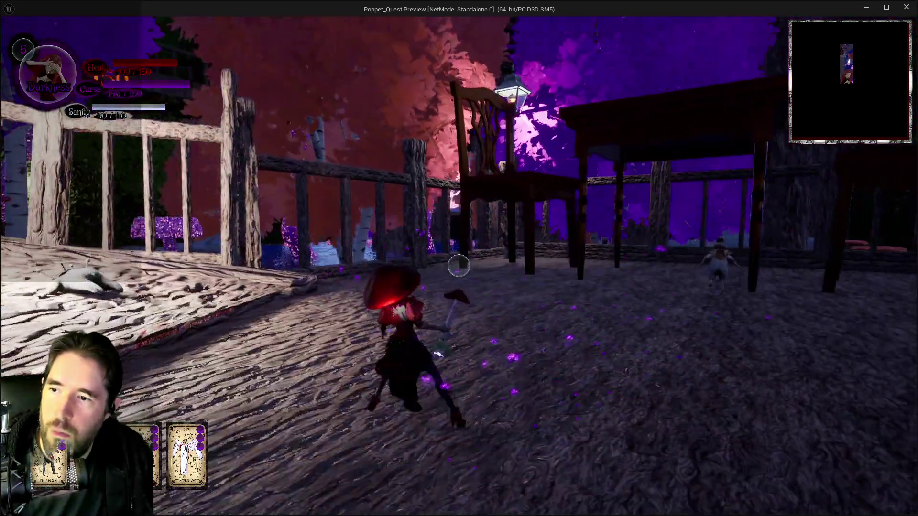
{"action": "left_click", "coordinate": [459, 266]}
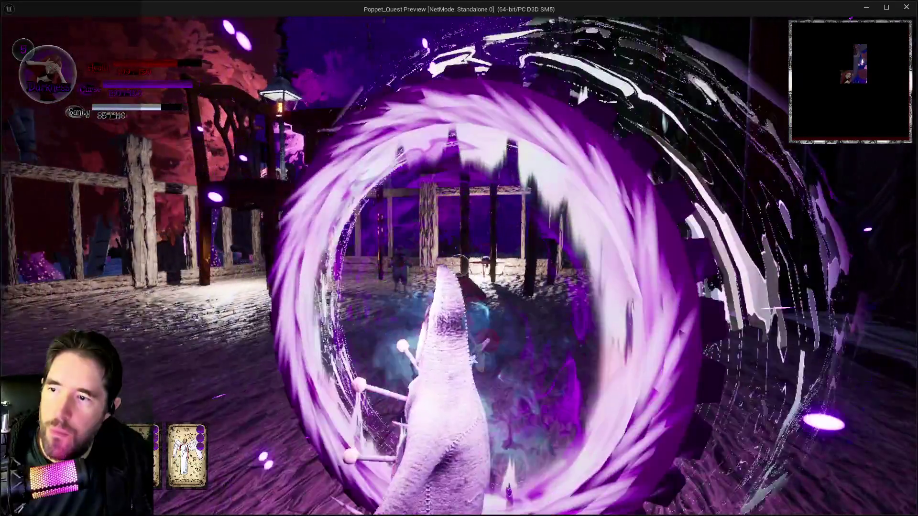
{"action": "left_click", "coordinate": [459, 266]}
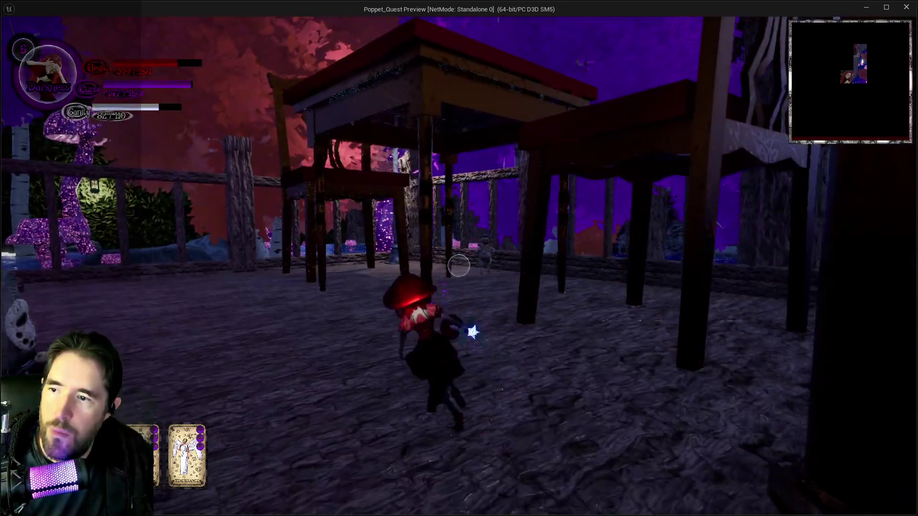
{"action": "left_click", "coordinate": [458, 266]}
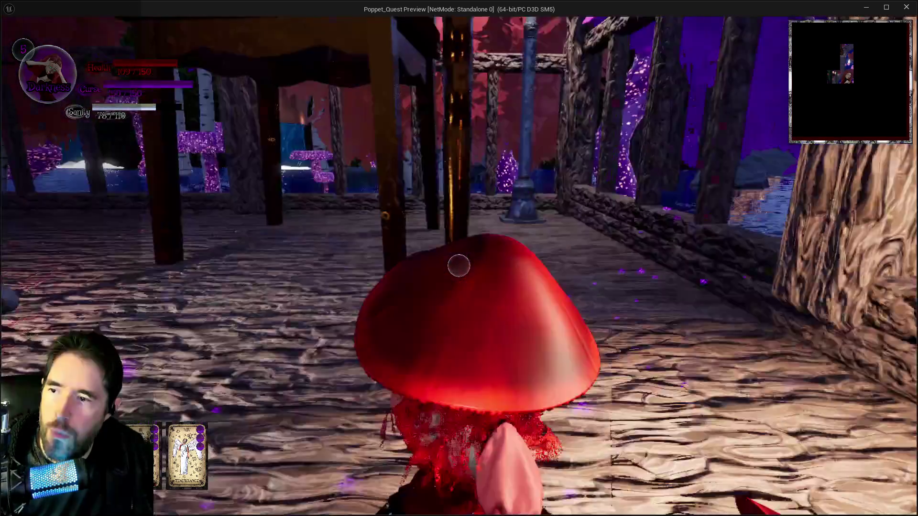
{"action": "left_click", "coordinate": [459, 265]}
{"action": "left_click", "coordinate": [459, 265]}
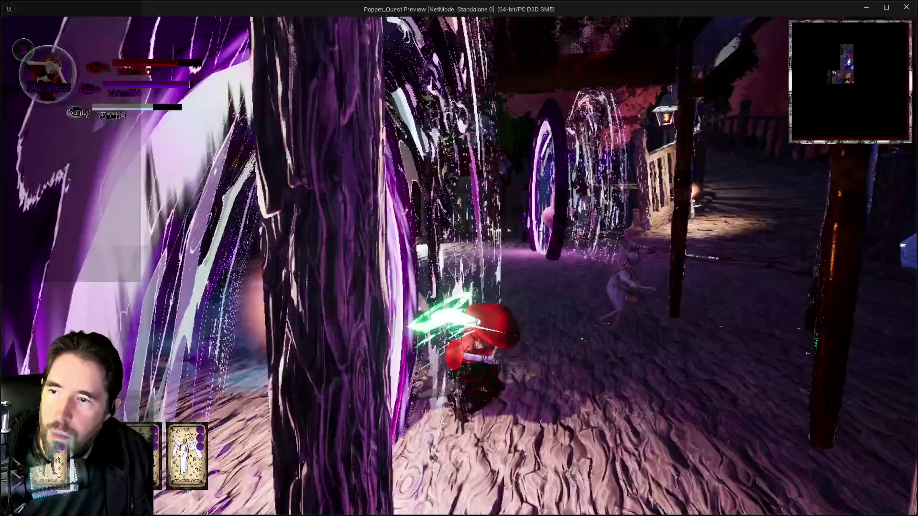
{"action": "left_click", "coordinate": [458, 266]}
{"action": "left_click", "coordinate": [459, 266]}
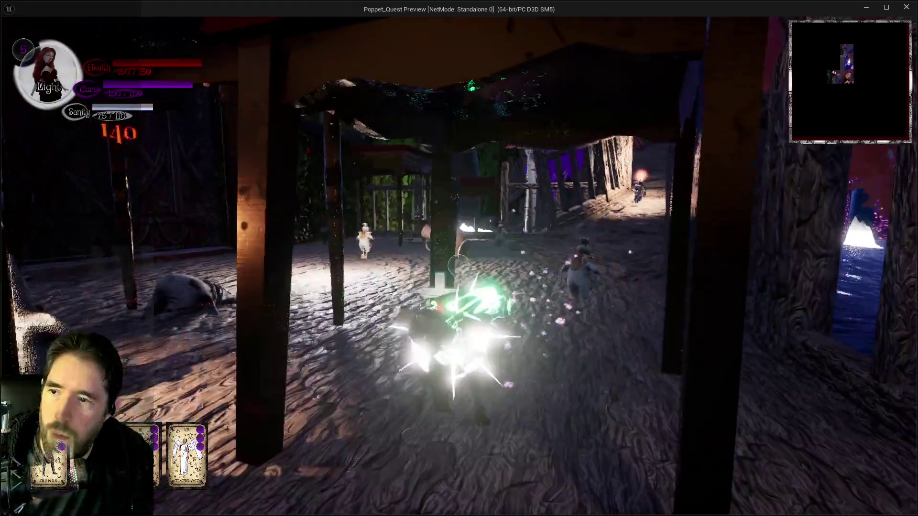
{"action": "left_click", "coordinate": [459, 265]}
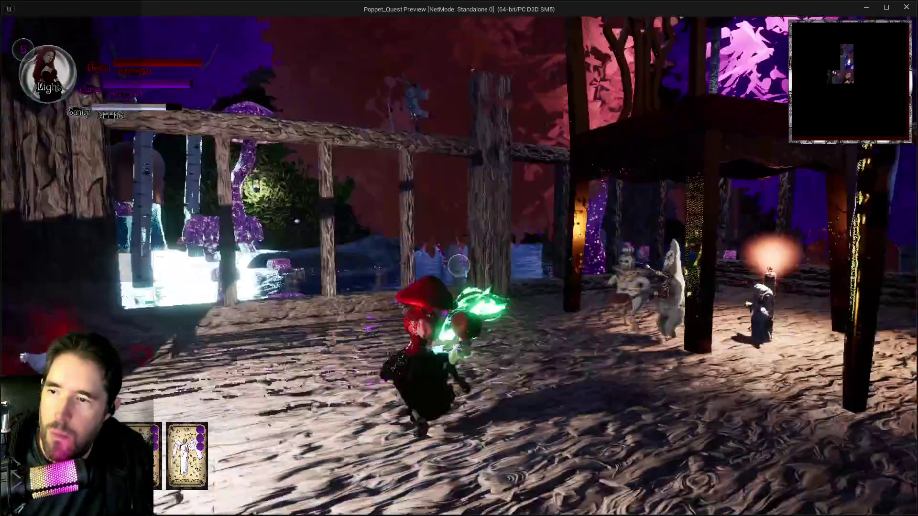
Blast enemies past the portal and along the bridge with fire, light, slash and purple vortex attacks
{"action": "left_click", "coordinate": [458, 266]}
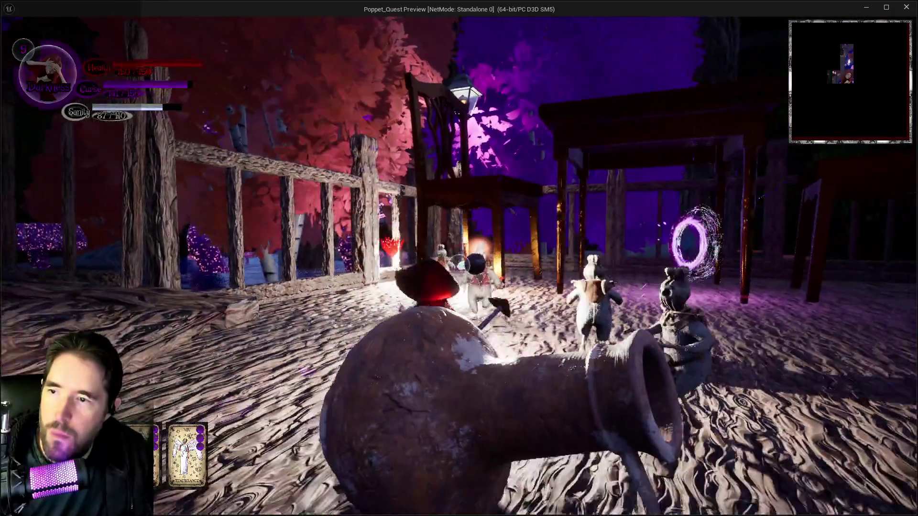
{"action": "left_click", "coordinate": [459, 266]}
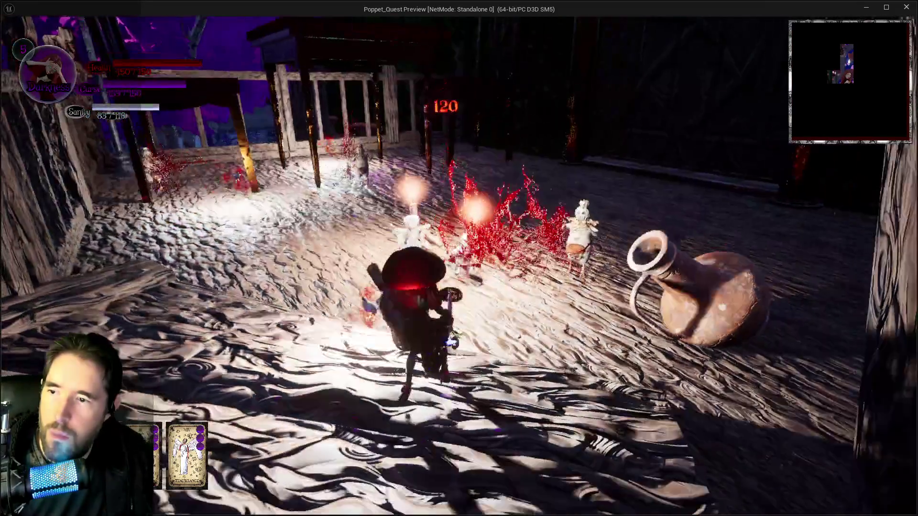
{"action": "left_click", "coordinate": [459, 266]}
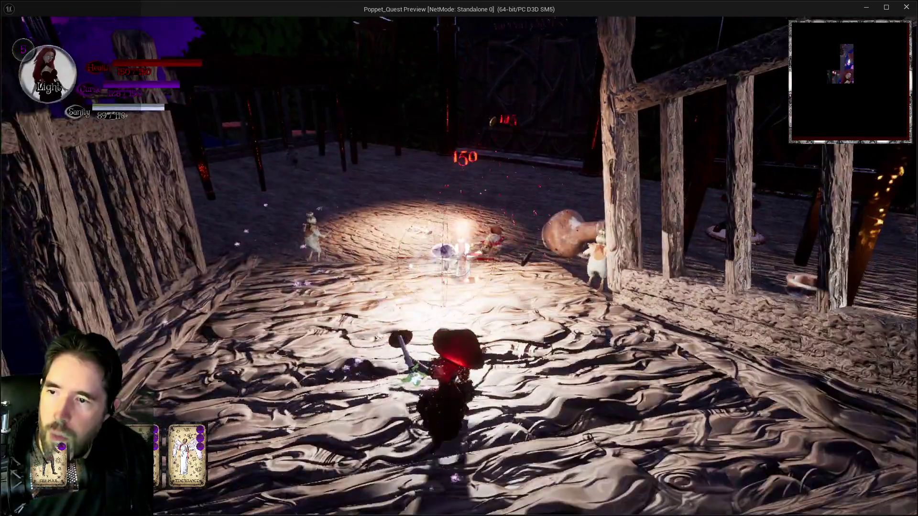
{"action": "left_click", "coordinate": [458, 265]}
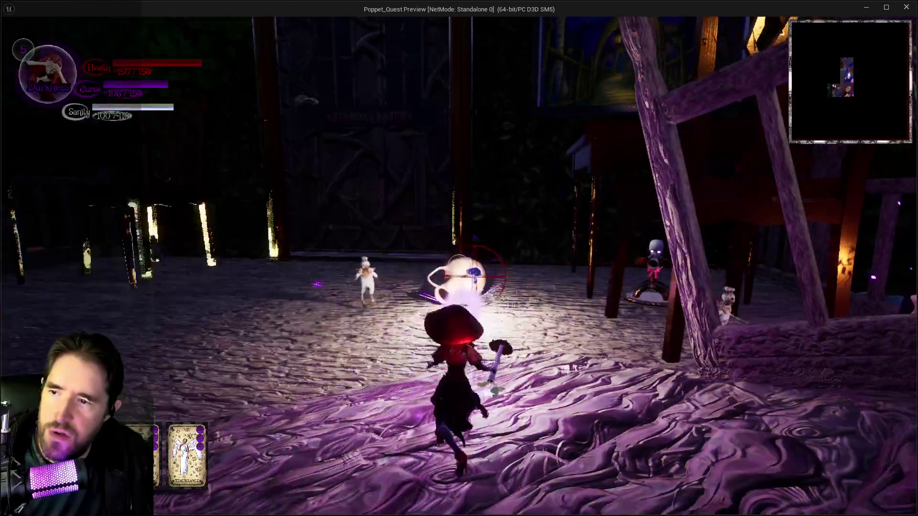
{"action": "left_click", "coordinate": [459, 266]}
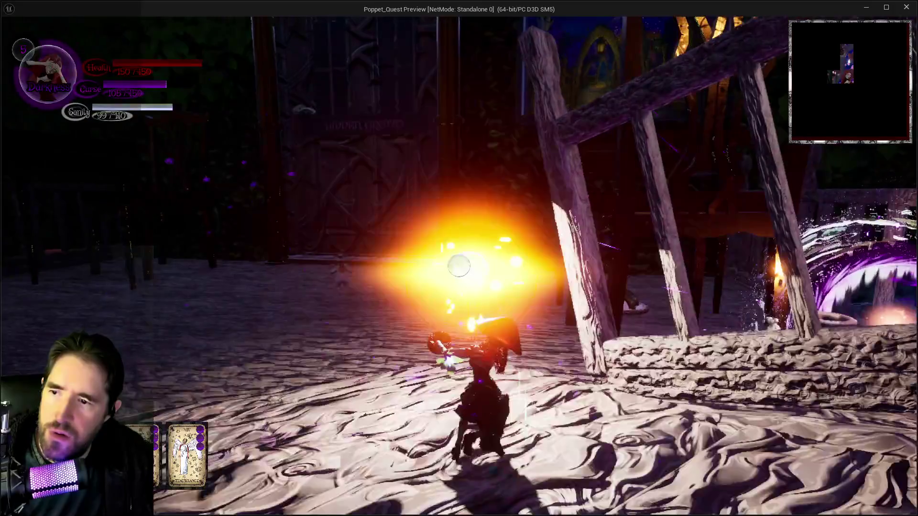
{"action": "left_click", "coordinate": [459, 266]}
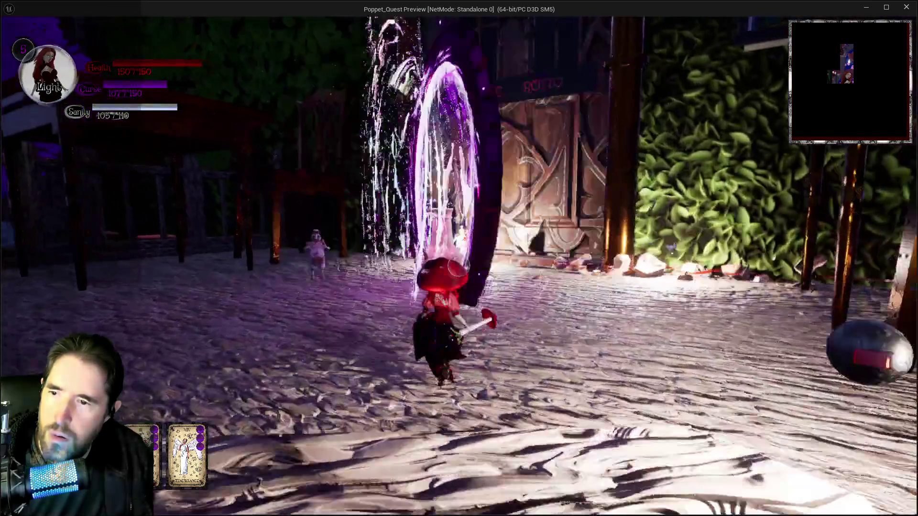
{"action": "left_click", "coordinate": [459, 266]}
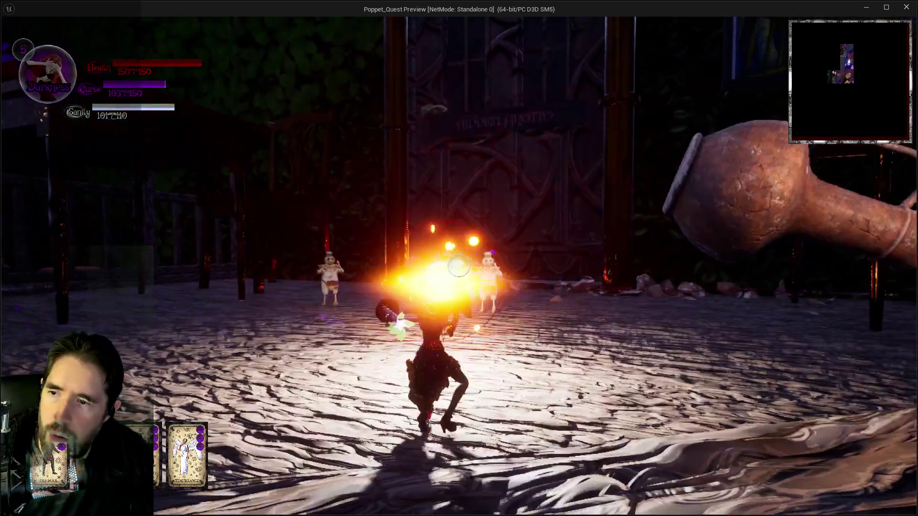
{"action": "left_click", "coordinate": [459, 266]}
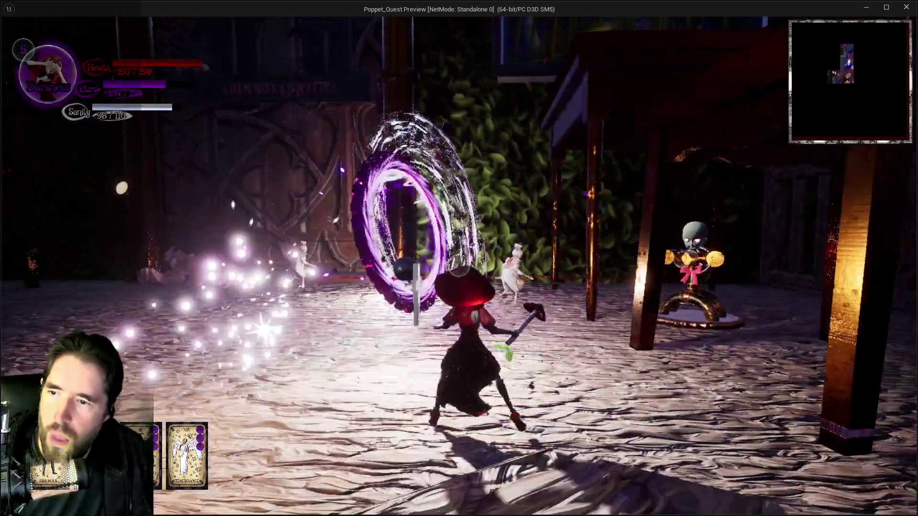
{"action": "left_click", "coordinate": [459, 266]}
{"action": "left_click", "coordinate": [459, 266]}
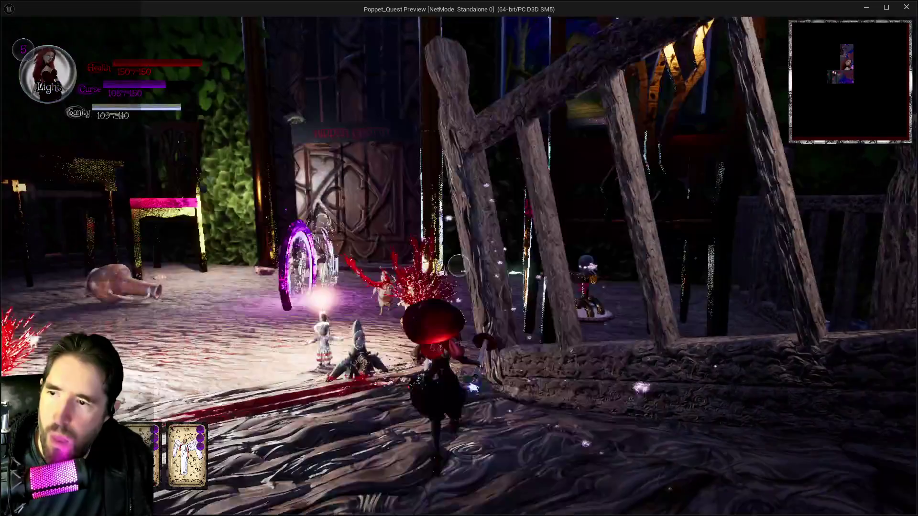
{"action": "left_click", "coordinate": [458, 266]}
{"action": "left_click", "coordinate": [457, 266]}
{"action": "left_click", "coordinate": [458, 265]}
{"action": "left_click", "coordinate": [459, 265]}
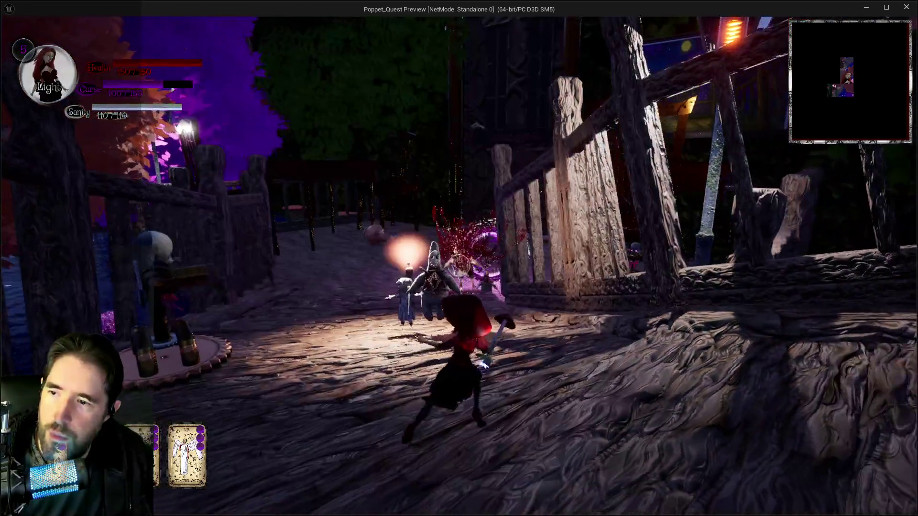
{"action": "left_click", "coordinate": [458, 265]}
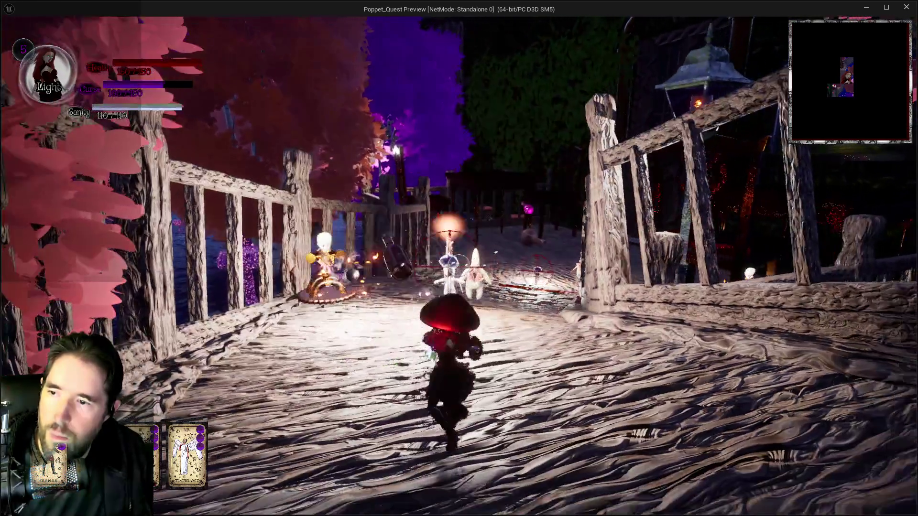
{"action": "left_click", "coordinate": [459, 266]}
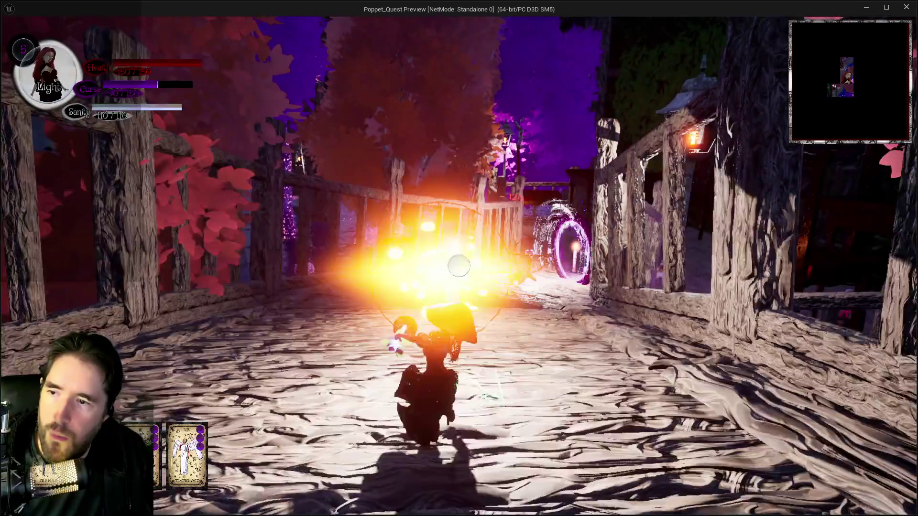
{"action": "left_click", "coordinate": [458, 266]}
{"action": "left_click", "coordinate": [459, 265]}
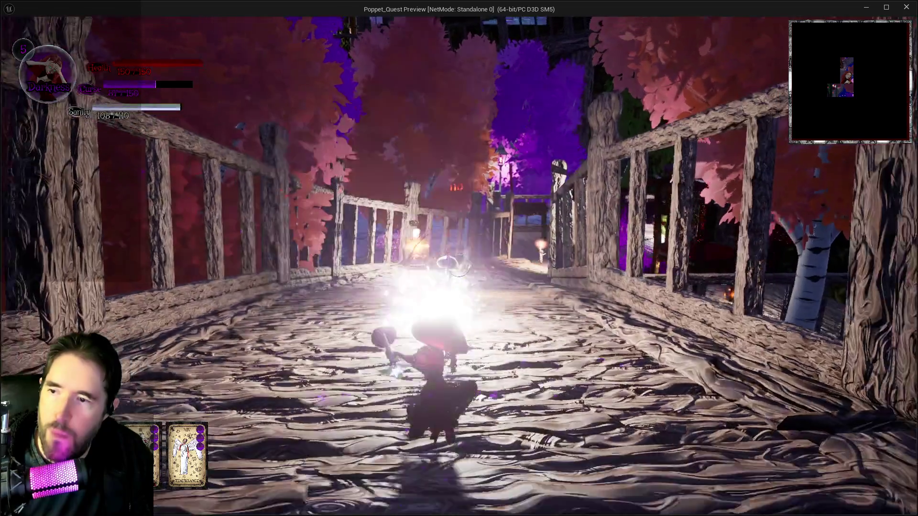
{"action": "left_click", "coordinate": [458, 266]}
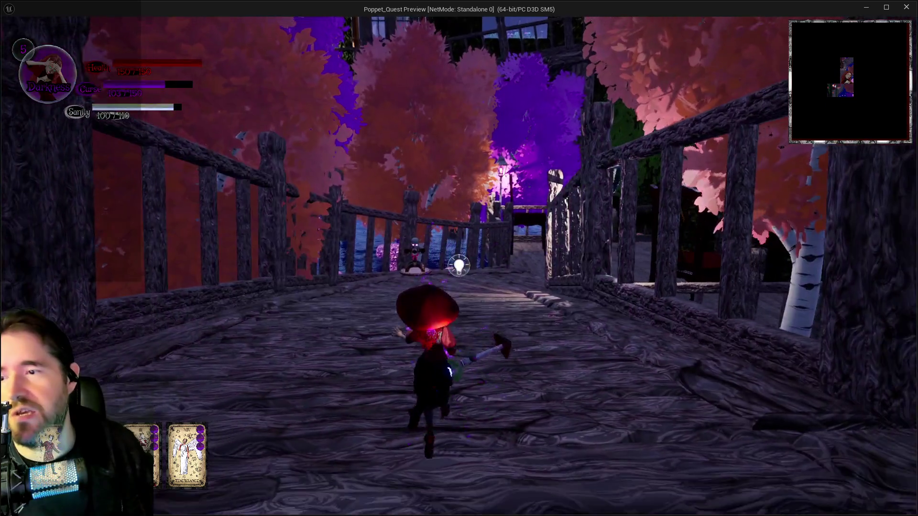
Run along the bridge past the tables onto the railed walkway, attacking along the way
{"action": "key", "text": "w"}
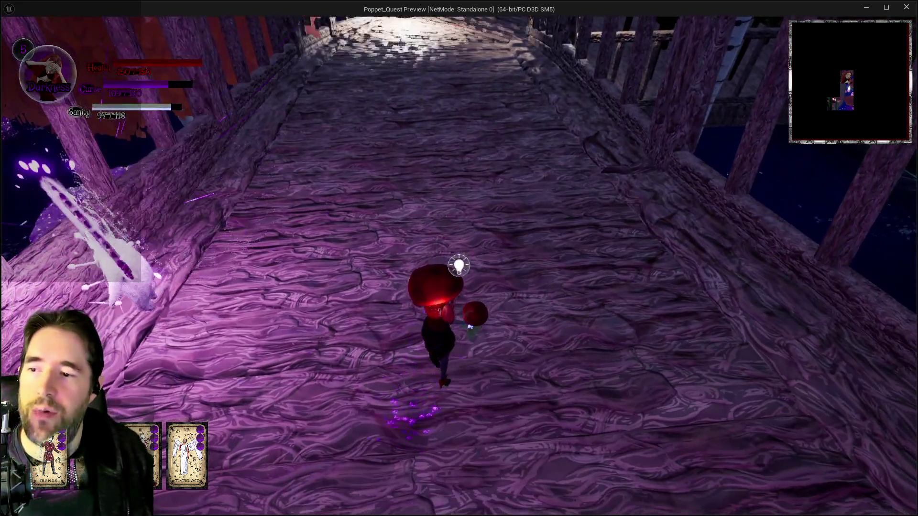
{"action": "key", "text": "w"}
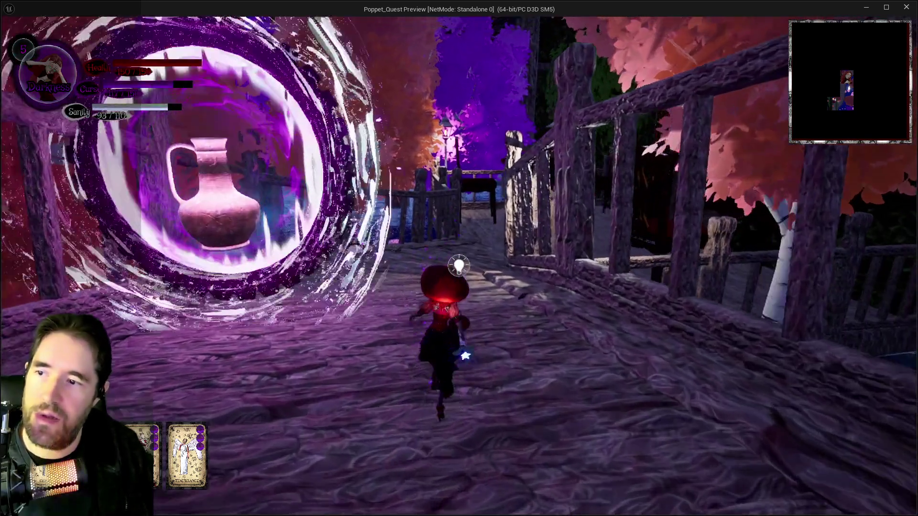
{"action": "key", "text": "w"}
{"action": "key", "text": "w"}
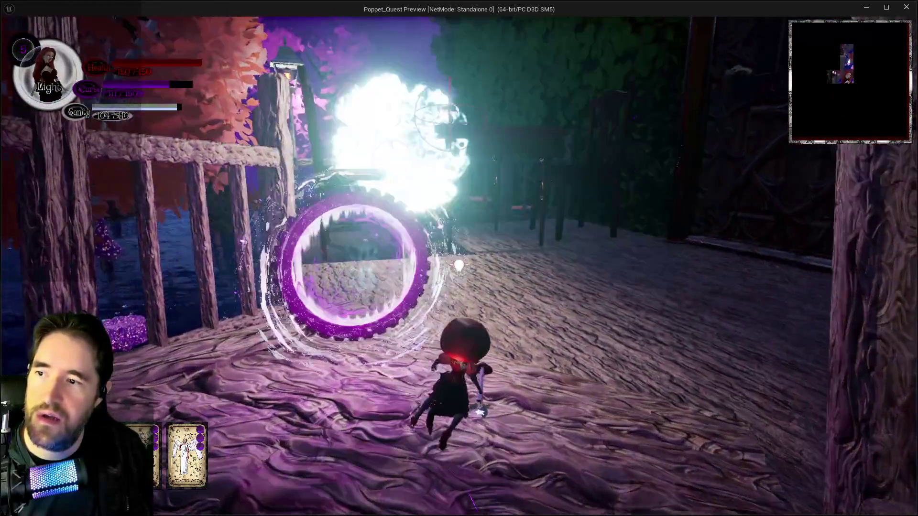
{"action": "key", "text": "w"}
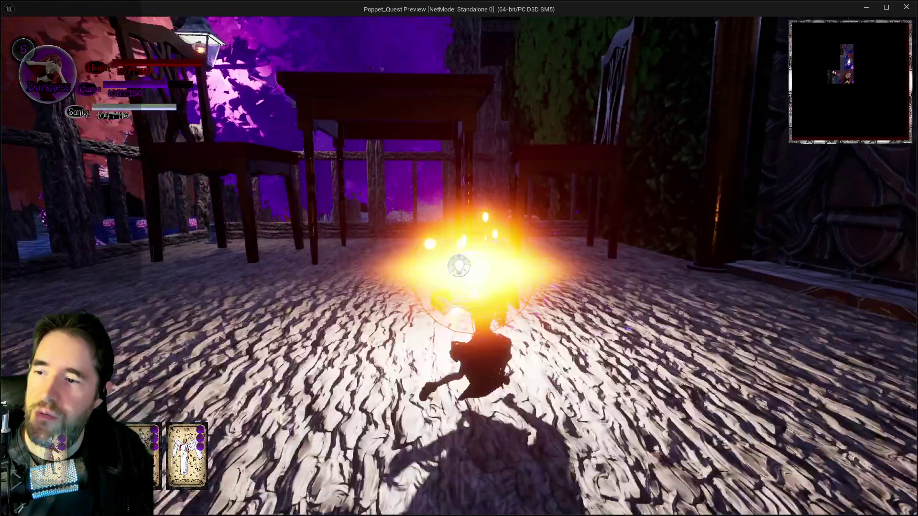
{"action": "key", "text": "w"}
{"action": "left_click", "coordinate": [459, 266]}
{"action": "key", "text": "w"}
{"action": "left_click", "coordinate": [459, 266]}
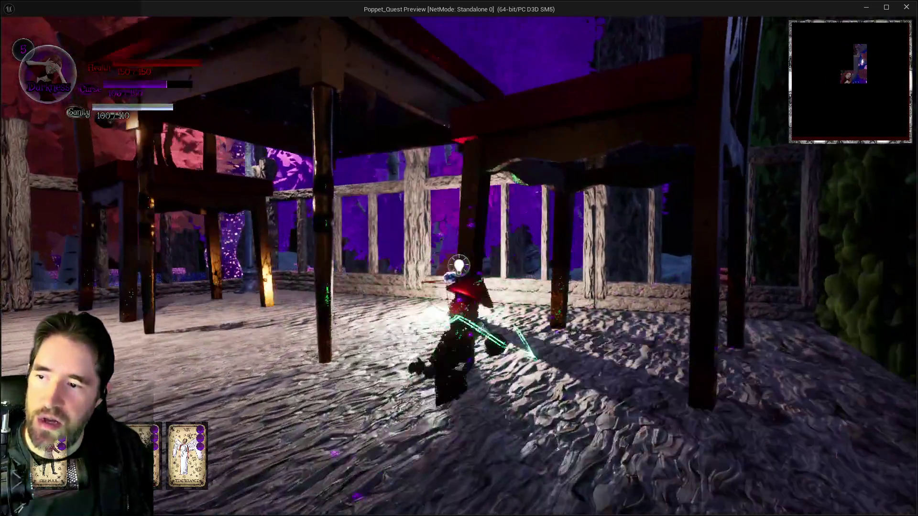
{"action": "left_click", "coordinate": [459, 265]}
{"action": "key", "text": "w"}
{"action": "left_click", "coordinate": [459, 266]}
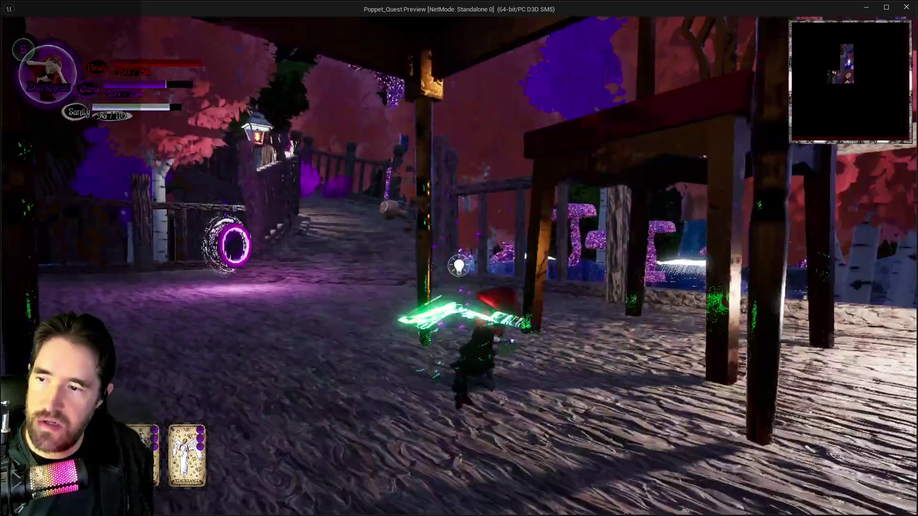
{"action": "key", "text": "w"}
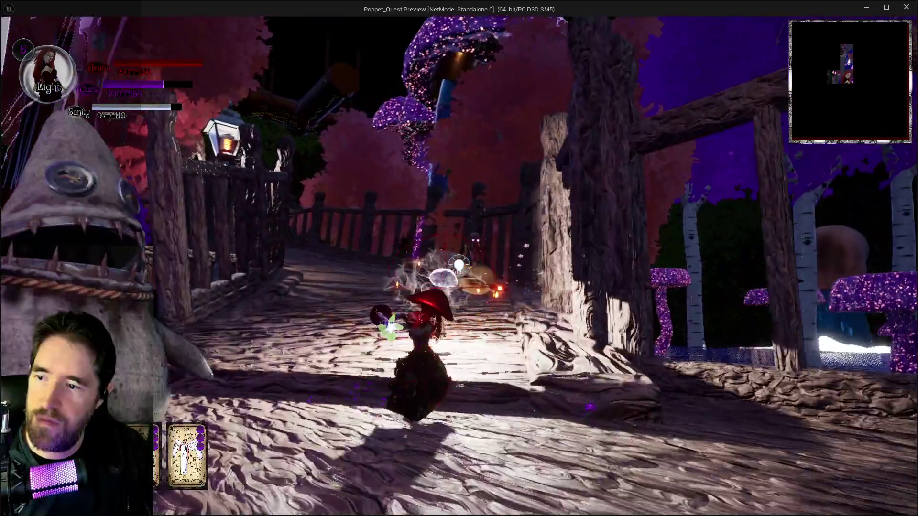
{"action": "left_click", "coordinate": [459, 265]}
{"action": "key", "text": "w"}
{"action": "left_click", "coordinate": [459, 266]}
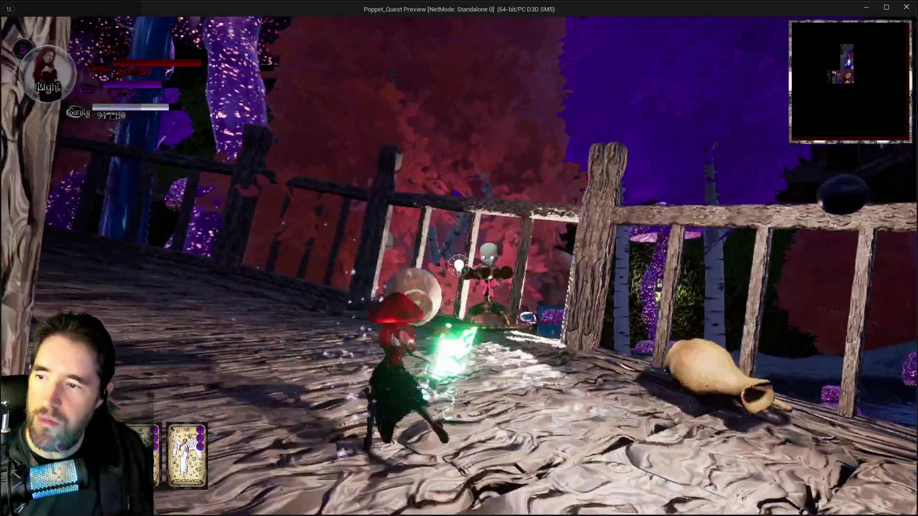
{"action": "key", "text": "w"}
{"action": "left_click", "coordinate": [459, 266]}
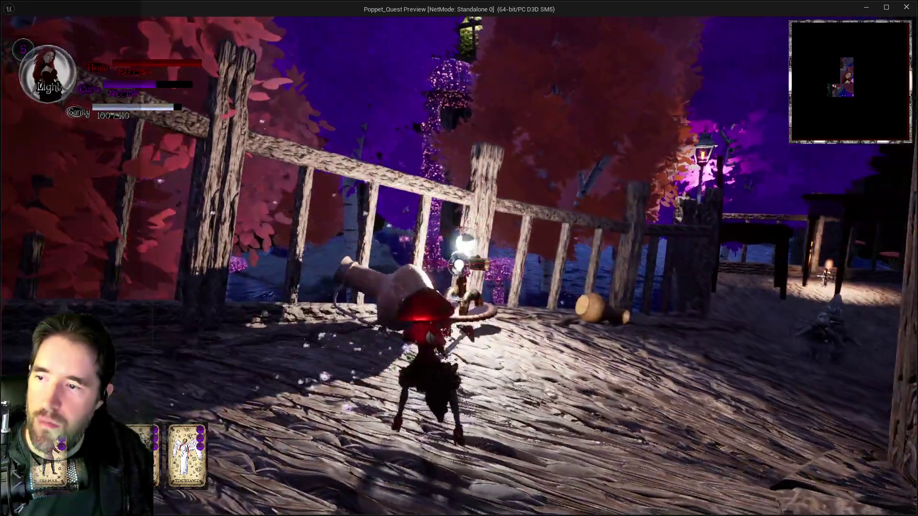
{"action": "key", "text": "w"}
{"action": "left_click", "coordinate": [459, 266]}
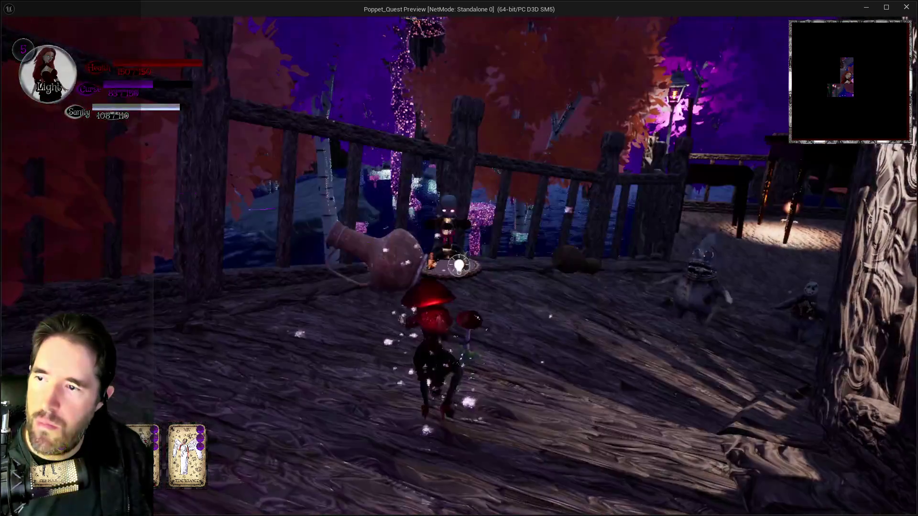
{"action": "key", "text": "w"}
Finish off the dolls on the walkway with slashes and bursts, then end the play session
{"action": "left_click", "coordinate": [459, 266]}
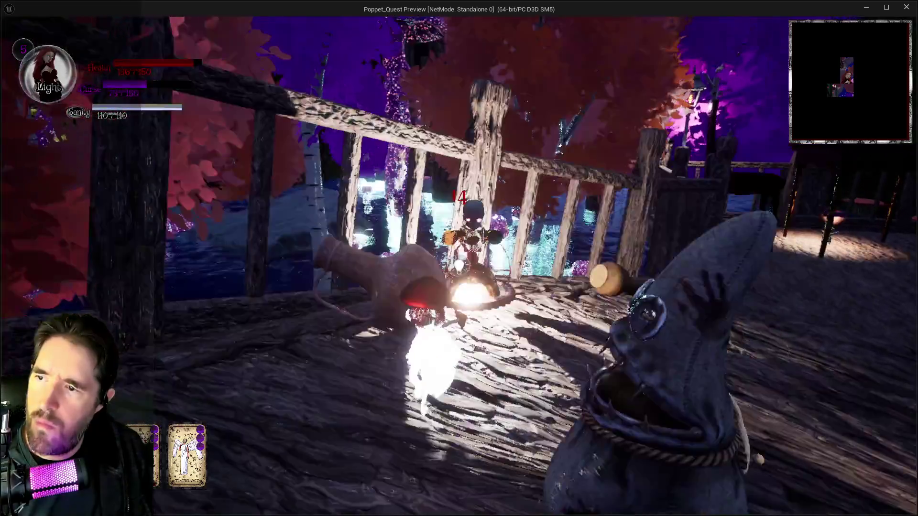
{"action": "left_click", "coordinate": [459, 266]}
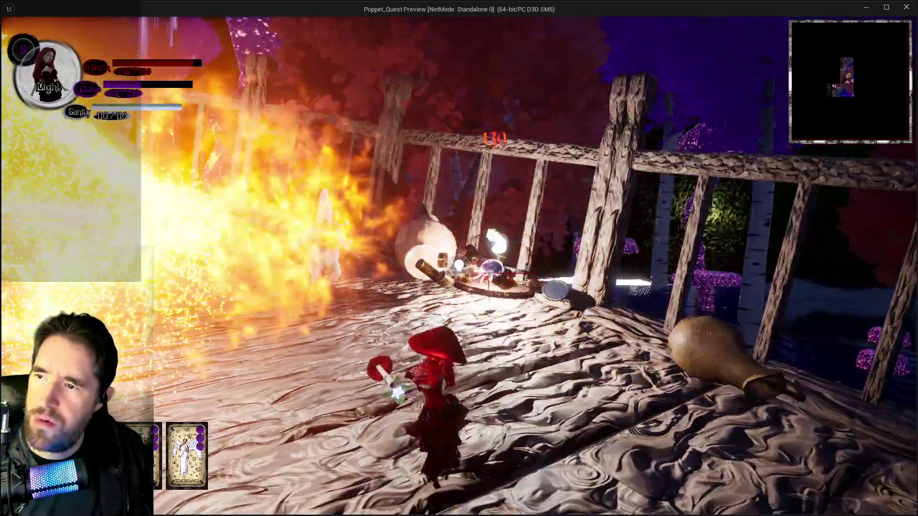
{"action": "left_click", "coordinate": [459, 266]}
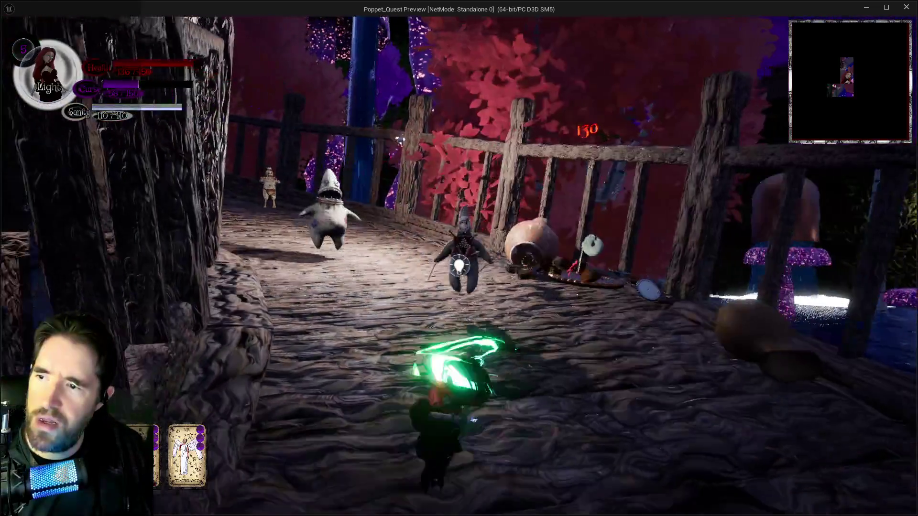
{"action": "left_click", "coordinate": [459, 265]}
{"action": "left_click", "coordinate": [459, 266]}
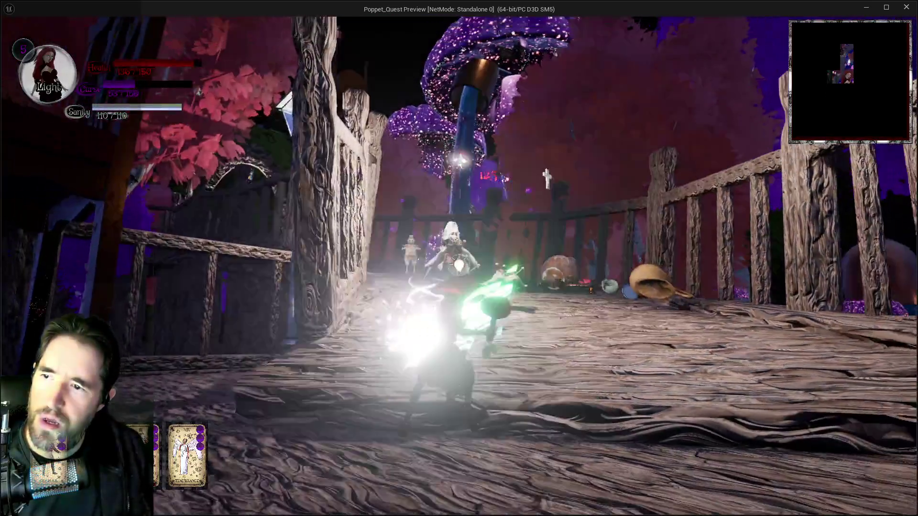
{"action": "left_click", "coordinate": [459, 266]}
{"action": "left_click", "coordinate": [459, 266]}
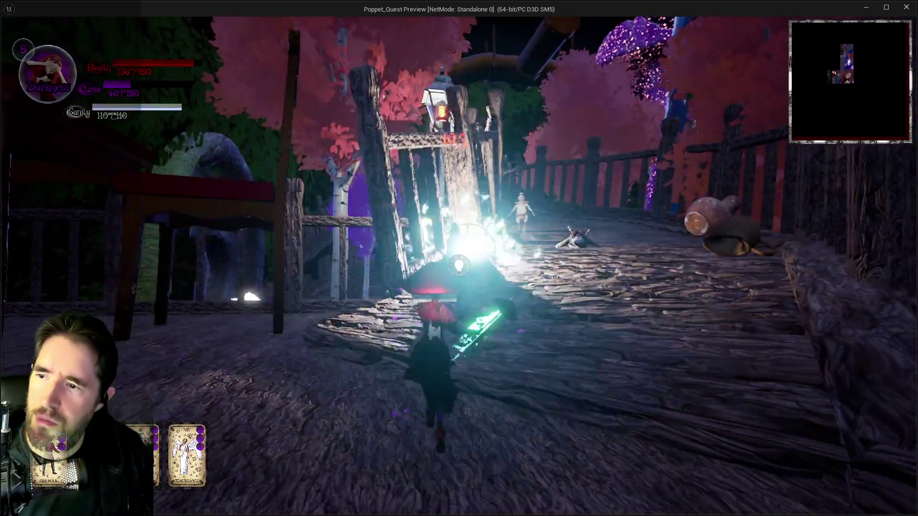
{"action": "left_click", "coordinate": [459, 266]}
{"action": "key", "text": "Escape"}
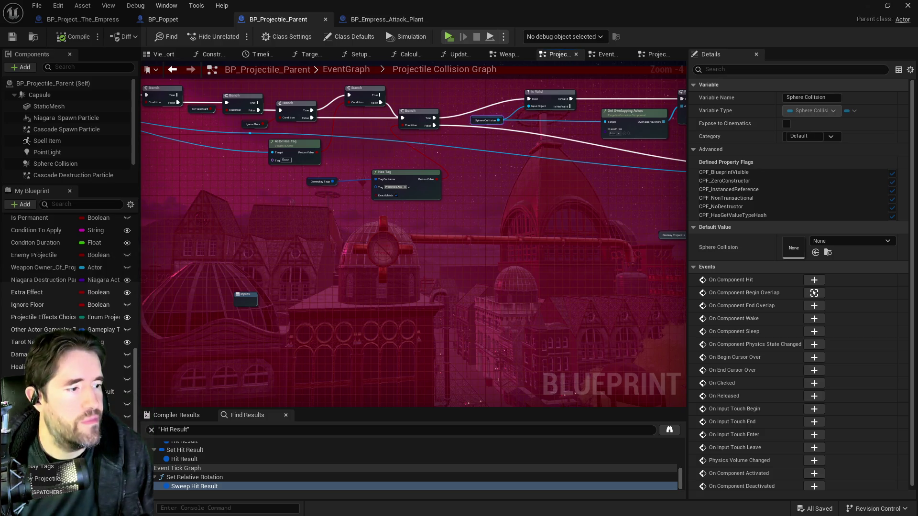
Switch to the Krita painting window with Alt+Tab over the Details panel
{"action": "key", "text": "alt+Tab"}
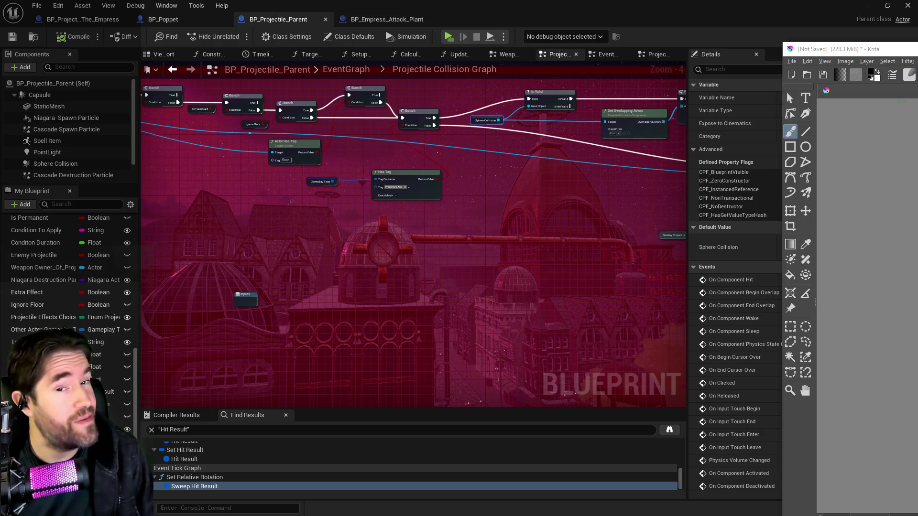
{"action": "left_click_drag", "start_coordinate": [835, 49], "coordinate": [917, 49]}
{"action": "left_click_drag", "start_coordinate": [416, 309], "coordinate": [357, 370]}
{"action": "left_click_drag", "start_coordinate": [406, 244], "coordinate": [349, 257]}
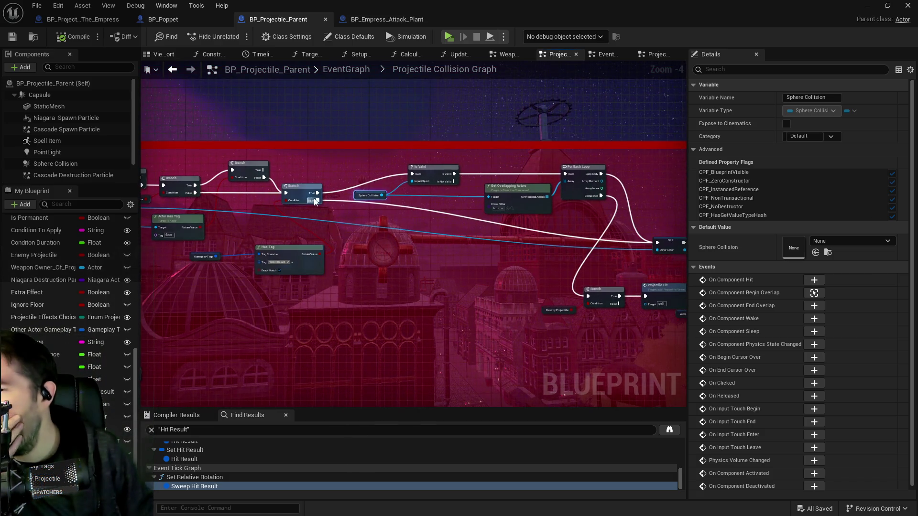
{"action": "left_click_drag", "start_coordinate": [298, 192], "coordinate": [325, 191]}
{"action": "left_click_drag", "start_coordinate": [412, 220], "coordinate": [332, 221]}
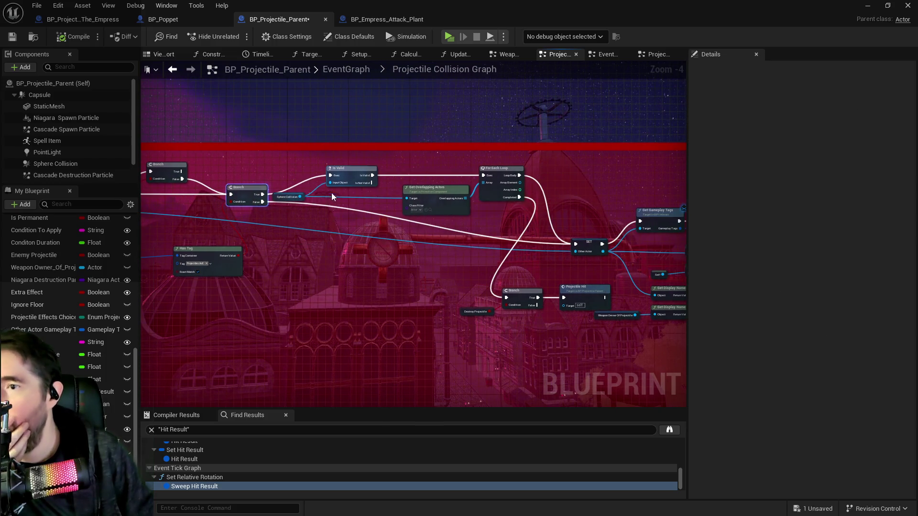
{"action": "mouse_move", "coordinate": [278, 168]}
{"action": "left_mouse_down"}
{"action": "mouse_move", "coordinate": [383, 196]}
{"action": "mouse_move", "coordinate": [494, 203]}
{"action": "left_mouse_up"}
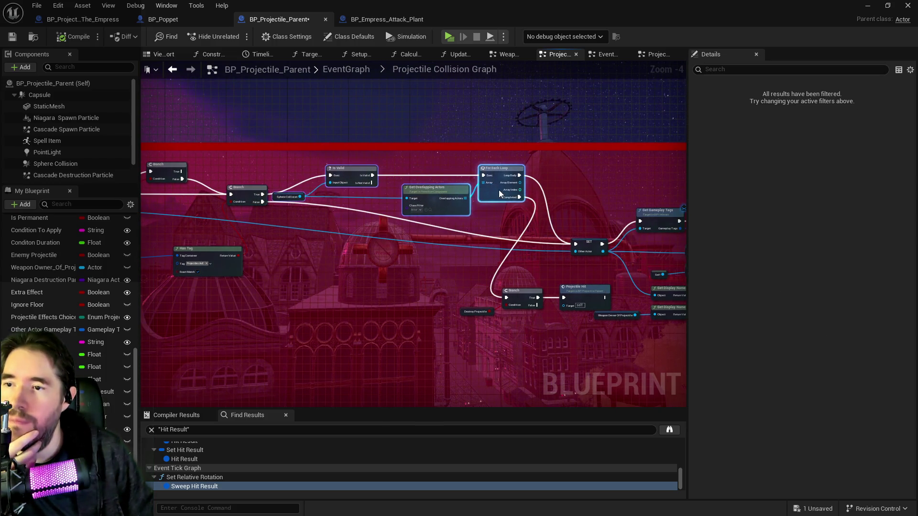
{"action": "mouse_move", "coordinate": [489, 272]}
{"action": "left_mouse_down"}
{"action": "mouse_move", "coordinate": [382, 274]}
{"action": "mouse_move", "coordinate": [377, 304]}
{"action": "mouse_move", "coordinate": [459, 310]}
{"action": "mouse_move", "coordinate": [547, 175]}
{"action": "mouse_move", "coordinate": [570, 159]}
{"action": "mouse_move", "coordinate": [582, 163]}
{"action": "mouse_move", "coordinate": [571, 178]}
{"action": "left_mouse_up"}
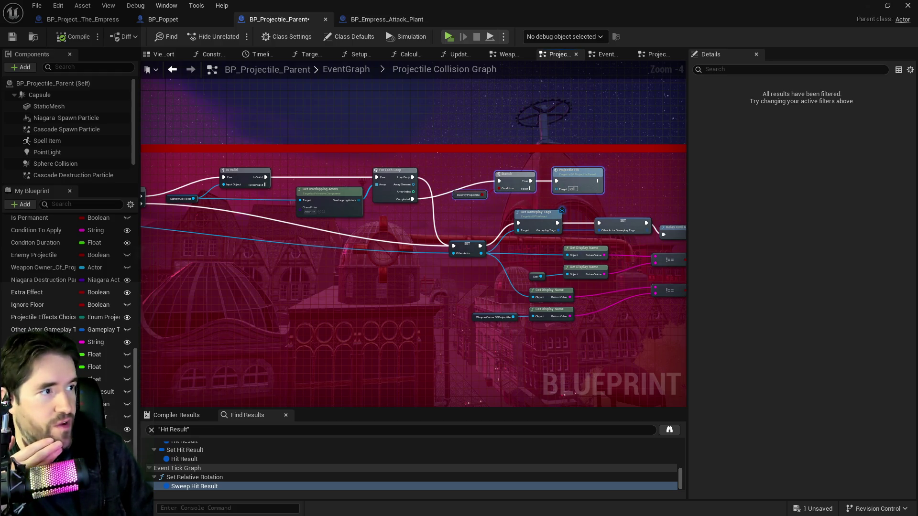
{"action": "mouse_move", "coordinate": [638, 346]}
{"action": "left_mouse_down"}
{"action": "mouse_move", "coordinate": [438, 306]}
{"action": "mouse_move", "coordinate": [381, 307]}
{"action": "left_mouse_up"}
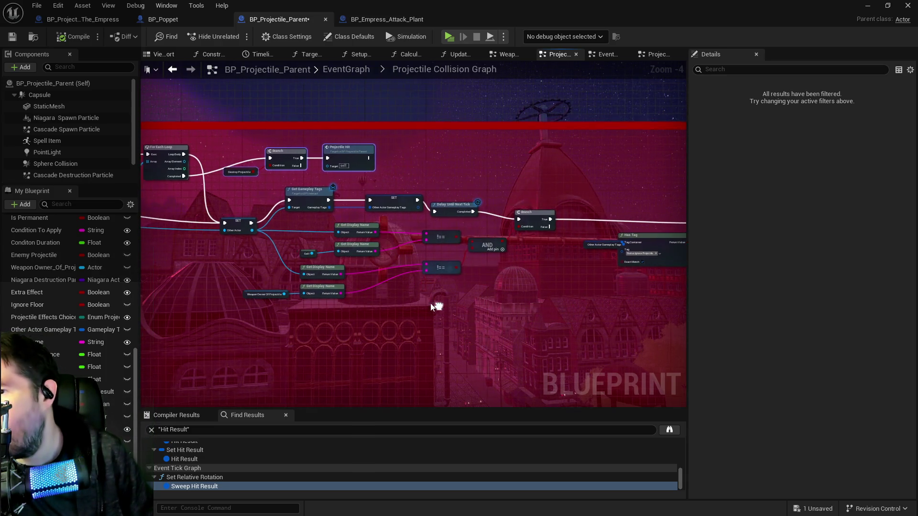
{"action": "left_click_drag", "start_coordinate": [447, 213], "coordinate": [456, 205]}
{"action": "mouse_move", "coordinate": [197, 344]}
{"action": "left_mouse_down"}
{"action": "mouse_move", "coordinate": [564, 307]}
{"action": "mouse_move", "coordinate": [465, 303]}
{"action": "mouse_move", "coordinate": [512, 246]}
{"action": "mouse_move", "coordinate": [423, 299]}
{"action": "mouse_move", "coordinate": [451, 272]}
{"action": "left_mouse_up"}
{"action": "scroll", "coordinate": [512, 246], "scroll_direction": "up", "scroll_amount": 2}
{"action": "left_click_drag", "start_coordinate": [384, 184], "coordinate": [388, 157]}
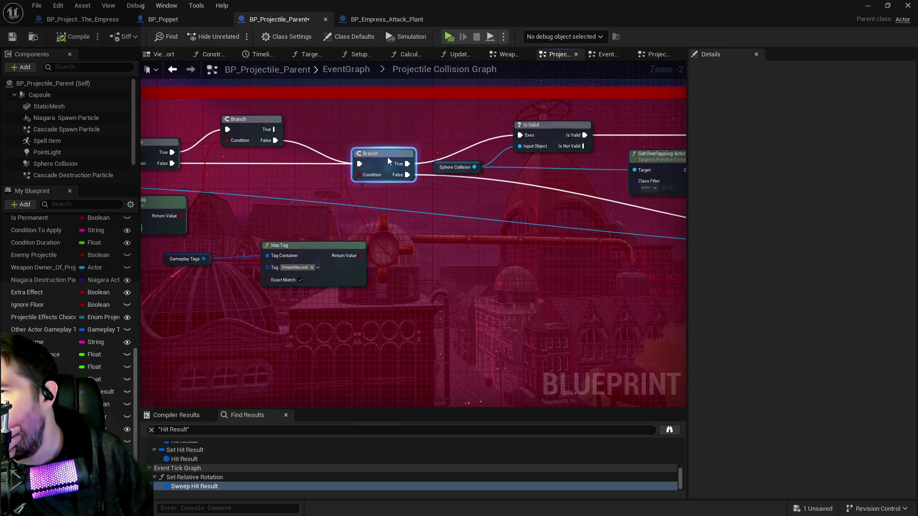
{"action": "left_click_drag", "start_coordinate": [197, 193], "coordinate": [616, 239]}
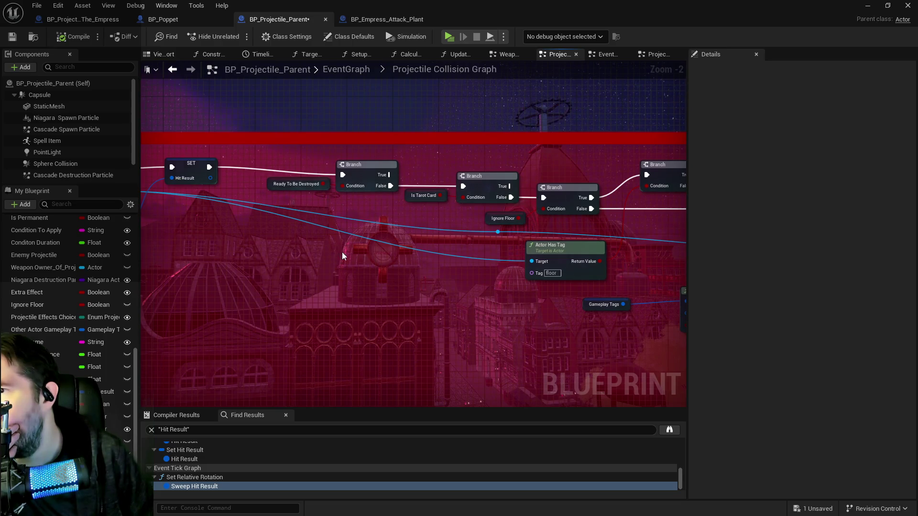
{"action": "mouse_move", "coordinate": [437, 289]}
{"action": "left_mouse_down"}
{"action": "mouse_move", "coordinate": [336, 289]}
{"action": "mouse_move", "coordinate": [371, 286]}
{"action": "left_mouse_up"}
{"action": "left_click_drag", "start_coordinate": [542, 284], "coordinate": [400, 274]}
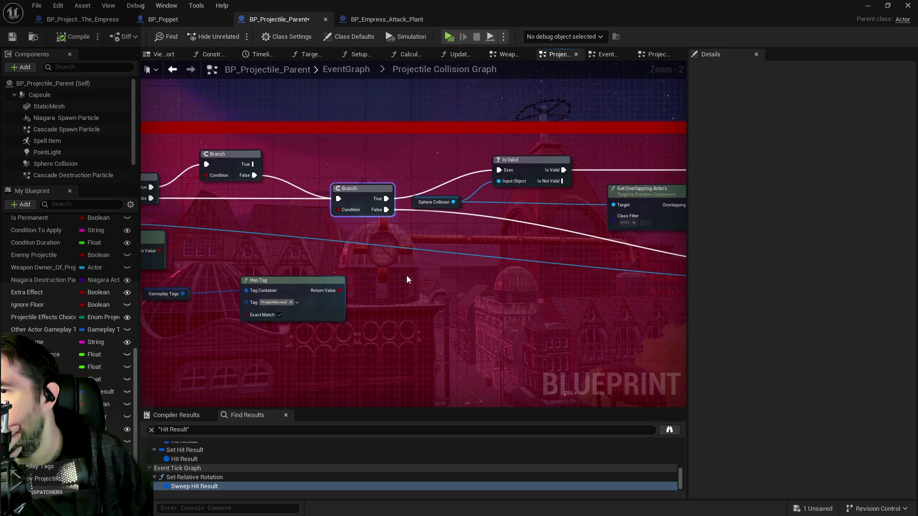
{"action": "scroll", "coordinate": [518, 322], "scroll_direction": "down", "scroll_amount": 2}
{"action": "mouse_move", "coordinate": [518, 322]}
{"action": "left_mouse_down"}
{"action": "mouse_move", "coordinate": [355, 270]}
{"action": "mouse_move", "coordinate": [522, 236]}
{"action": "mouse_move", "coordinate": [561, 240]}
{"action": "left_mouse_up"}
{"action": "scroll", "coordinate": [335, 225], "scroll_direction": "up", "scroll_amount": 2}
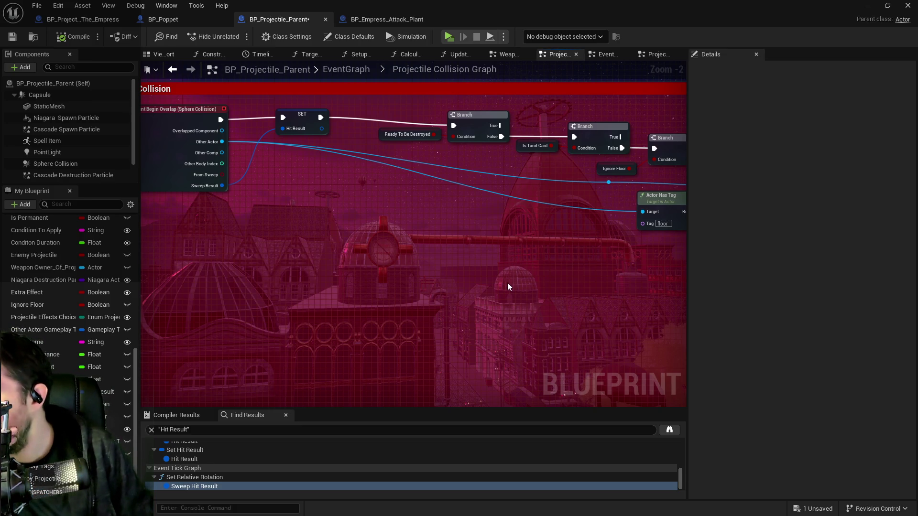
{"action": "left_click_drag", "start_coordinate": [507, 282], "coordinate": [180, 260]}
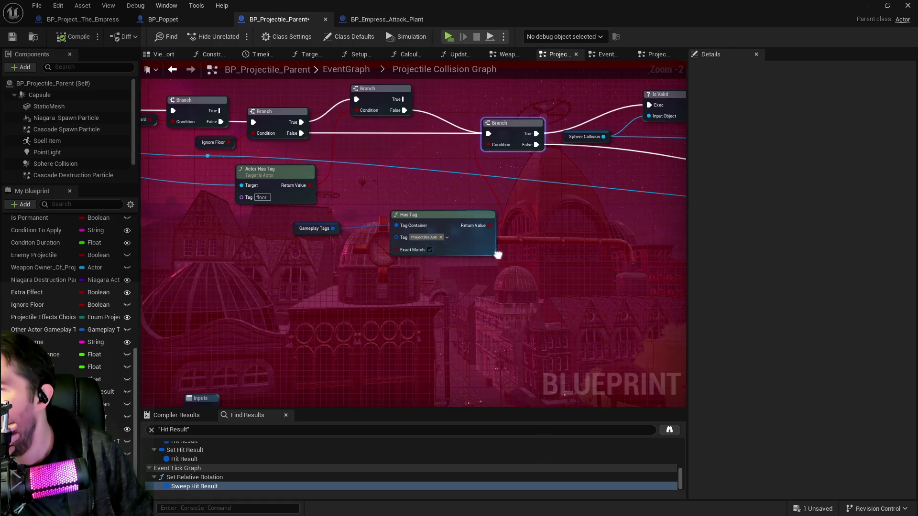
{"action": "left_click_drag", "start_coordinate": [555, 254], "coordinate": [327, 253]}
{"action": "left_click_drag", "start_coordinate": [478, 286], "coordinate": [254, 291]}
{"action": "left_click_drag", "start_coordinate": [526, 297], "coordinate": [308, 302]}
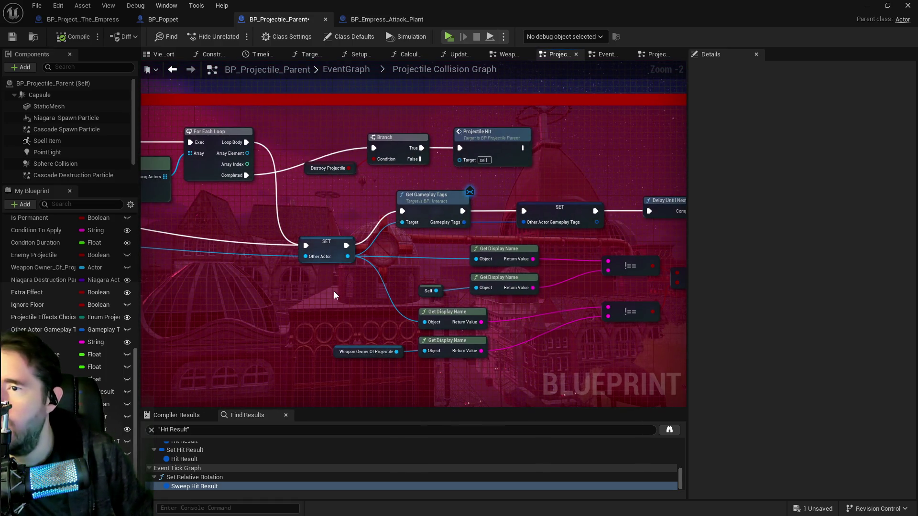
{"action": "scroll", "coordinate": [413, 308], "scroll_direction": "down", "scroll_amount": 2}
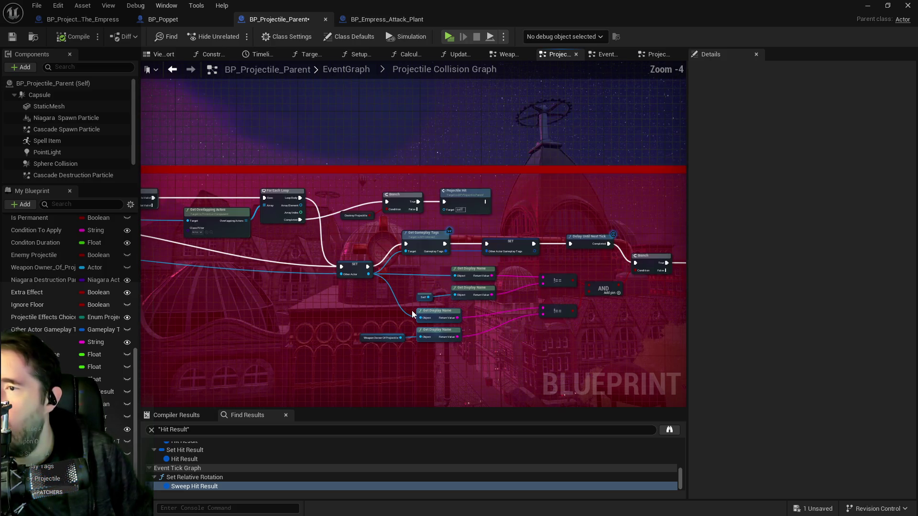
{"action": "left_click_drag", "start_coordinate": [476, 333], "coordinate": [400, 266]}
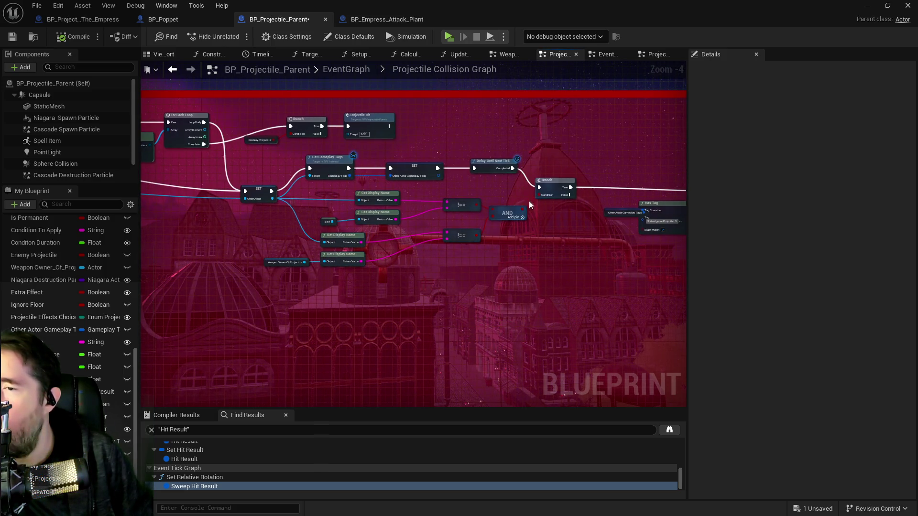
{"action": "left_click_drag", "start_coordinate": [503, 208], "coordinate": [506, 203]}
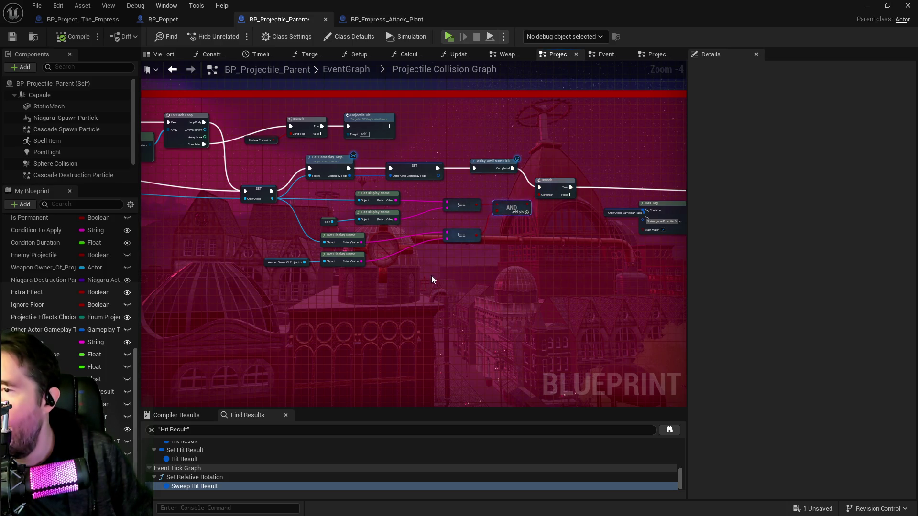
{"action": "scroll", "coordinate": [455, 279], "scroll_direction": "up", "scroll_amount": 3}
{"action": "scroll", "coordinate": [488, 273], "scroll_direction": "up", "scroll_amount": 2}
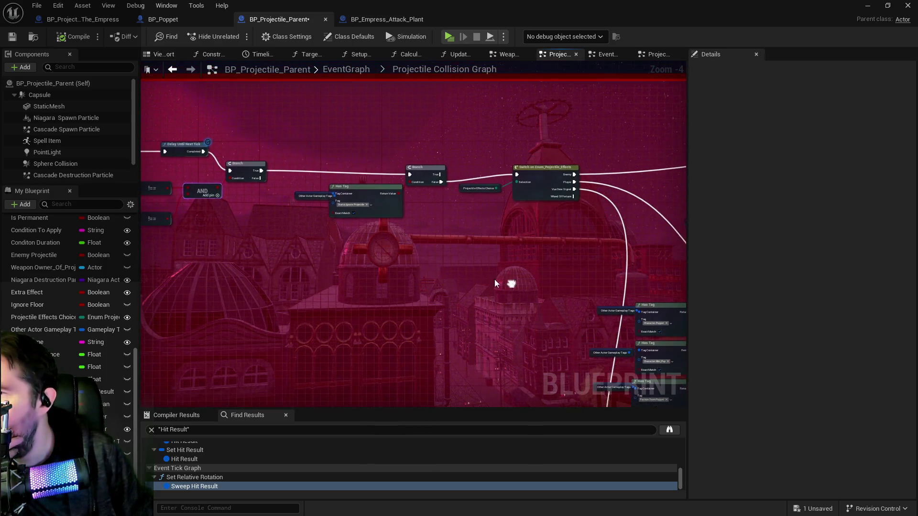
{"action": "left_click_drag", "start_coordinate": [494, 280], "coordinate": [317, 211]}
{"action": "left_click_drag", "start_coordinate": [267, 149], "coordinate": [215, 149]}
{"action": "scroll", "coordinate": [435, 201], "scroll_direction": "down", "scroll_amount": 3}
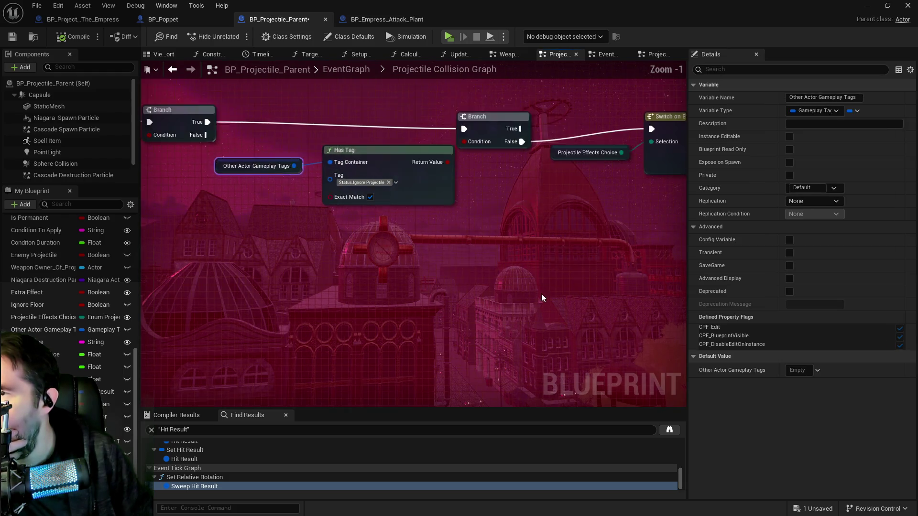
{"action": "left_click_drag", "start_coordinate": [541, 293], "coordinate": [191, 304]}
{"action": "mouse_move", "coordinate": [676, 362]}
{"action": "left_mouse_down"}
{"action": "mouse_move", "coordinate": [372, 316]}
{"action": "mouse_move", "coordinate": [402, 351]}
{"action": "left_mouse_up"}
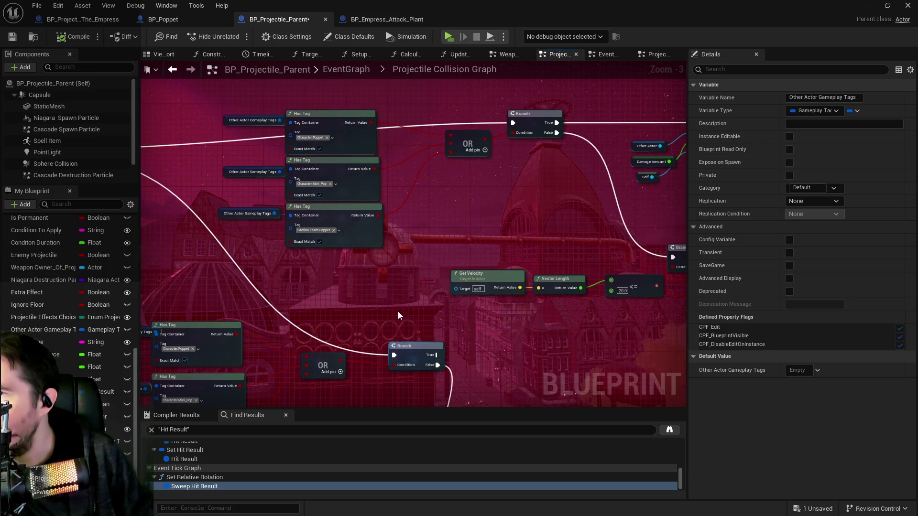
{"action": "scroll", "coordinate": [400, 306], "scroll_direction": "down", "scroll_amount": 2}
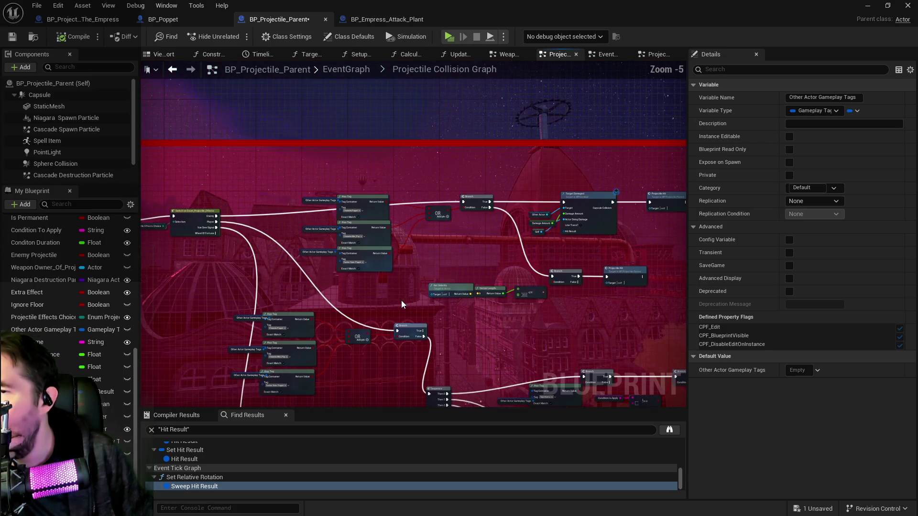
{"action": "scroll", "coordinate": [370, 294], "scroll_direction": "up", "scroll_amount": 3}
{"action": "mouse_move", "coordinate": [421, 248]}
{"action": "left_mouse_down"}
{"action": "mouse_move", "coordinate": [454, 217]}
{"action": "mouse_move", "coordinate": [445, 239]}
{"action": "mouse_move", "coordinate": [449, 307]}
{"action": "left_mouse_up"}
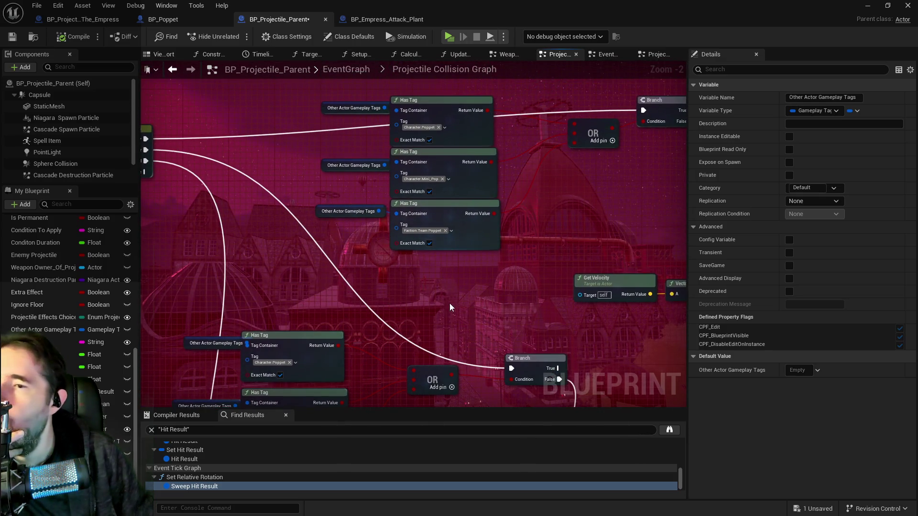
Add a Has Any Tags node beside Get Velocity and paste an Other Actor Gameplay Tags getter next to it
{"action": "right_click", "coordinate": [438, 270]}
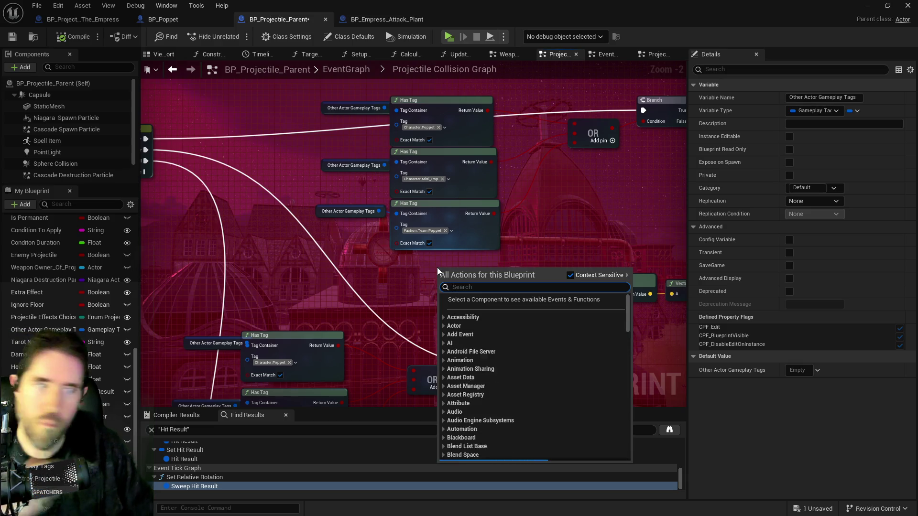
{"action": "type", "text": "has tags"}
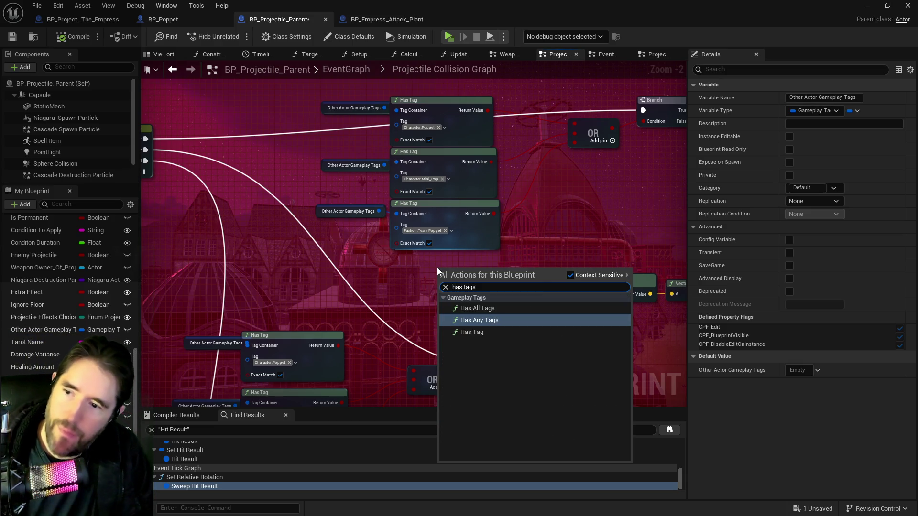
{"action": "left_click", "coordinate": [474, 323]}
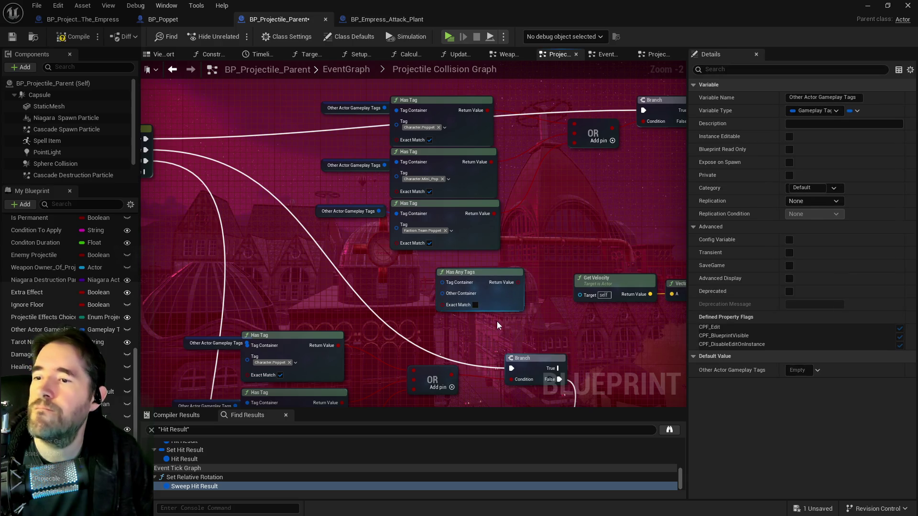
{"action": "left_click_drag", "start_coordinate": [483, 276], "coordinate": [517, 271]}
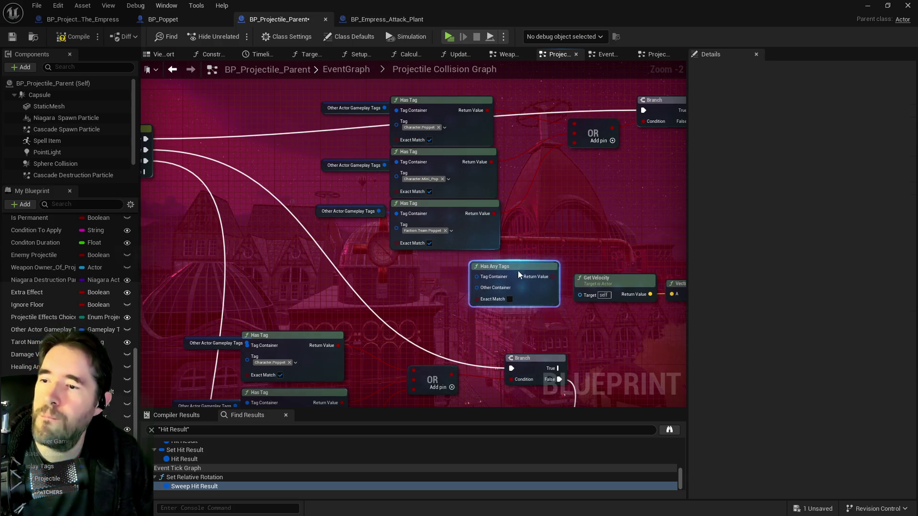
{"action": "left_click", "coordinate": [336, 213]}
{"action": "key", "text": "ctrl+c"}
{"action": "key", "text": "ctrl+v"}
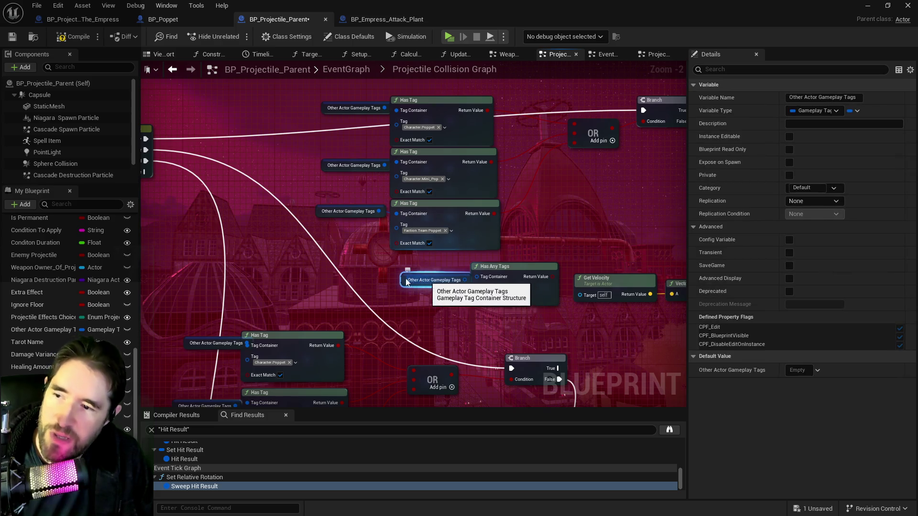
{"action": "mouse_move", "coordinate": [438, 285]}
{"action": "left_mouse_down"}
{"action": "mouse_move", "coordinate": [407, 279]}
{"action": "mouse_move", "coordinate": [478, 286]}
{"action": "mouse_move", "coordinate": [423, 293]}
{"action": "mouse_move", "coordinate": [437, 293]}
{"action": "left_mouse_up"}
Promote Other Container to an 'Other Actor Tag Container' variable, compile, save, and enable Exact Match
{"action": "left_click", "coordinate": [482, 364]}
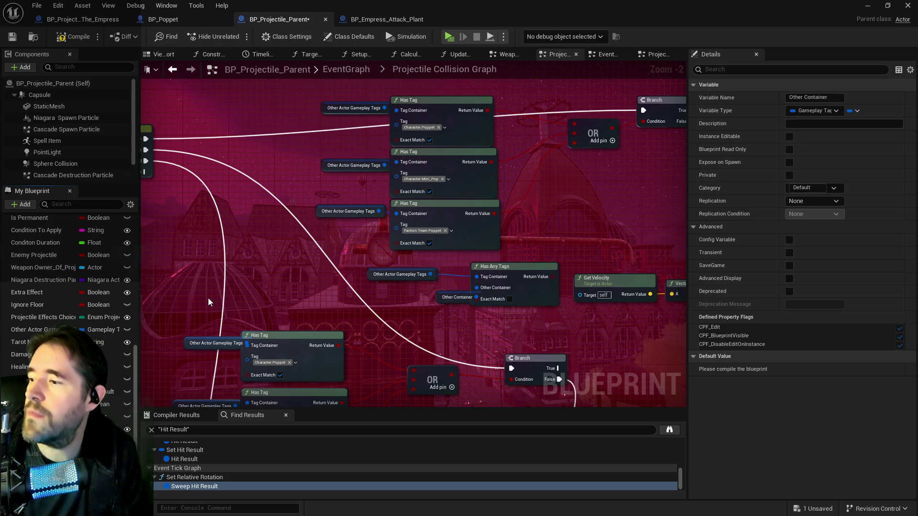
{"action": "type", "text": "ontainer"}
{"action": "key", "text": "Return"}
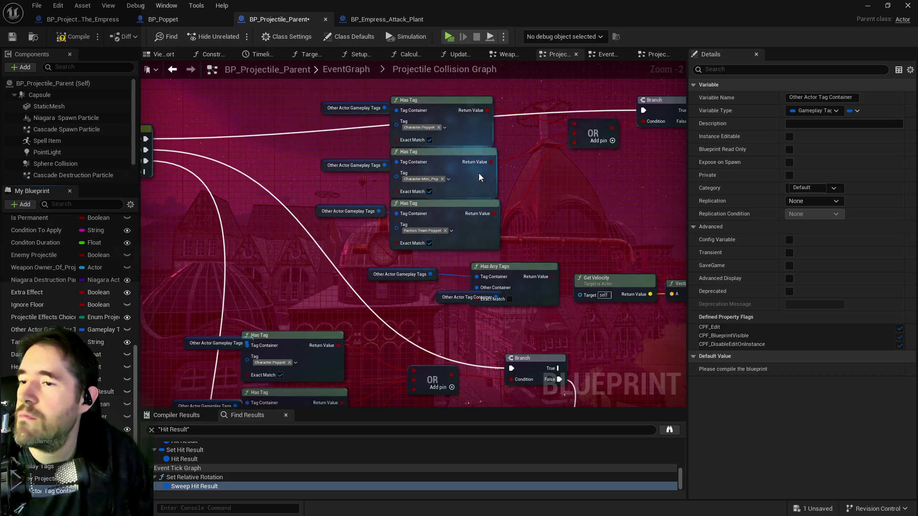
{"action": "left_click_drag", "start_coordinate": [454, 297], "coordinate": [403, 297]}
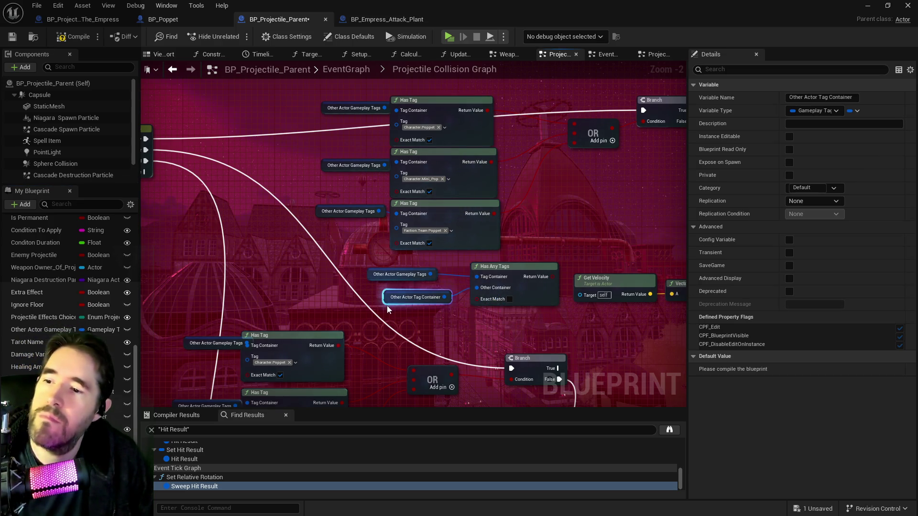
{"action": "scroll", "coordinate": [386, 305], "scroll_direction": "down", "scroll_amount": 2}
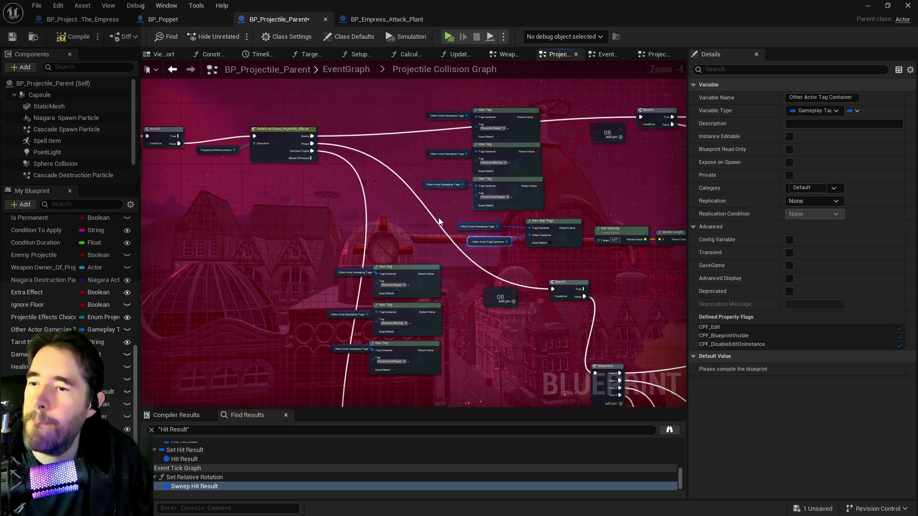
{"action": "scroll", "coordinate": [439, 221], "scroll_direction": "up", "scroll_amount": 2}
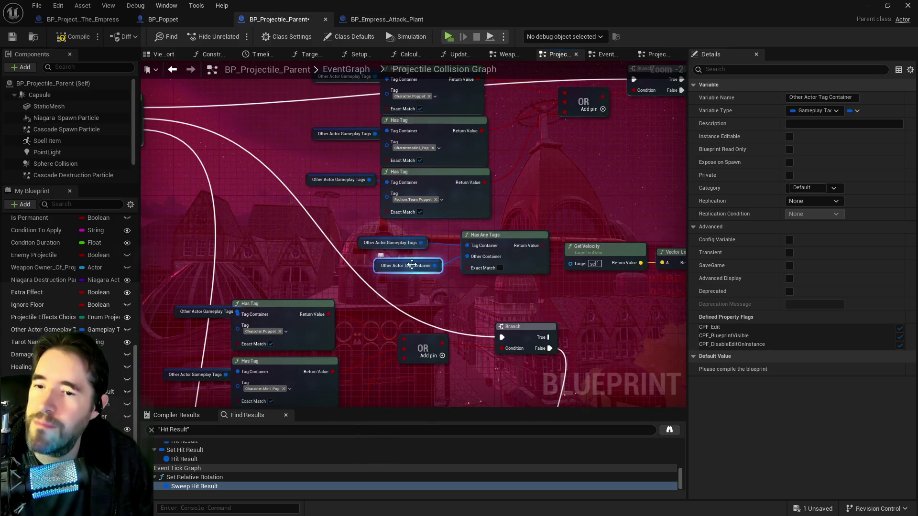
{"action": "left_click", "coordinate": [67, 37]}
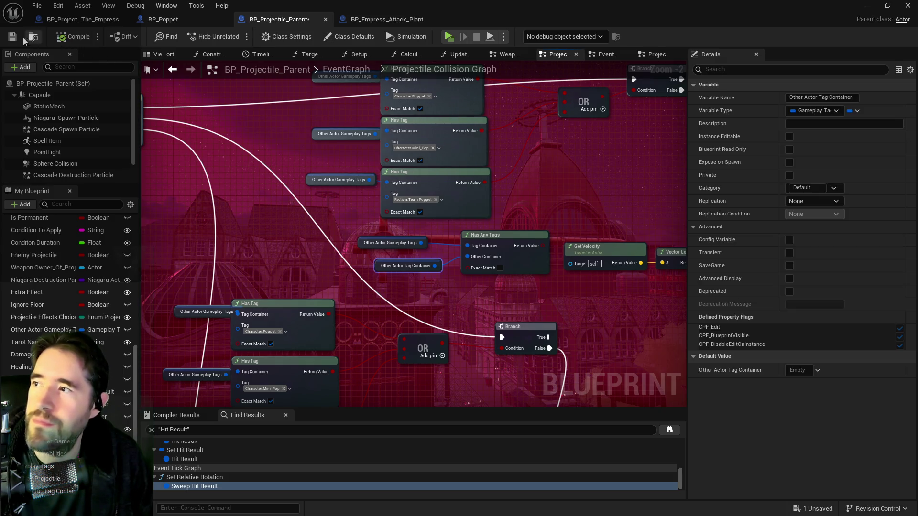
{"action": "left_click", "coordinate": [12, 37]}
{"action": "left_click", "coordinate": [500, 267]}
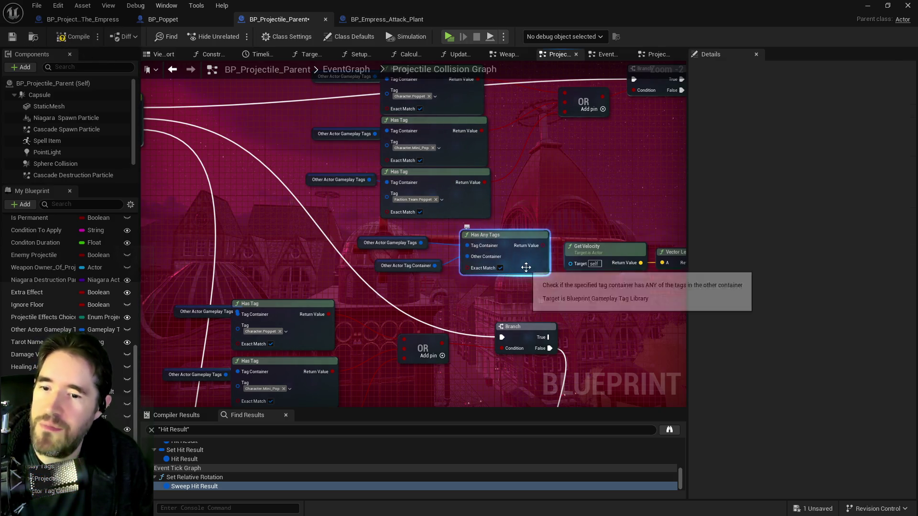
{"action": "left_click", "coordinate": [402, 265]}
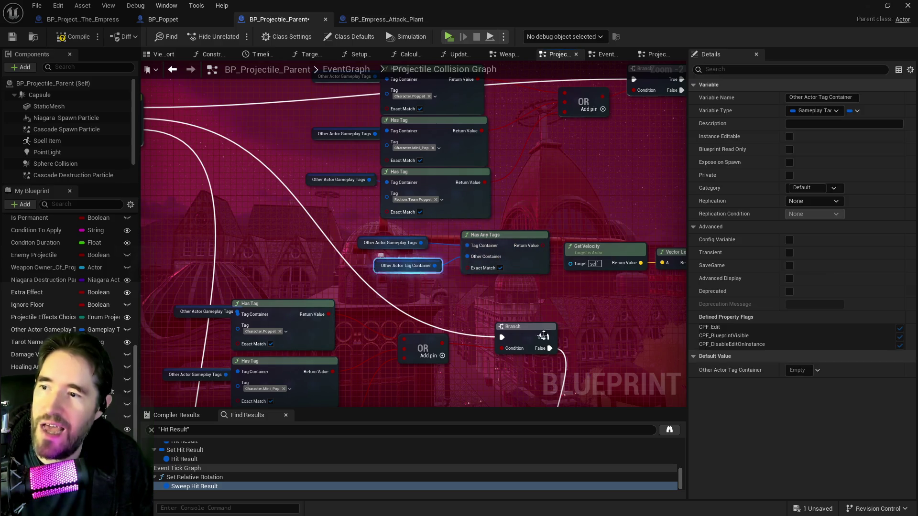
Add Faction.Team.Poppet and Character.Mini_Pop to the variable's default tags via a 'poppet' search
{"action": "left_click", "coordinate": [798, 370]}
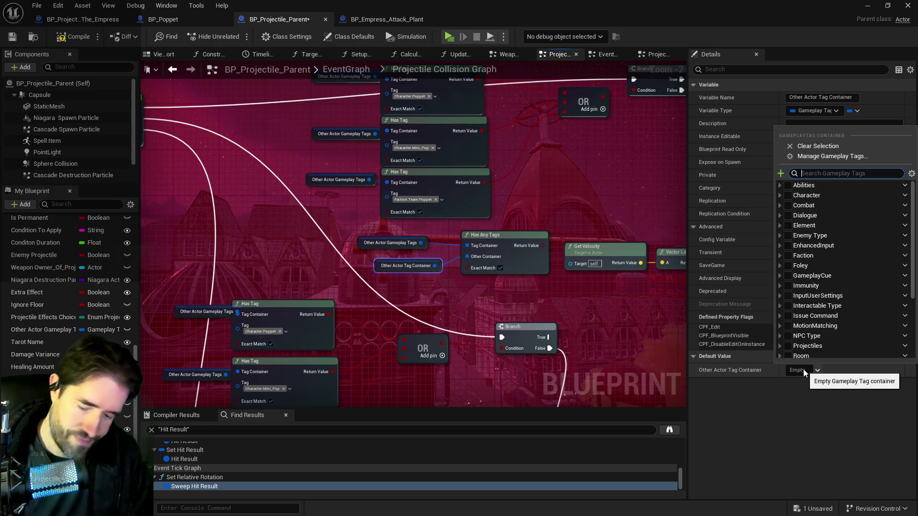
{"action": "type", "text": "poppet"}
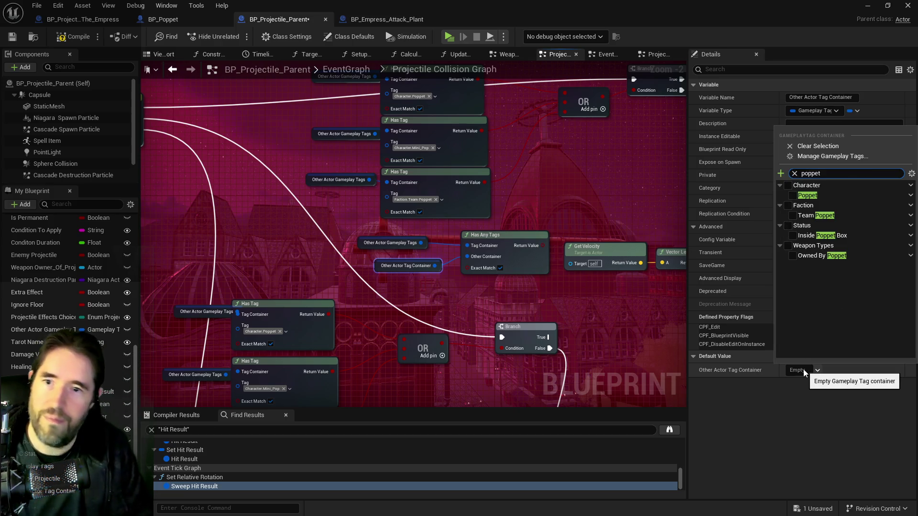
{"action": "left_click", "coordinate": [792, 216]}
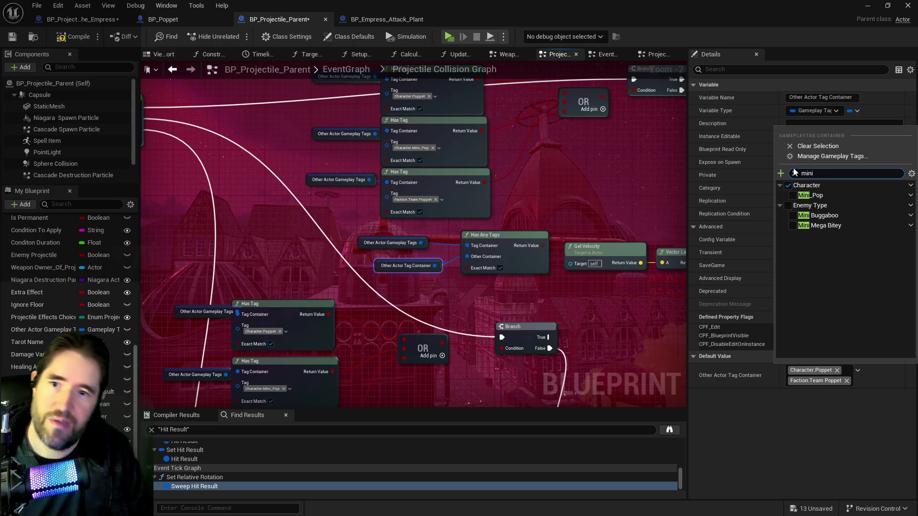
{"action": "left_click", "coordinate": [792, 196]}
{"action": "left_click", "coordinate": [645, 191]}
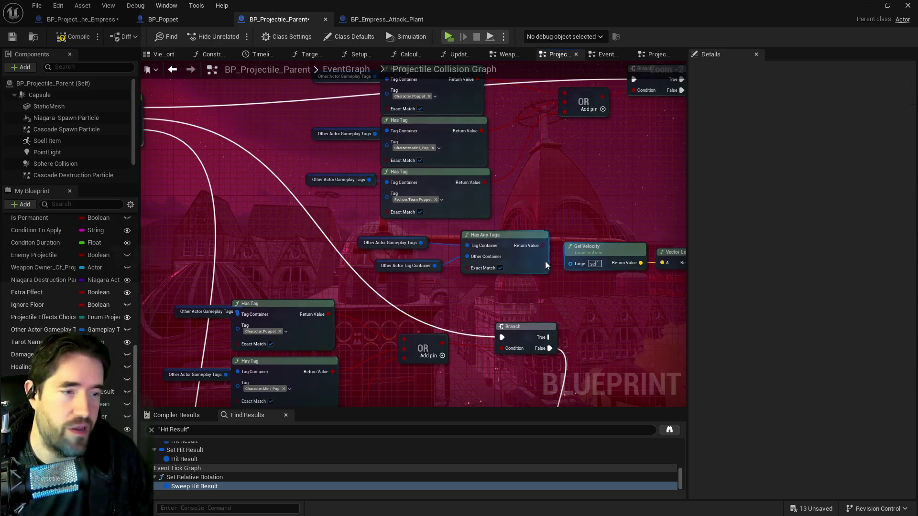
Wire a tag-check result into the Branch condition and review the Has Tag and Has Any Tags nodes
{"action": "mouse_move", "coordinate": [545, 248]}
{"action": "left_mouse_down"}
{"action": "mouse_move", "coordinate": [525, 310]}
{"action": "mouse_move", "coordinate": [543, 266]}
{"action": "mouse_move", "coordinate": [617, 157]}
{"action": "left_mouse_up"}
{"action": "mouse_move", "coordinate": [477, 295]}
{"action": "left_mouse_down"}
{"action": "mouse_move", "coordinate": [547, 263]}
{"action": "mouse_move", "coordinate": [653, 133]}
{"action": "left_mouse_up"}
{"action": "left_click_drag", "start_coordinate": [550, 261], "coordinate": [487, 182]}
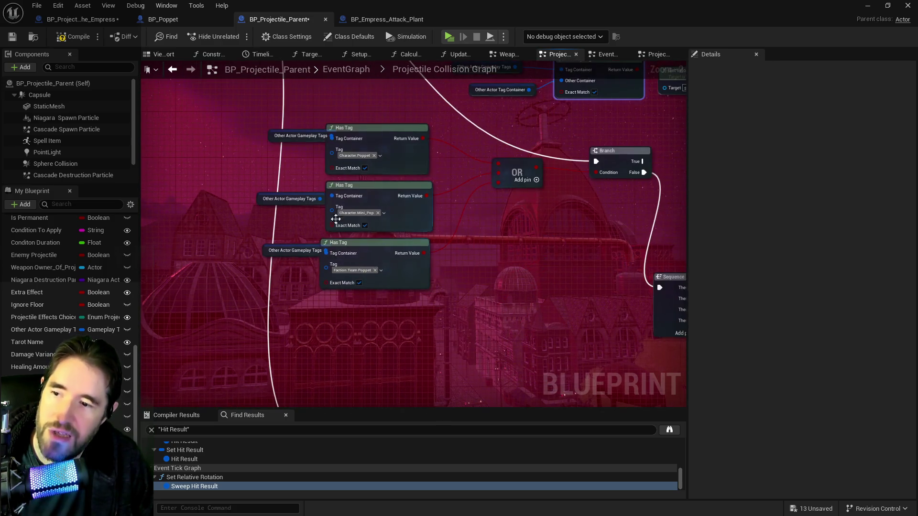
{"action": "mouse_move", "coordinate": [552, 280]}
{"action": "left_mouse_down"}
{"action": "mouse_move", "coordinate": [419, 241]}
{"action": "mouse_move", "coordinate": [498, 379]}
{"action": "left_mouse_up"}
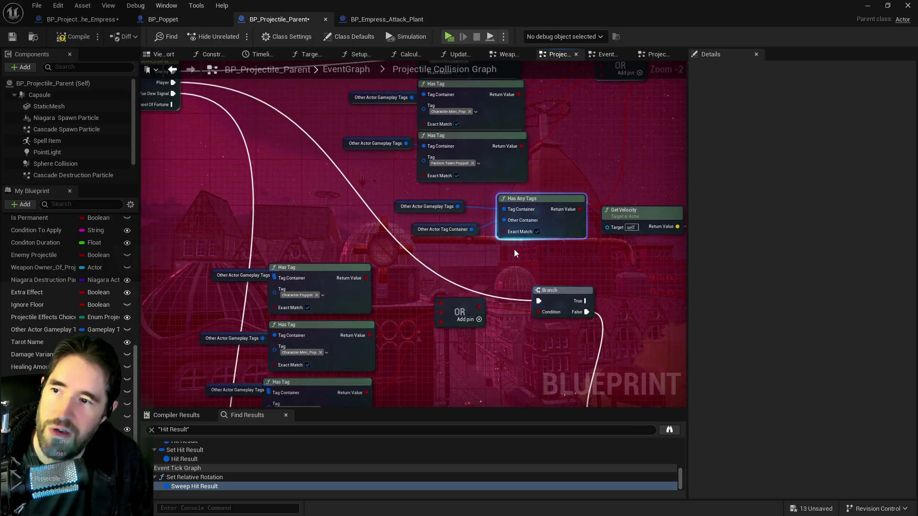
{"action": "left_click_drag", "start_coordinate": [515, 277], "coordinate": [512, 360]}
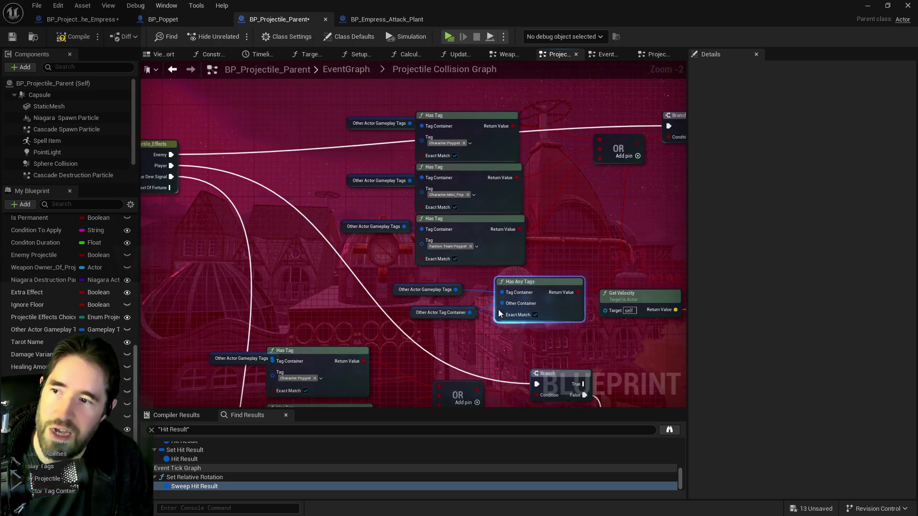
{"action": "left_click", "coordinate": [412, 310]}
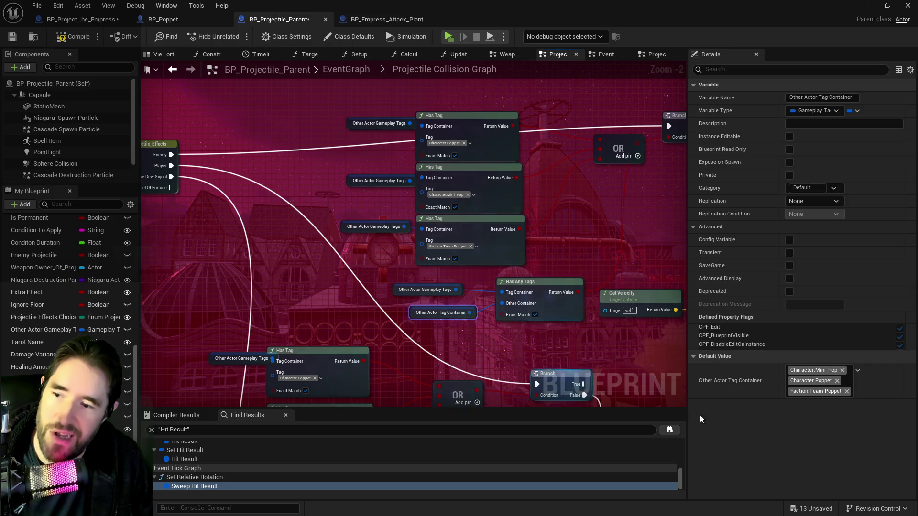
Delete the first group's three Has Tag checks and OR node, keeping Has Any Tags
{"action": "left_click", "coordinate": [536, 281]}
{"action": "mouse_move", "coordinate": [538, 267]}
{"action": "left_mouse_down"}
{"action": "mouse_move", "coordinate": [539, 246]}
{"action": "mouse_move", "coordinate": [358, 116]}
{"action": "left_mouse_up"}
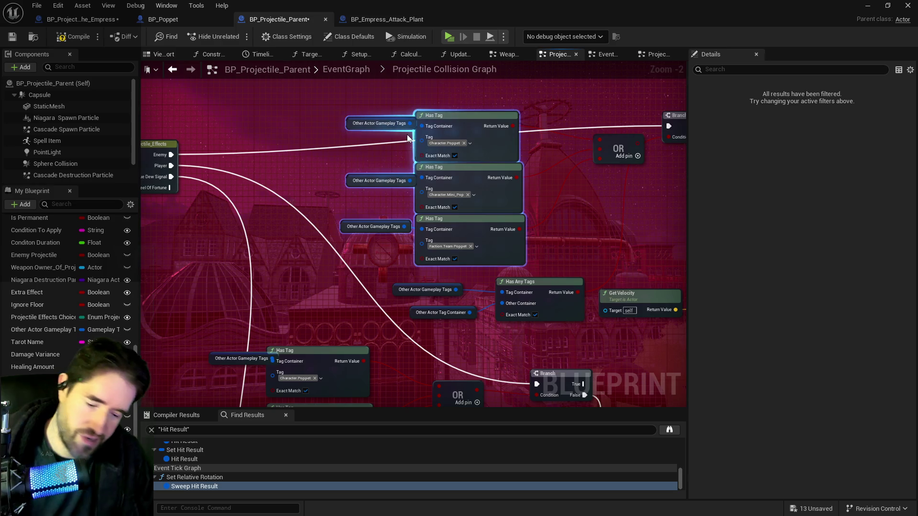
{"action": "key", "text": "Delete"}
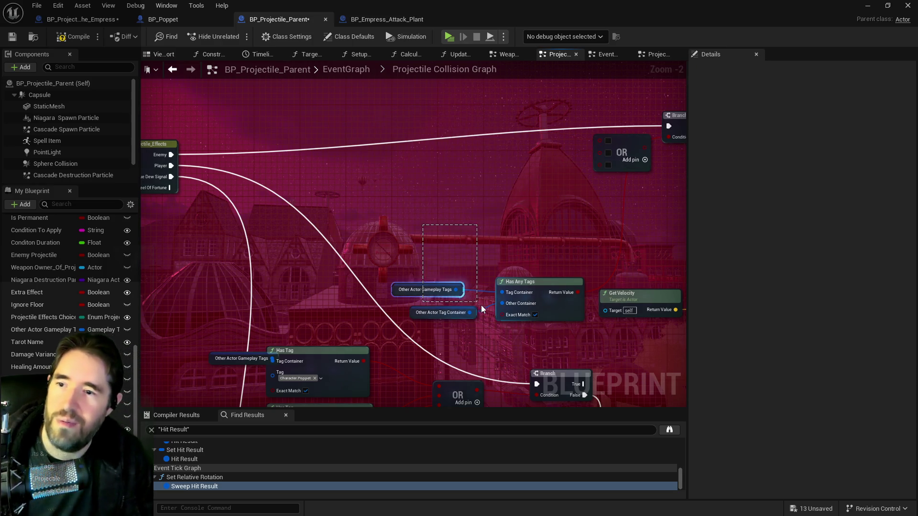
{"action": "left_click_drag", "start_coordinate": [480, 309], "coordinate": [500, 315]}
{"action": "left_click_drag", "start_coordinate": [526, 281], "coordinate": [519, 172]}
{"action": "left_click", "coordinate": [613, 149]}
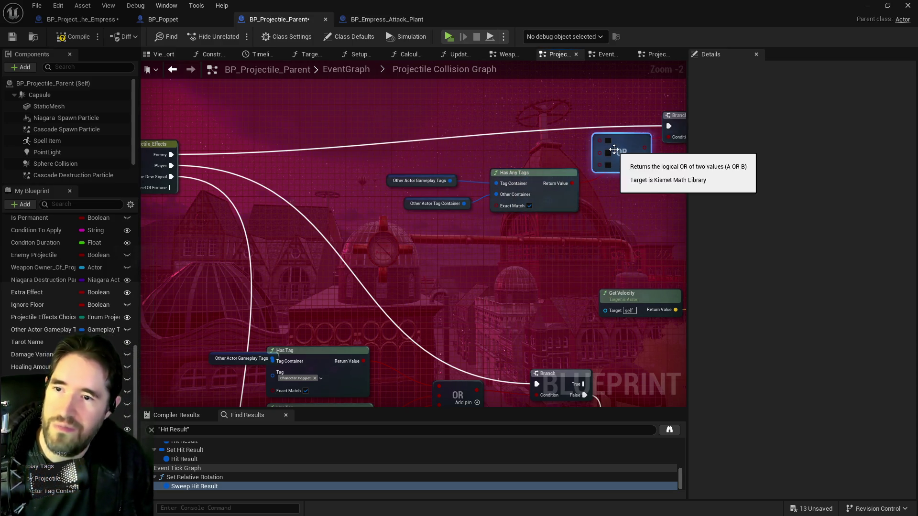
{"action": "key", "text": "Delete"}
Paste a Has Any Tags check into the second Branch condition and delete the old Has Tag checks
{"action": "left_click_drag", "start_coordinate": [464, 208], "coordinate": [316, 108]}
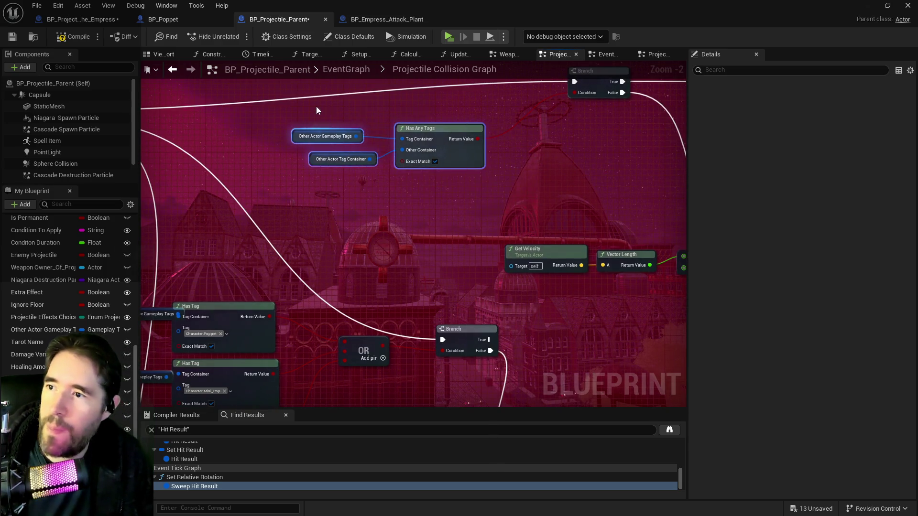
{"action": "mouse_move", "coordinate": [383, 244]}
{"action": "left_mouse_down"}
{"action": "mouse_move", "coordinate": [566, 144]}
{"action": "mouse_move", "coordinate": [397, 269]}
{"action": "left_mouse_up"}
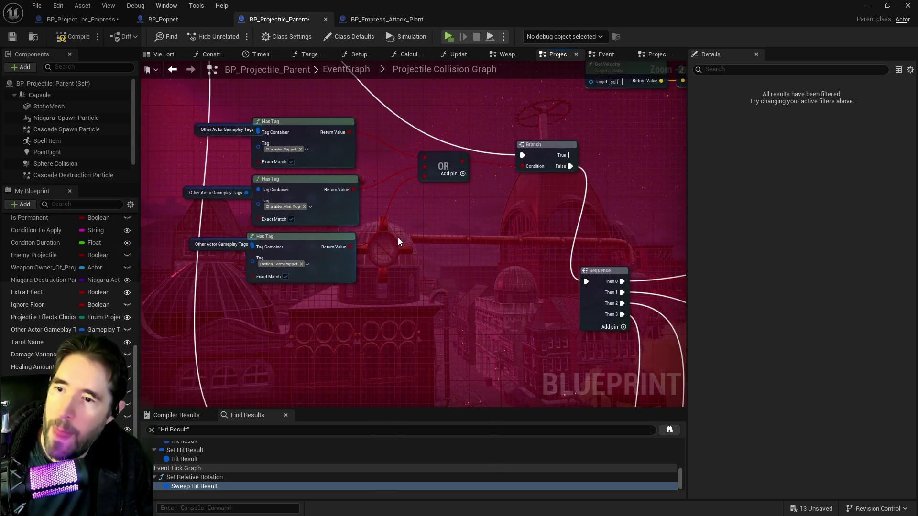
{"action": "key", "text": "ctrl+v"}
{"action": "mouse_move", "coordinate": [540, 235]}
{"action": "left_mouse_down"}
{"action": "mouse_move", "coordinate": [515, 180]}
{"action": "mouse_move", "coordinate": [522, 169]}
{"action": "left_mouse_up"}
{"action": "left_click_drag", "start_coordinate": [522, 170], "coordinate": [744, 187]}
{"action": "mouse_move", "coordinate": [447, 130]}
{"action": "left_mouse_down"}
{"action": "mouse_move", "coordinate": [546, 257]}
{"action": "mouse_move", "coordinate": [545, 298]}
{"action": "left_mouse_up"}
{"action": "key", "text": "Delete"}
{"action": "key", "text": "Delete"}
{"action": "mouse_move", "coordinate": [632, 216]}
{"action": "left_mouse_down"}
{"action": "mouse_move", "coordinate": [466, 205]}
{"action": "mouse_move", "coordinate": [555, 286]}
{"action": "left_mouse_up"}
{"action": "left_click_drag", "start_coordinate": [591, 258], "coordinate": [519, 205]}
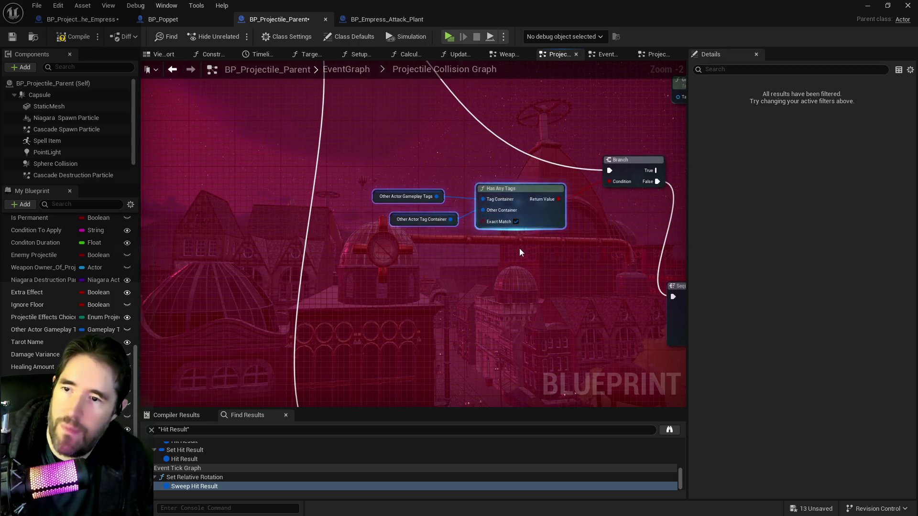
Inspect the Other Actor Gameplay Tags variable and review the collision graph
{"action": "scroll", "coordinate": [519, 249], "scroll_direction": "down", "scroll_amount": 2}
{"action": "scroll", "coordinate": [360, 265], "scroll_direction": "up", "scroll_amount": 2}
{"action": "left_click", "coordinate": [289, 239]}
{"action": "scroll", "coordinate": [294, 282], "scroll_direction": "down", "scroll_amount": 2}
{"action": "scroll", "coordinate": [529, 239], "scroll_direction": "down", "scroll_amount": 2}
{"action": "left_click_drag", "start_coordinate": [524, 273], "coordinate": [556, 296]}
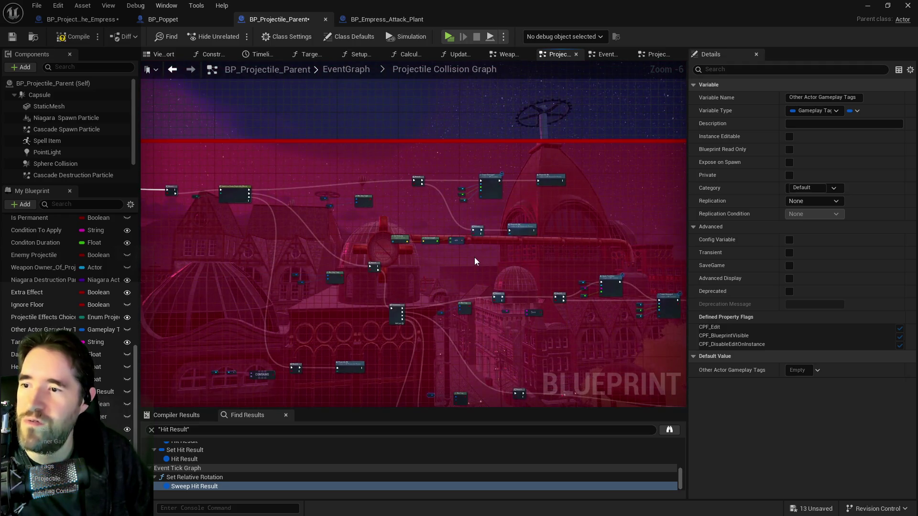
Nudge the Switch on Enum_Projectile_Effects node slightly lower
{"action": "scroll", "coordinate": [474, 261], "scroll_direction": "up", "scroll_amount": 3}
{"action": "mouse_move", "coordinate": [510, 270]}
{"action": "left_mouse_down"}
{"action": "mouse_move", "coordinate": [530, 251]}
{"action": "mouse_move", "coordinate": [526, 239]}
{"action": "mouse_move", "coordinate": [509, 271]}
{"action": "mouse_move", "coordinate": [556, 244]}
{"action": "mouse_move", "coordinate": [310, 242]}
{"action": "mouse_move", "coordinate": [377, 246]}
{"action": "mouse_move", "coordinate": [335, 243]}
{"action": "mouse_move", "coordinate": [492, 292]}
{"action": "mouse_move", "coordinate": [400, 213]}
{"action": "mouse_move", "coordinate": [351, 188]}
{"action": "left_mouse_up"}
{"action": "scroll", "coordinate": [491, 293], "scroll_direction": "up", "scroll_amount": 2}
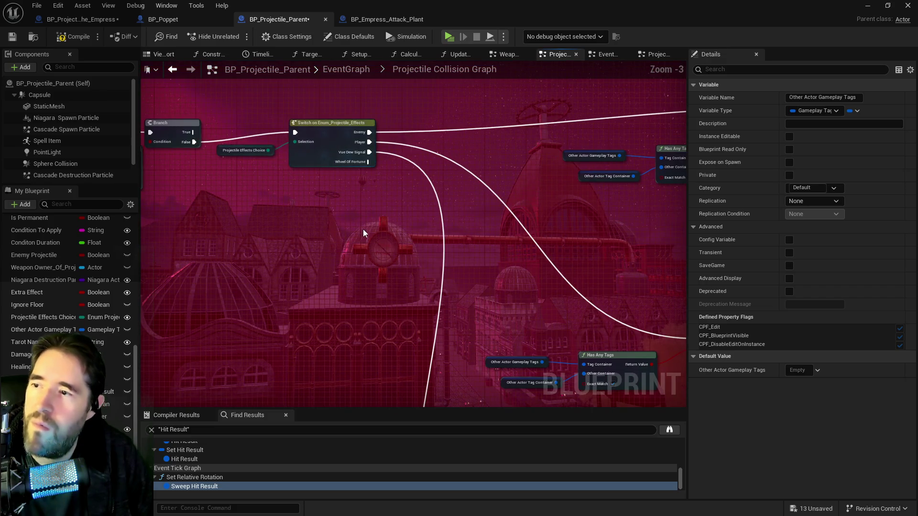
{"action": "left_click_drag", "start_coordinate": [446, 248], "coordinate": [563, 232]}
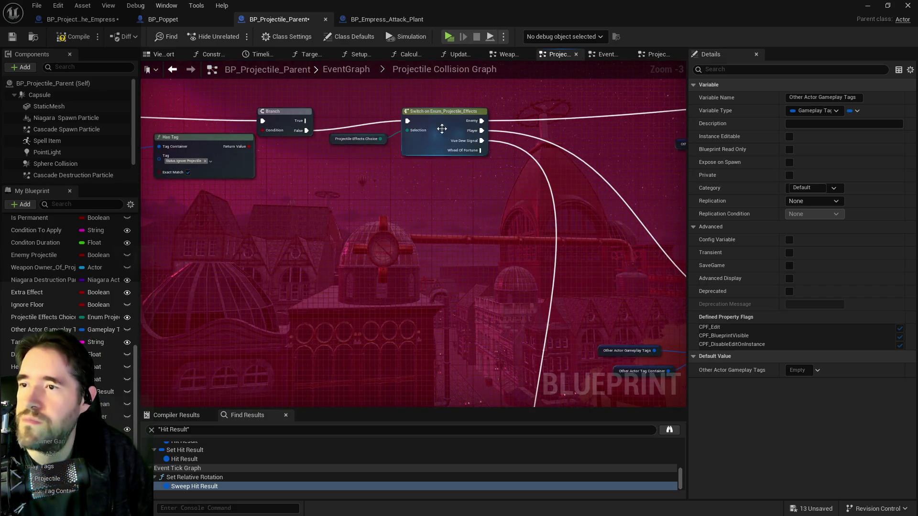
{"action": "left_click", "coordinate": [450, 123]}
{"action": "left_click_drag", "start_coordinate": [451, 123], "coordinate": [461, 135]}
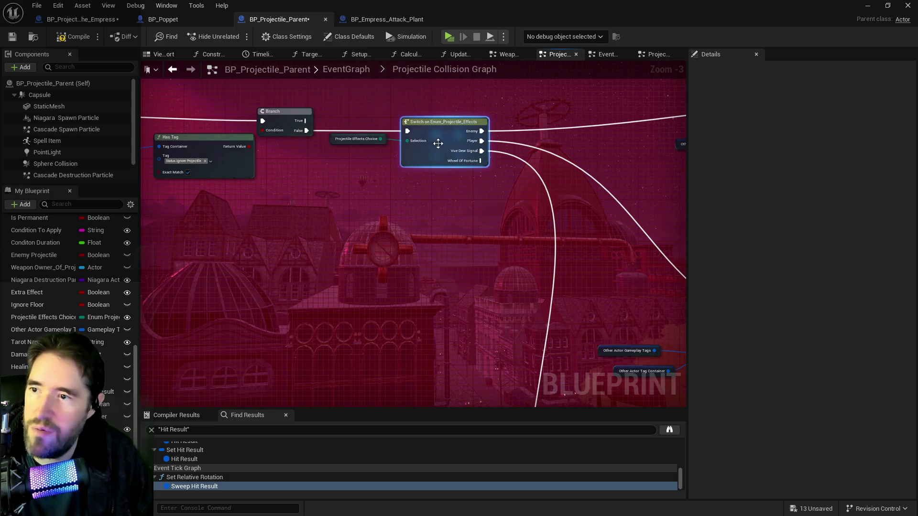
Inspect the Projectile Effects Choice variable and clear the node selection
{"action": "scroll", "coordinate": [467, 287], "scroll_direction": "down", "scroll_amount": 1}
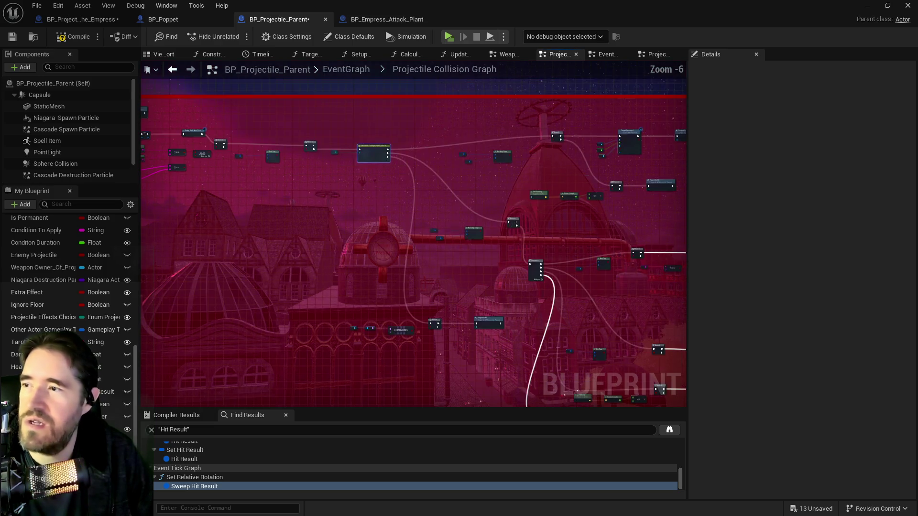
{"action": "scroll", "coordinate": [595, 111], "scroll_direction": "up", "scroll_amount": 2}
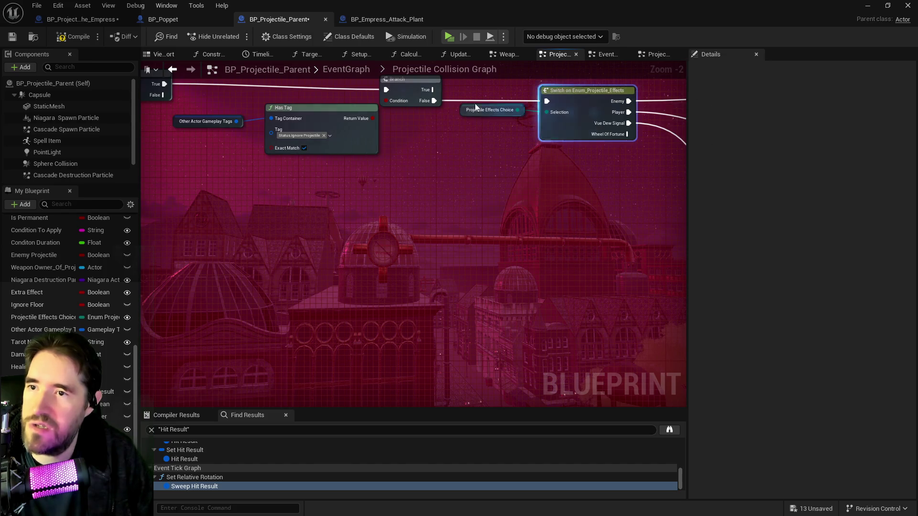
{"action": "left_click", "coordinate": [464, 110]}
{"action": "left_click", "coordinate": [494, 252]}
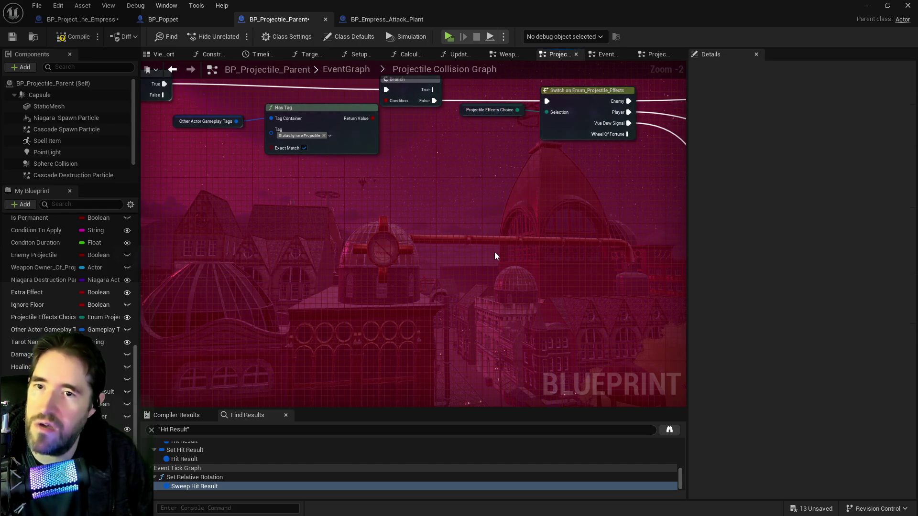
{"action": "scroll", "coordinate": [494, 253], "scroll_direction": "down", "scroll_amount": 2}
{"action": "mouse_move", "coordinate": [558, 177]}
{"action": "left_mouse_down"}
{"action": "mouse_move", "coordinate": [558, 267]}
{"action": "mouse_move", "coordinate": [717, 291]}
{"action": "left_mouse_up"}
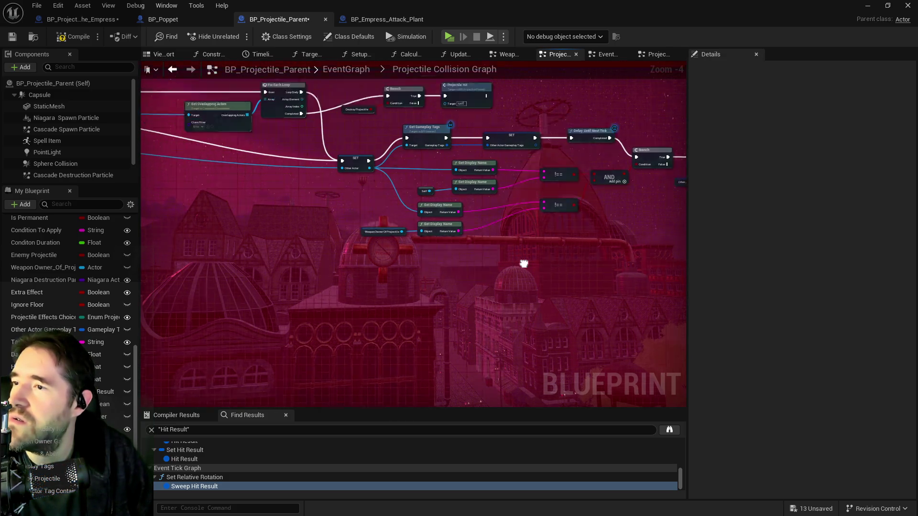
Shift the Destroy Projectile, Branch and Projectile Hit nodes down slightly, adjusting Projectile Hit
{"action": "left_click_drag", "start_coordinate": [387, 234], "coordinate": [505, 257]}
{"action": "left_click_drag", "start_coordinate": [438, 181], "coordinate": [457, 183]}
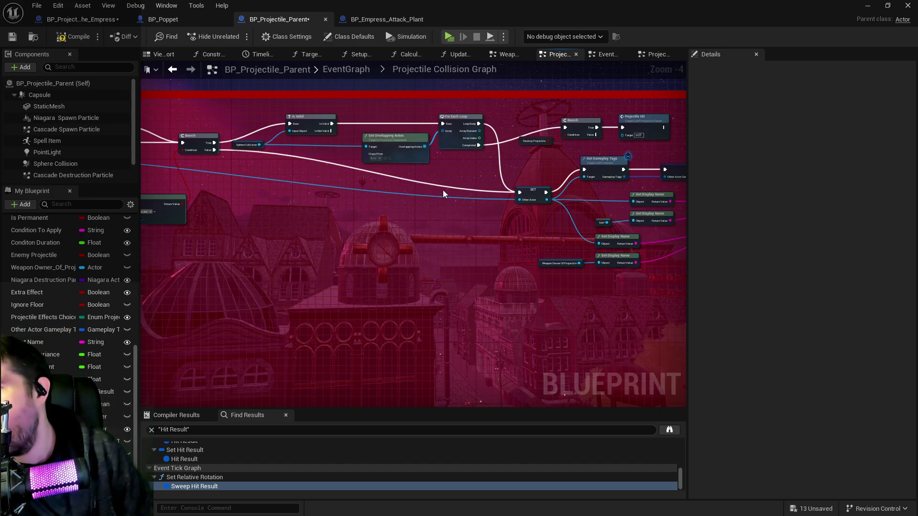
{"action": "mouse_move", "coordinate": [442, 190]}
{"action": "left_mouse_down"}
{"action": "mouse_move", "coordinate": [393, 209]}
{"action": "mouse_move", "coordinate": [540, 203]}
{"action": "left_mouse_up"}
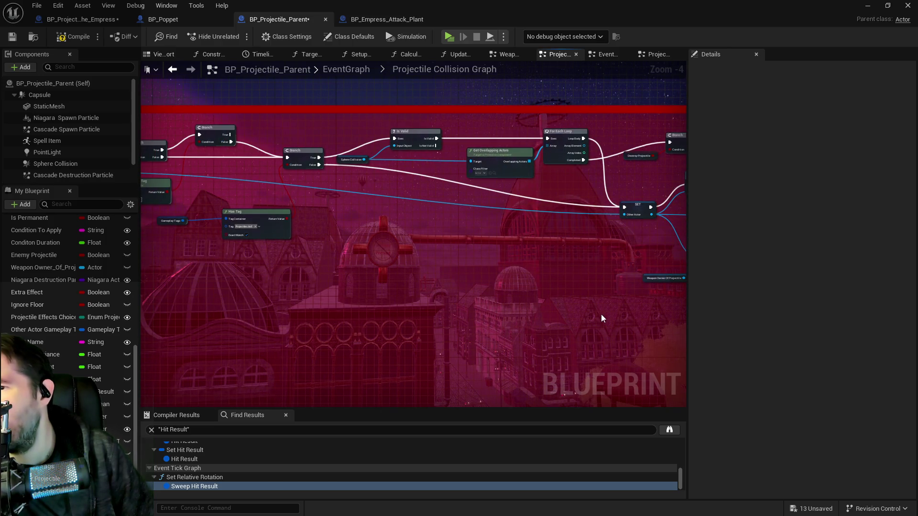
{"action": "left_click_drag", "start_coordinate": [478, 252], "coordinate": [245, 217]}
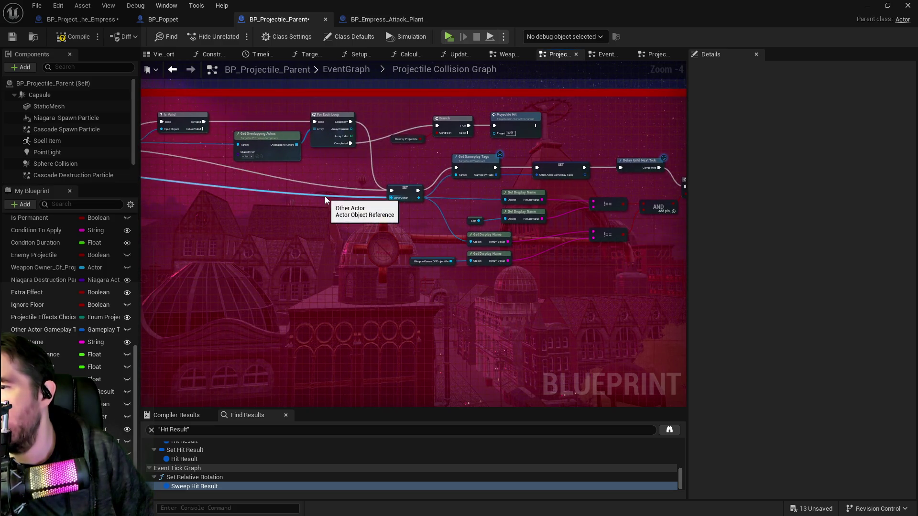
{"action": "left_click_drag", "start_coordinate": [383, 109], "coordinate": [517, 139]}
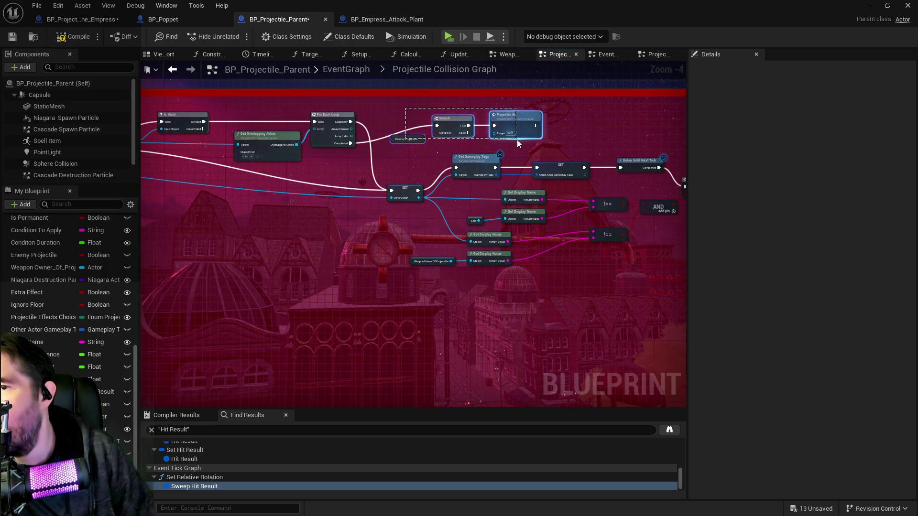
{"action": "mouse_move", "coordinate": [450, 120]}
{"action": "left_mouse_down"}
{"action": "mouse_move", "coordinate": [450, 130]}
{"action": "mouse_move", "coordinate": [461, 109]}
{"action": "mouse_move", "coordinate": [456, 119]}
{"action": "left_mouse_up"}
{"action": "left_click", "coordinate": [524, 124]}
{"action": "mouse_move", "coordinate": [529, 123]}
{"action": "left_mouse_down"}
{"action": "mouse_move", "coordinate": [558, 122]}
{"action": "mouse_move", "coordinate": [515, 122]}
{"action": "left_mouse_up"}
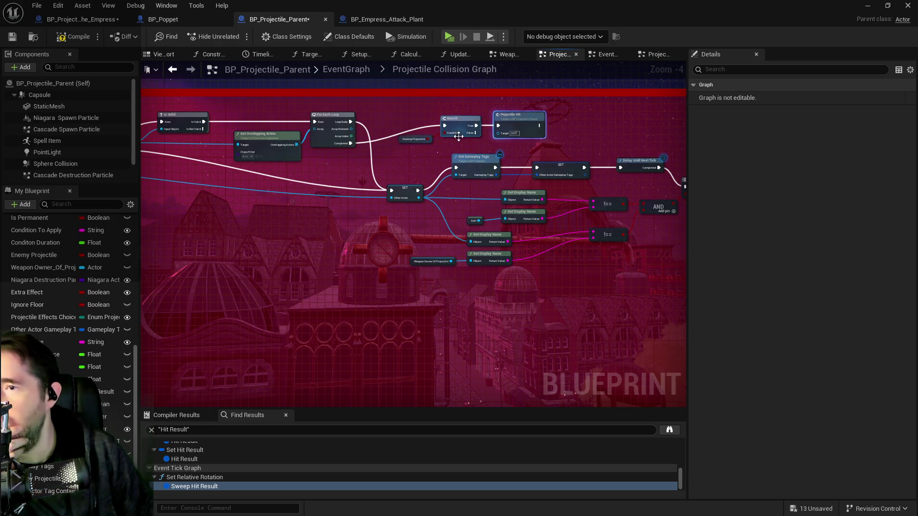
Align the lower Get Display Name node among the display-name comparison nodes
{"action": "scroll", "coordinate": [447, 150], "scroll_direction": "down", "scroll_amount": 1}
{"action": "mouse_move", "coordinate": [467, 170]}
{"action": "left_mouse_down"}
{"action": "mouse_move", "coordinate": [337, 153]}
{"action": "mouse_move", "coordinate": [428, 177]}
{"action": "left_mouse_up"}
{"action": "scroll", "coordinate": [331, 128], "scroll_direction": "up", "scroll_amount": 2}
{"action": "mouse_move", "coordinate": [177, 140]}
{"action": "left_mouse_down"}
{"action": "mouse_move", "coordinate": [481, 140]}
{"action": "mouse_move", "coordinate": [466, 147]}
{"action": "left_mouse_up"}
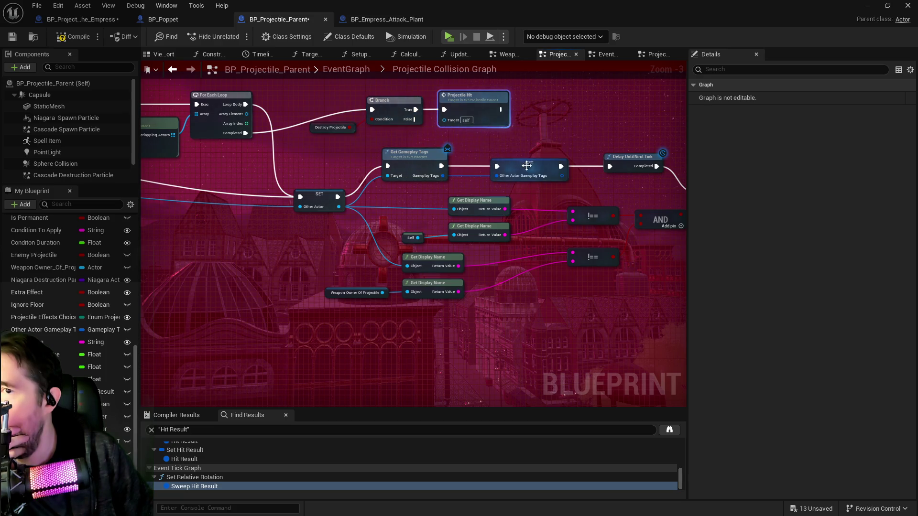
{"action": "mouse_move", "coordinate": [635, 169]}
{"action": "left_mouse_down"}
{"action": "mouse_move", "coordinate": [531, 139]}
{"action": "mouse_move", "coordinate": [399, 137]}
{"action": "mouse_move", "coordinate": [511, 183]}
{"action": "left_mouse_up"}
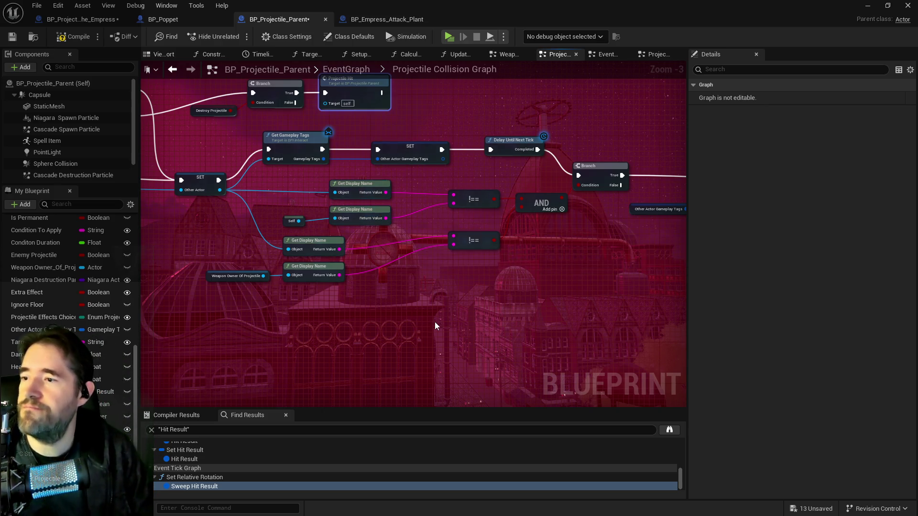
{"action": "left_click_drag", "start_coordinate": [435, 322], "coordinate": [535, 291]}
{"action": "left_click_drag", "start_coordinate": [451, 277], "coordinate": [305, 257]}
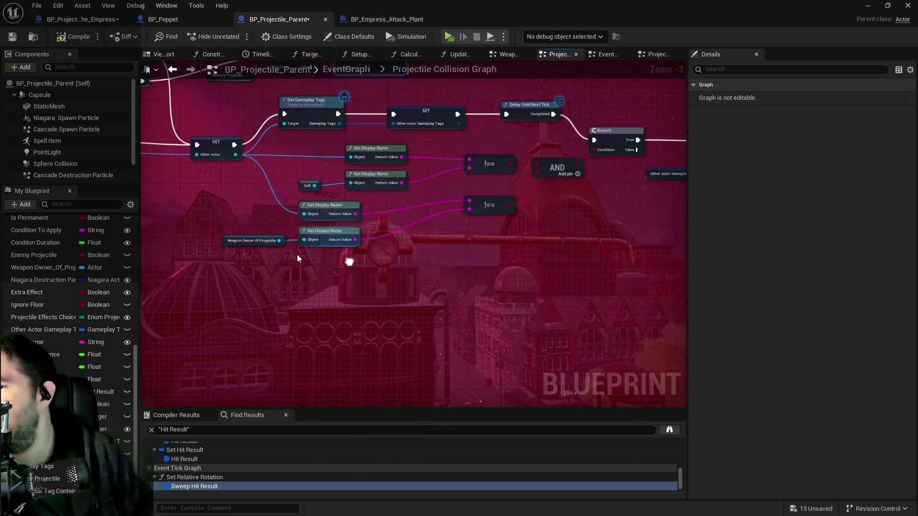
{"action": "mouse_move", "coordinate": [424, 253]}
{"action": "left_mouse_down"}
{"action": "mouse_move", "coordinate": [394, 270]}
{"action": "mouse_move", "coordinate": [484, 297]}
{"action": "mouse_move", "coordinate": [467, 311]}
{"action": "mouse_move", "coordinate": [408, 321]}
{"action": "left_mouse_up"}
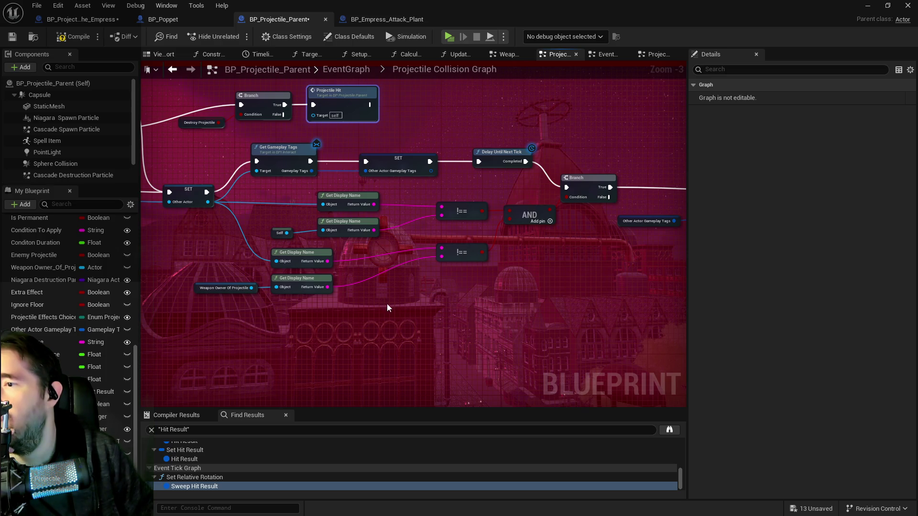
{"action": "left_click_drag", "start_coordinate": [306, 294], "coordinate": [350, 282]}
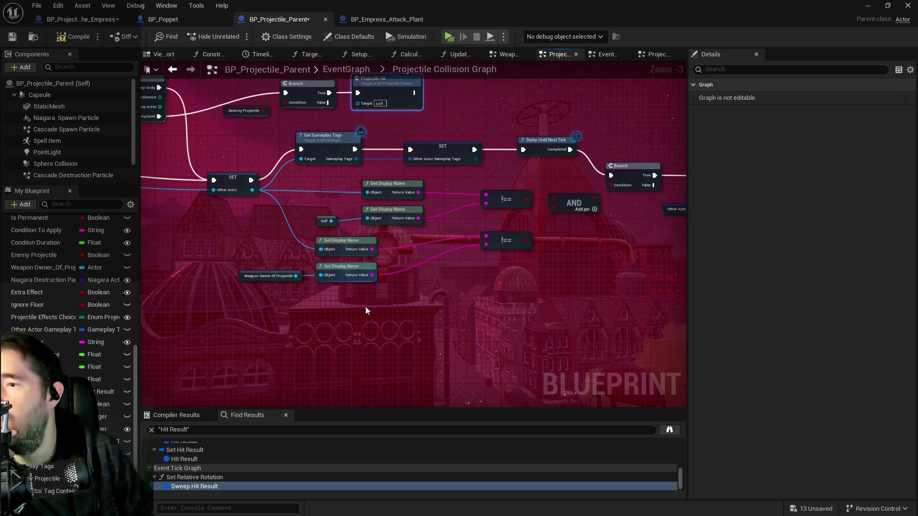
{"action": "mouse_move", "coordinate": [346, 247]}
{"action": "left_mouse_down"}
{"action": "mouse_move", "coordinate": [343, 236]}
{"action": "mouse_move", "coordinate": [352, 245]}
{"action": "left_mouse_up"}
Try adding an == Equal comparison fed by the Weapon Owner Of Projectile getter
{"action": "left_click_drag", "start_coordinate": [242, 278], "coordinate": [210, 236]}
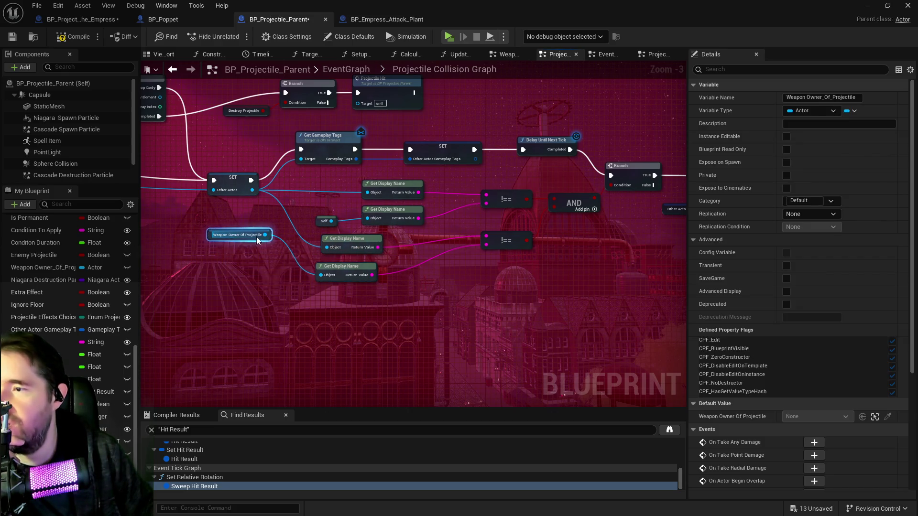
{"action": "left_click_drag", "start_coordinate": [265, 235], "coordinate": [303, 220]}
{"action": "type", "text": "=="}
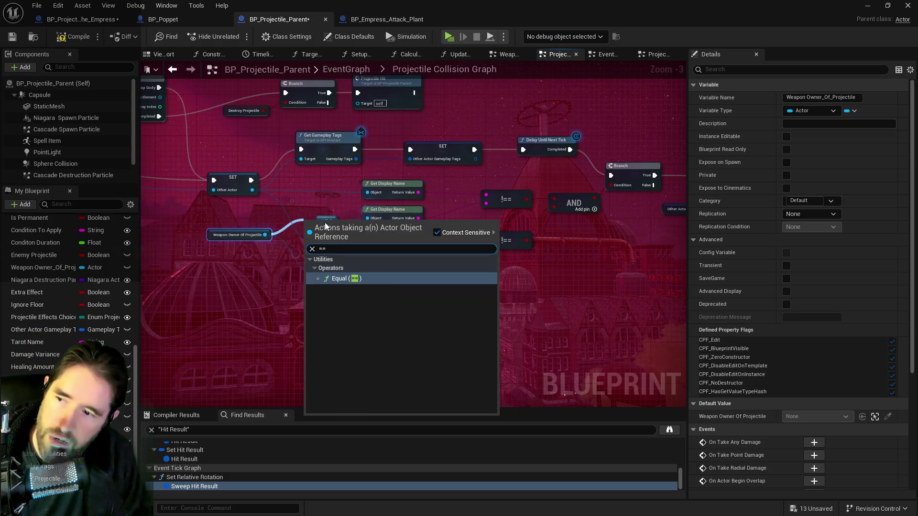
{"action": "left_click", "coordinate": [355, 277]}
{"action": "mouse_move", "coordinate": [310, 236]}
{"action": "left_mouse_down"}
{"action": "mouse_move", "coordinate": [285, 231]}
{"action": "mouse_move", "coordinate": [297, 236]}
{"action": "left_mouse_up"}
{"action": "left_click", "coordinate": [317, 214]}
{"action": "mouse_move", "coordinate": [252, 190]}
{"action": "left_mouse_down"}
{"action": "mouse_move", "coordinate": [301, 227]}
{"action": "mouse_move", "coordinate": [322, 227]}
{"action": "mouse_move", "coordinate": [289, 204]}
{"action": "left_mouse_up"}
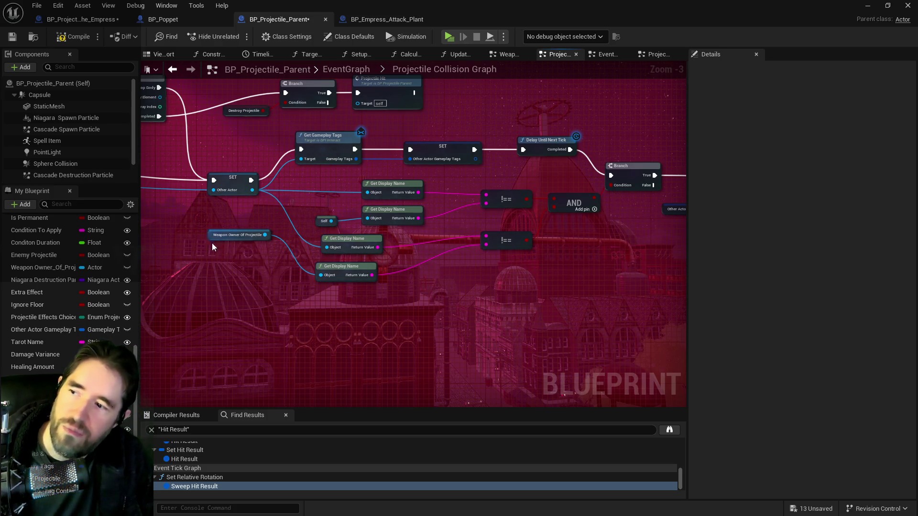
Set the Weapon Owner Of Projectile getter beside the lower Get Display Name's Object pin
{"action": "left_click_drag", "start_coordinate": [213, 239], "coordinate": [222, 268]}
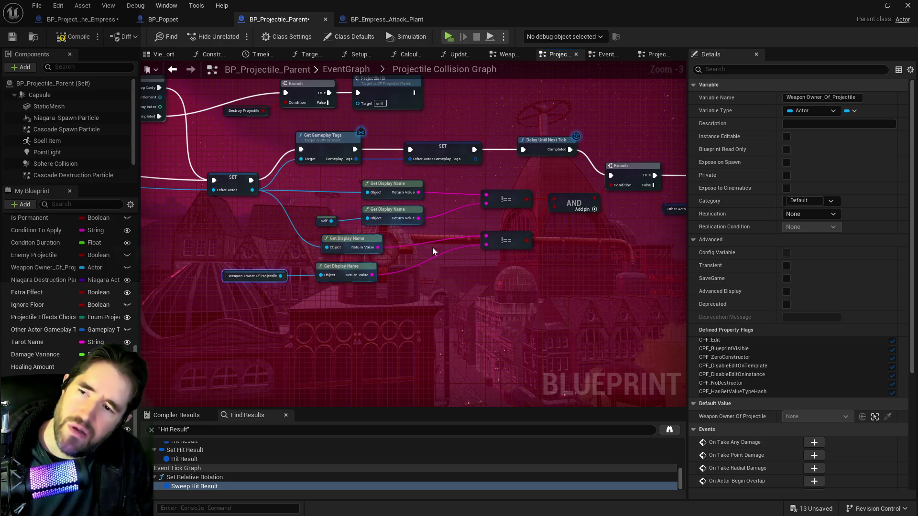
{"action": "left_click_drag", "start_coordinate": [343, 266], "coordinate": [240, 288]}
{"action": "left_click_drag", "start_coordinate": [371, 192], "coordinate": [91, 220]}
{"action": "mouse_move", "coordinate": [518, 276]}
{"action": "left_mouse_down"}
{"action": "mouse_move", "coordinate": [460, 248]}
{"action": "mouse_move", "coordinate": [475, 98]}
{"action": "mouse_move", "coordinate": [272, 120]}
{"action": "left_mouse_up"}
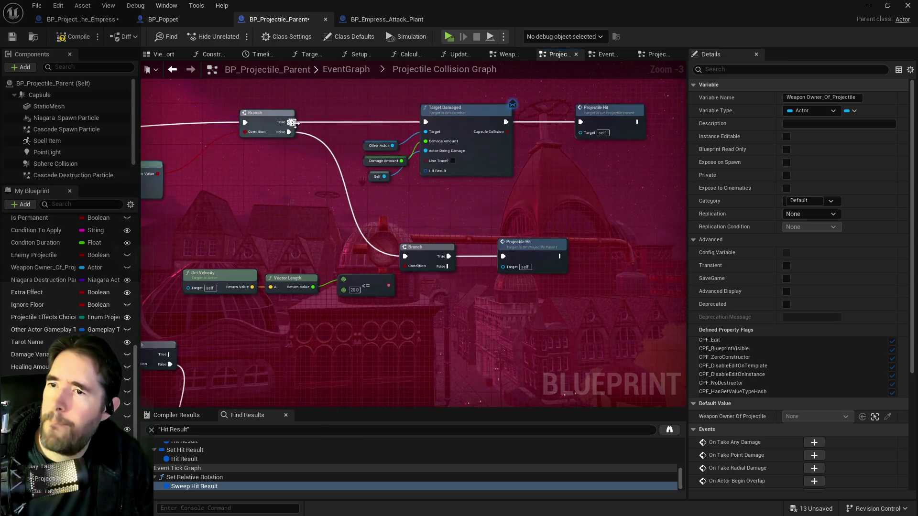
Reposition the Other Actor, Get Actor Location and SET Destroy Projectile nodes
{"action": "left_click", "coordinate": [369, 163]}
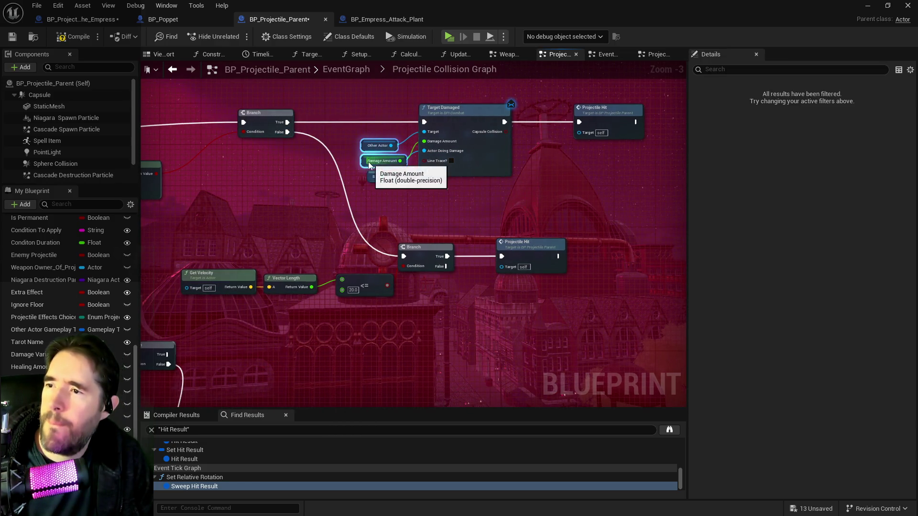
{"action": "mouse_move", "coordinate": [366, 144]}
{"action": "left_mouse_down"}
{"action": "mouse_move", "coordinate": [369, 136]}
{"action": "mouse_move", "coordinate": [375, 163]}
{"action": "left_mouse_up"}
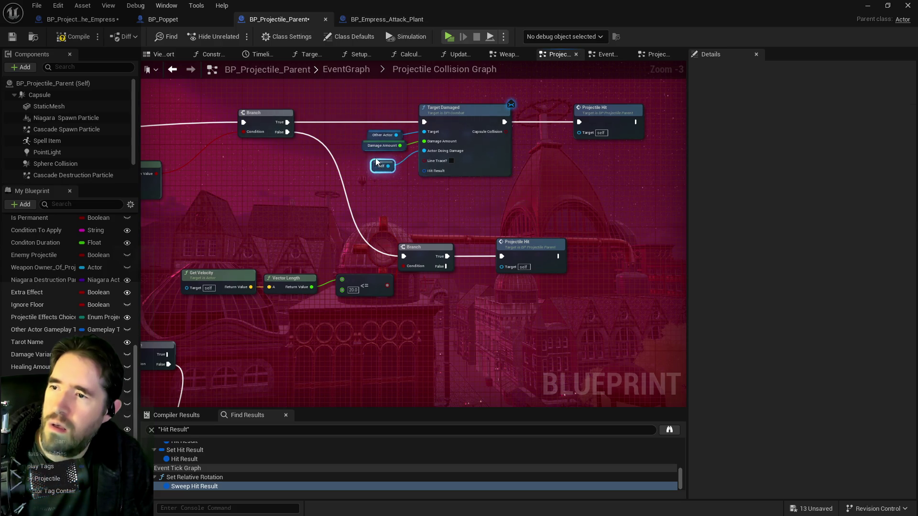
{"action": "scroll", "coordinate": [412, 177], "scroll_direction": "down", "scroll_amount": 1}
{"action": "mouse_move", "coordinate": [424, 179]}
{"action": "left_mouse_down"}
{"action": "mouse_move", "coordinate": [369, 180]}
{"action": "mouse_move", "coordinate": [383, 216]}
{"action": "mouse_move", "coordinate": [508, 271]}
{"action": "left_mouse_up"}
{"action": "scroll", "coordinate": [520, 279], "scroll_direction": "down", "scroll_amount": 3}
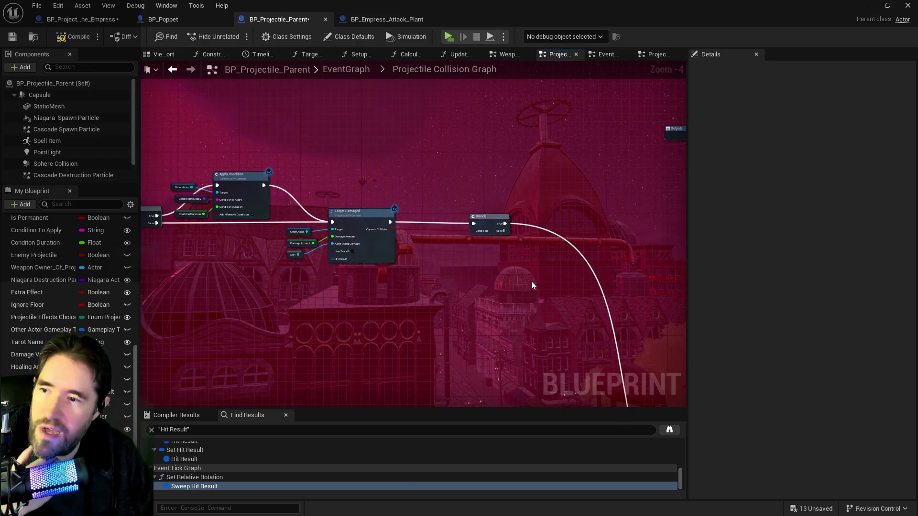
{"action": "scroll", "coordinate": [425, 244], "scroll_direction": "up", "scroll_amount": 1}
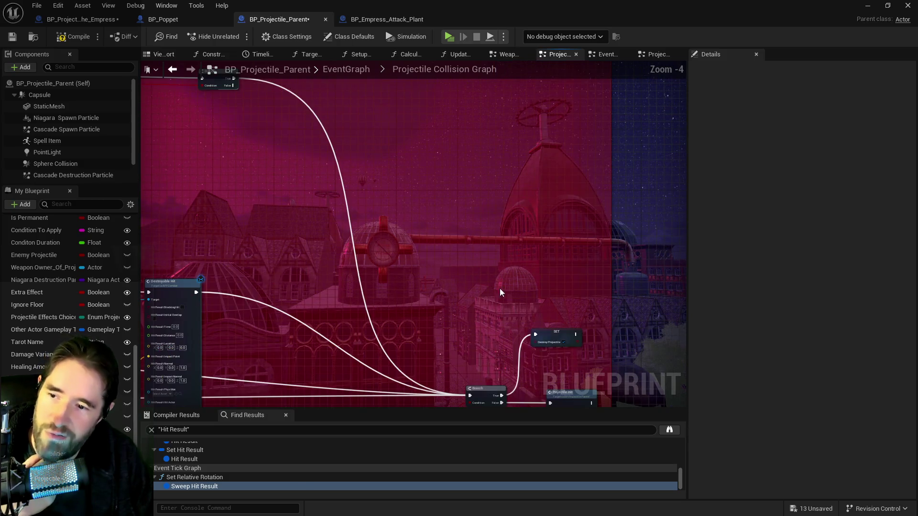
{"action": "left_click_drag", "start_coordinate": [492, 275], "coordinate": [511, 313]}
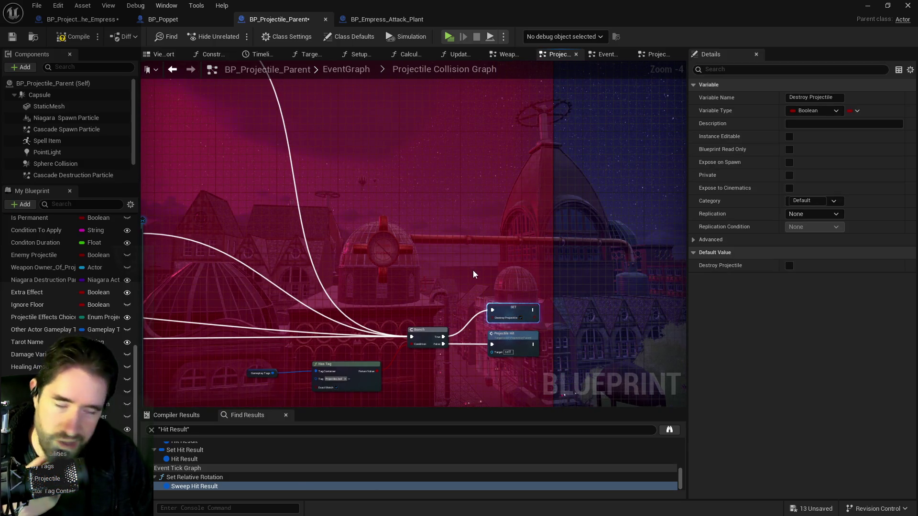
{"action": "scroll", "coordinate": [476, 276], "scroll_direction": "down", "scroll_amount": 4}
{"action": "scroll", "coordinate": [558, 242], "scroll_direction": "up", "scroll_amount": 5}
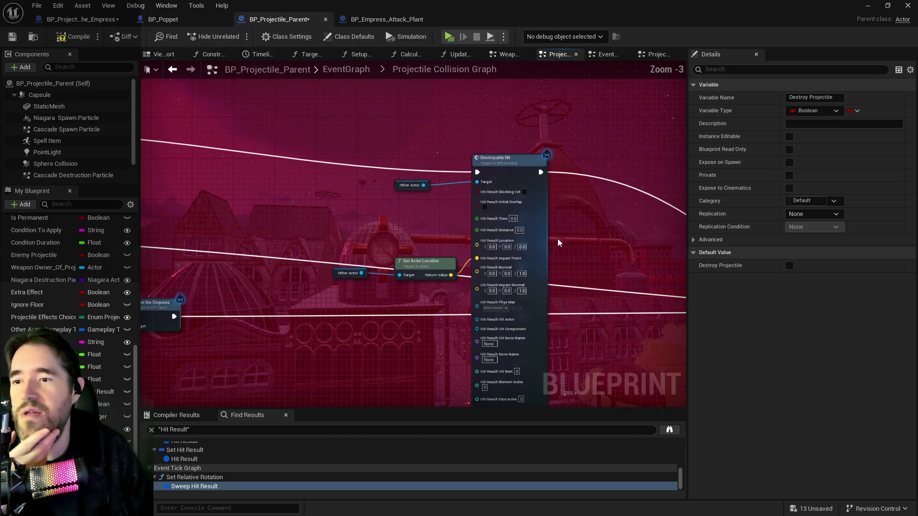
{"action": "scroll", "coordinate": [558, 242], "scroll_direction": "down", "scroll_amount": 5}
{"action": "scroll", "coordinate": [445, 209], "scroll_direction": "up", "scroll_amount": 4}
{"action": "mouse_move", "coordinate": [466, 303]}
{"action": "left_mouse_down"}
{"action": "mouse_move", "coordinate": [480, 308]}
{"action": "mouse_move", "coordinate": [499, 263]}
{"action": "left_mouse_up"}
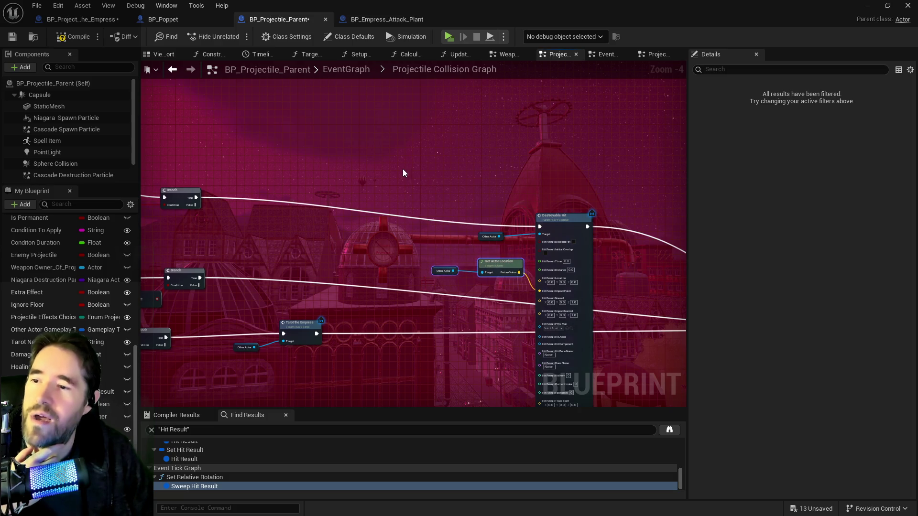
{"action": "scroll", "coordinate": [403, 169], "scroll_direction": "down", "scroll_amount": 1}
Move the hit-handling node groups into place inside the comment box
{"action": "mouse_move", "coordinate": [182, 147]}
{"action": "left_mouse_down"}
{"action": "mouse_move", "coordinate": [538, 207]}
{"action": "mouse_move", "coordinate": [595, 240]}
{"action": "left_mouse_up"}
{"action": "mouse_move", "coordinate": [605, 202]}
{"action": "left_mouse_down"}
{"action": "mouse_move", "coordinate": [626, 105]}
{"action": "mouse_move", "coordinate": [559, 210]}
{"action": "mouse_move", "coordinate": [545, 204]}
{"action": "left_mouse_up"}
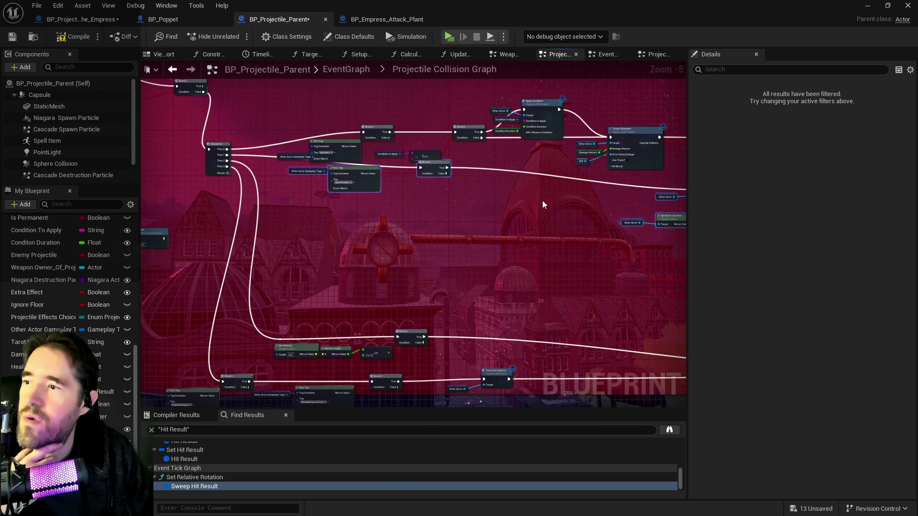
{"action": "left_click_drag", "start_coordinate": [604, 206], "coordinate": [221, 196]}
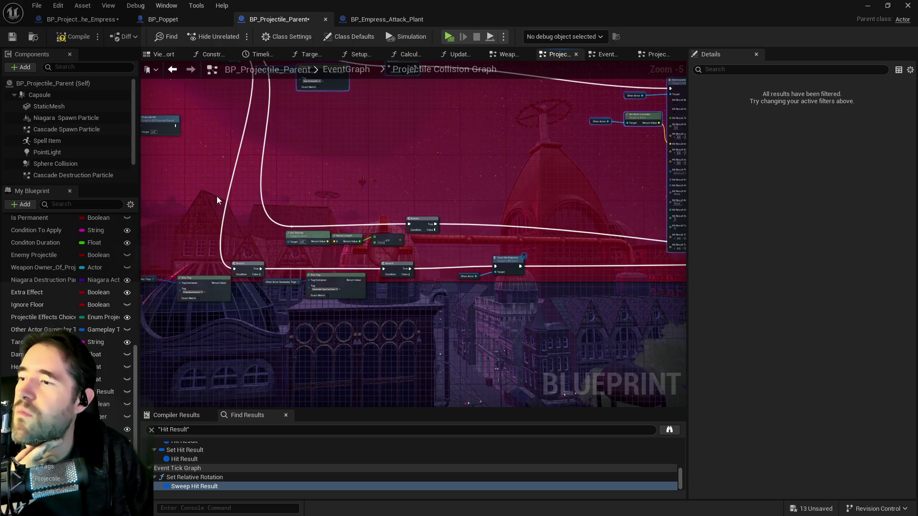
{"action": "scroll", "coordinate": [206, 211], "scroll_direction": "down", "scroll_amount": 1}
{"action": "left_click_drag", "start_coordinate": [156, 207], "coordinate": [411, 282]}
{"action": "mouse_move", "coordinate": [404, 241]}
{"action": "left_mouse_down"}
{"action": "mouse_move", "coordinate": [404, 262]}
{"action": "mouse_move", "coordinate": [431, 262]}
{"action": "left_mouse_up"}
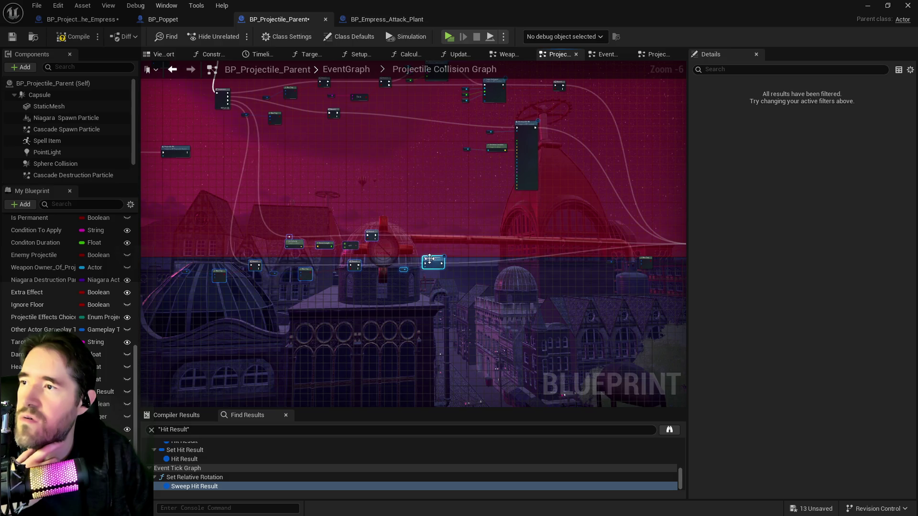
{"action": "scroll", "coordinate": [430, 262], "scroll_direction": "down", "scroll_amount": 6}
{"action": "scroll", "coordinate": [369, 285], "scroll_direction": "up", "scroll_amount": 5}
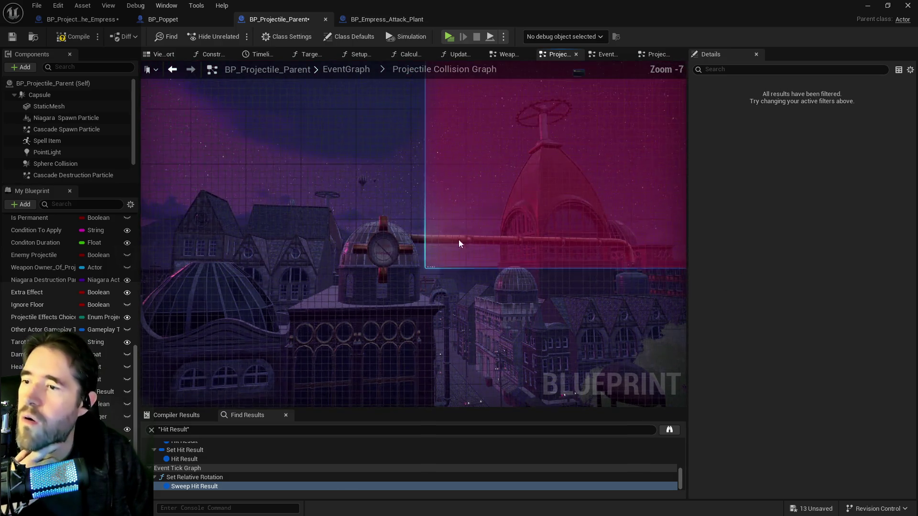
{"action": "scroll", "coordinate": [437, 257], "scroll_direction": "up", "scroll_amount": 3}
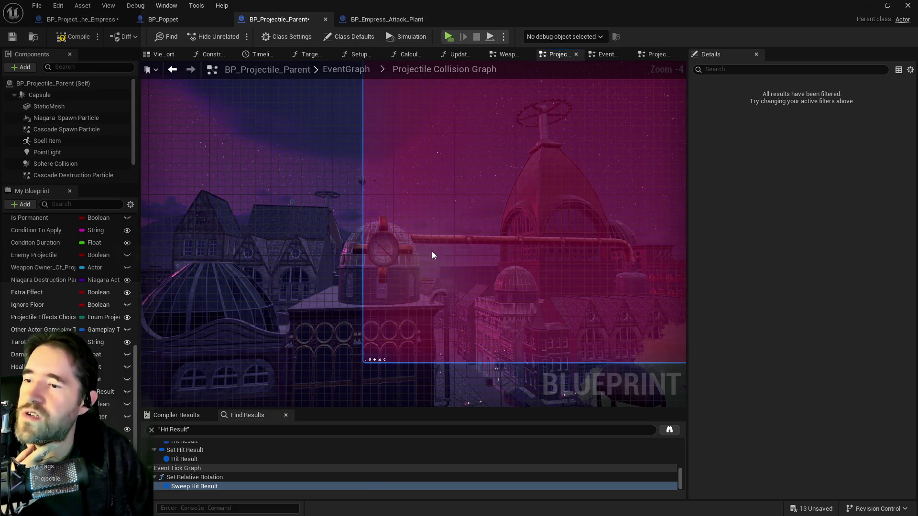
{"action": "scroll", "coordinate": [541, 211], "scroll_direction": "down", "scroll_amount": 4}
{"action": "left_click_drag", "start_coordinate": [527, 192], "coordinate": [388, 234]}
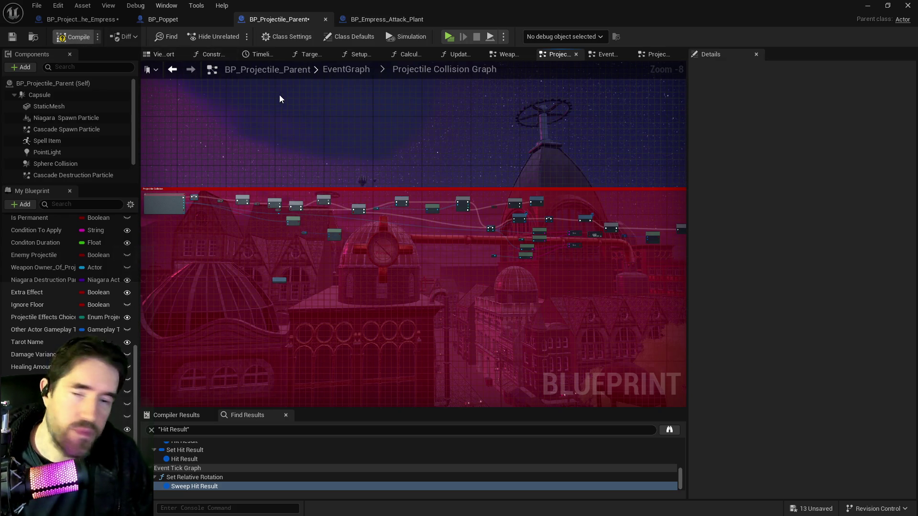
Save all assets and locate BP_Projectile_The_Empress in the Content Browser
{"action": "key", "text": "ctrl+shift+s"}
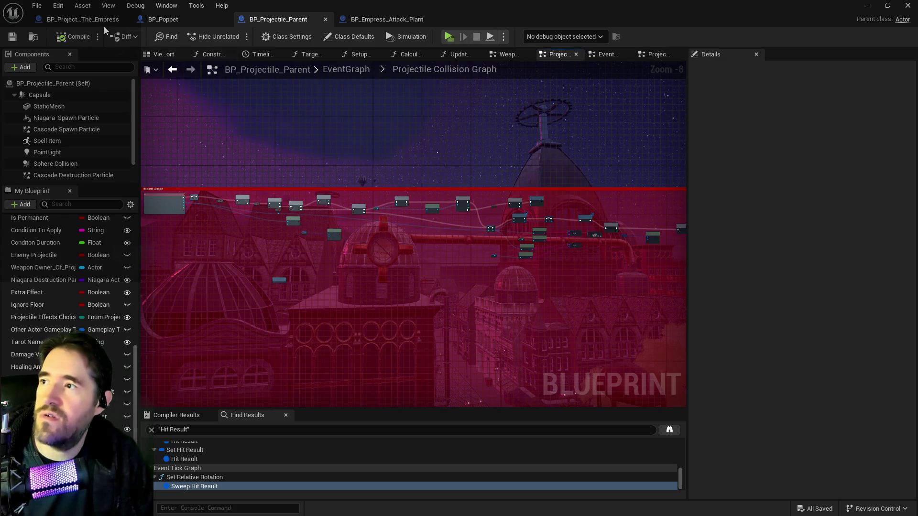
{"action": "left_click", "coordinate": [99, 20]}
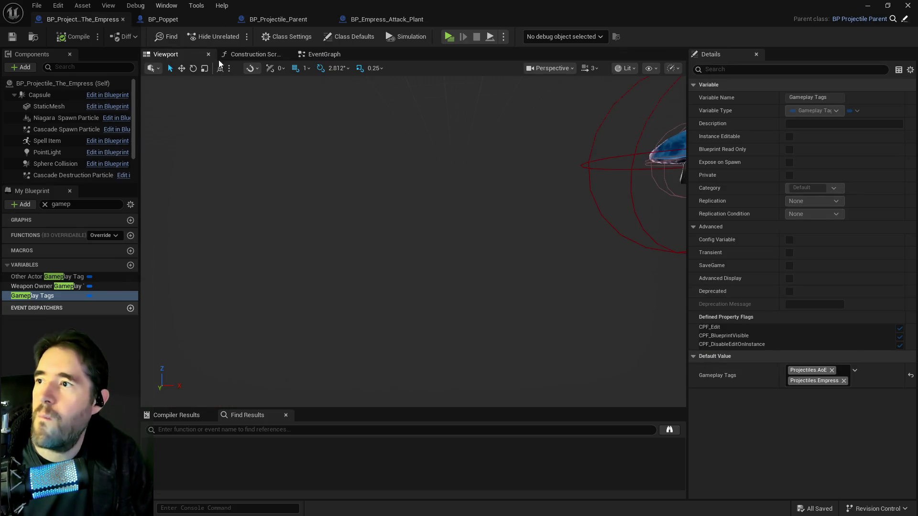
{"action": "left_click", "coordinate": [317, 55]}
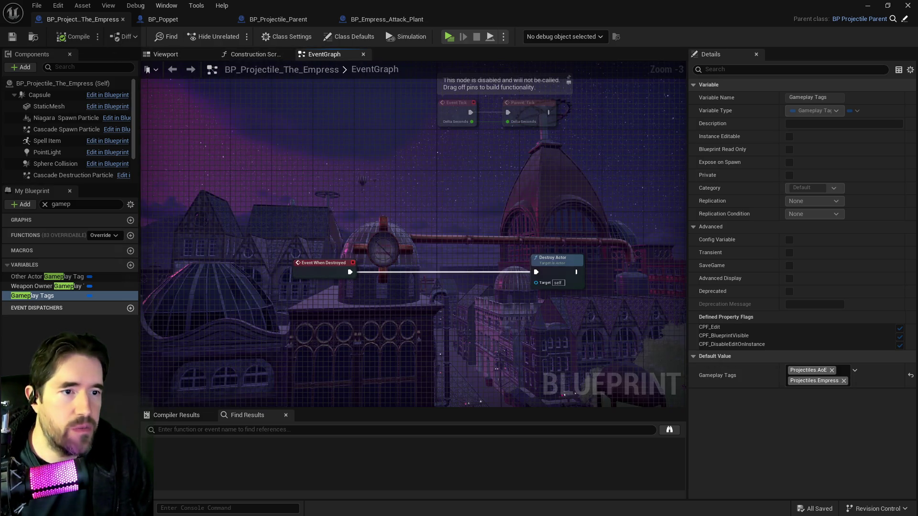
{"action": "key", "text": "ctrl+b"}
Duplicate BP_Projectile_The_Empress and name the copy BP_Projectile_The_Tower
{"action": "right_click", "coordinate": [451, 158]}
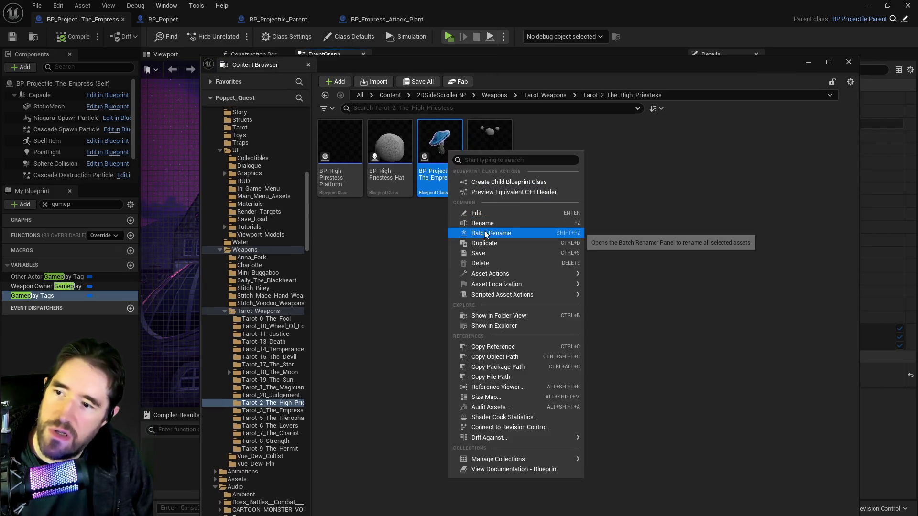
{"action": "left_click", "coordinate": [480, 243]}
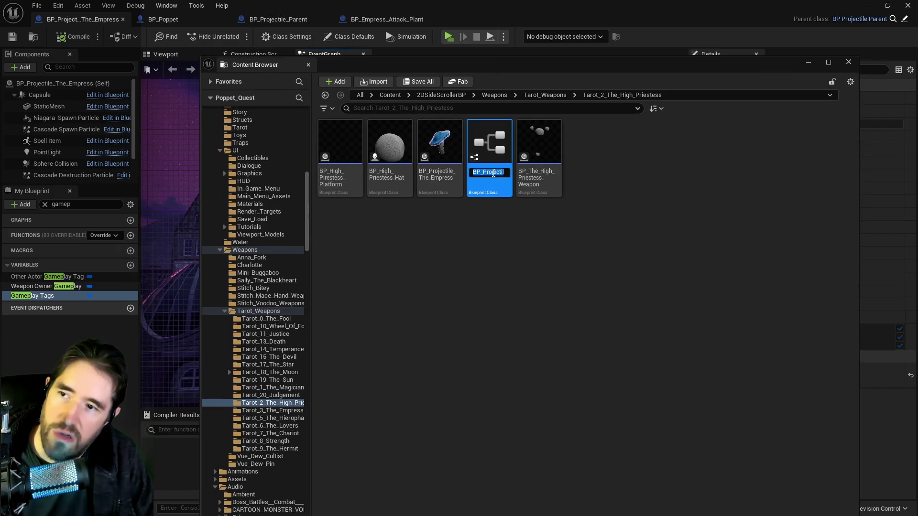
{"action": "key", "text": "BackSpace"}
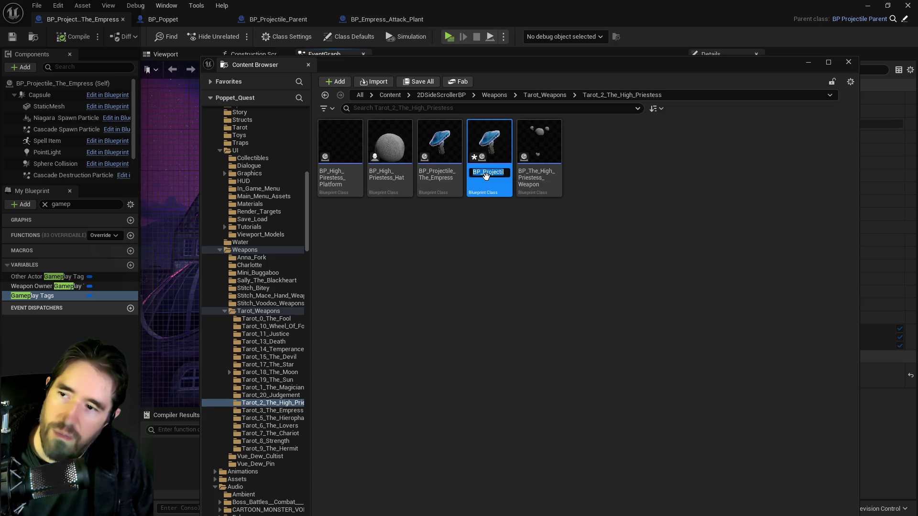
{"action": "left_click_drag", "start_coordinate": [488, 173], "coordinate": [514, 173]}
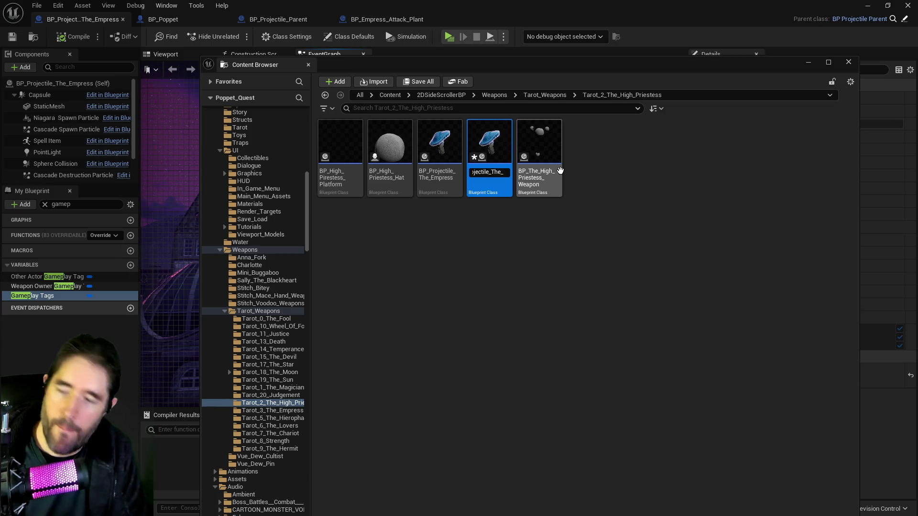
{"action": "type", "text": "The_Tower"}
{"action": "key", "text": "Return"}
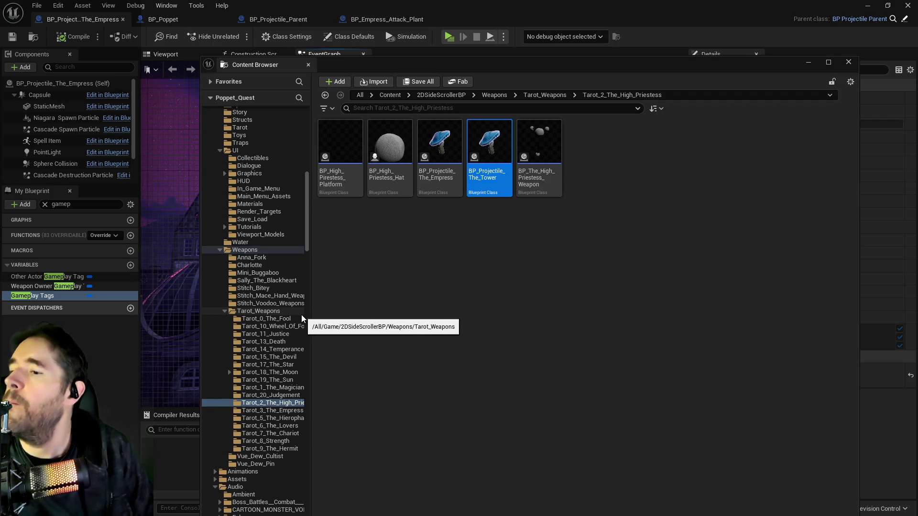
{"action": "left_click", "coordinate": [146, 19]}
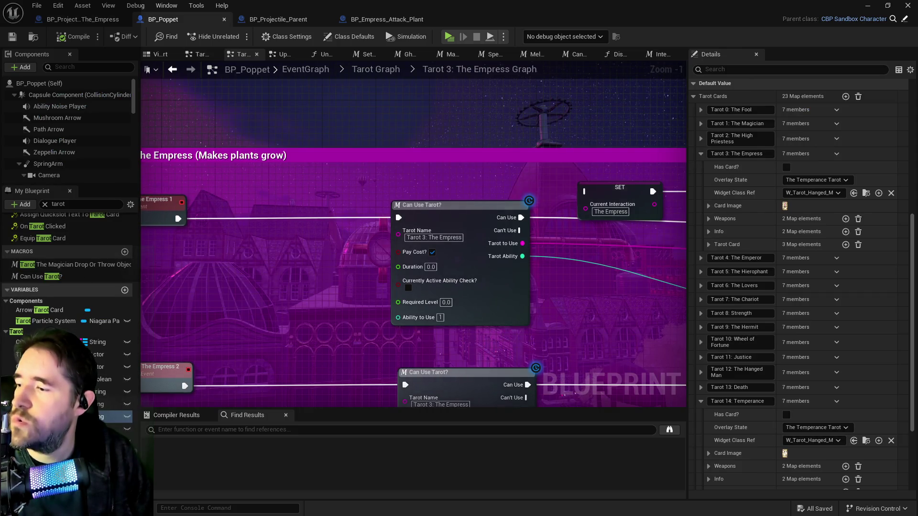
Copy the Tarot 16: The Tower name and create a new folder in Tarot_Weapons
{"action": "scroll", "coordinate": [751, 377], "scroll_direction": "down", "scroll_amount": 5}
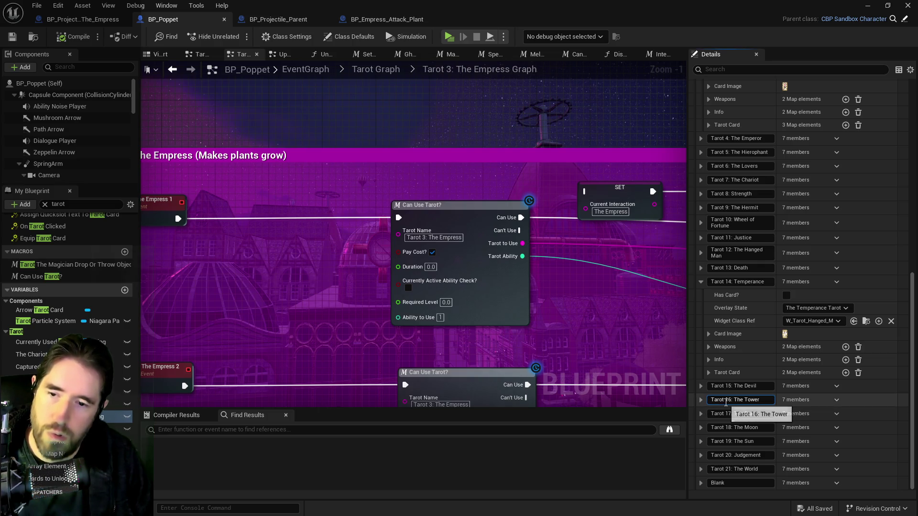
{"action": "left_click", "coordinate": [725, 402]}
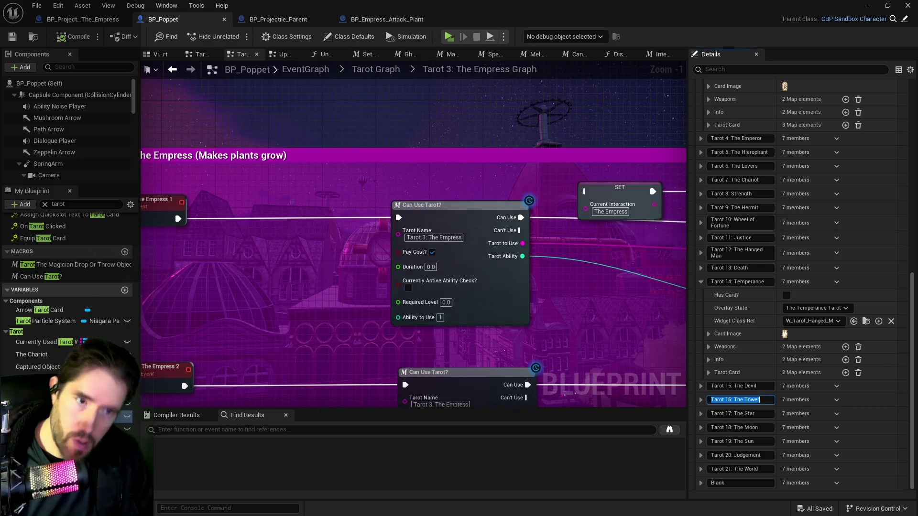
{"action": "key", "text": "alt+Tab"}
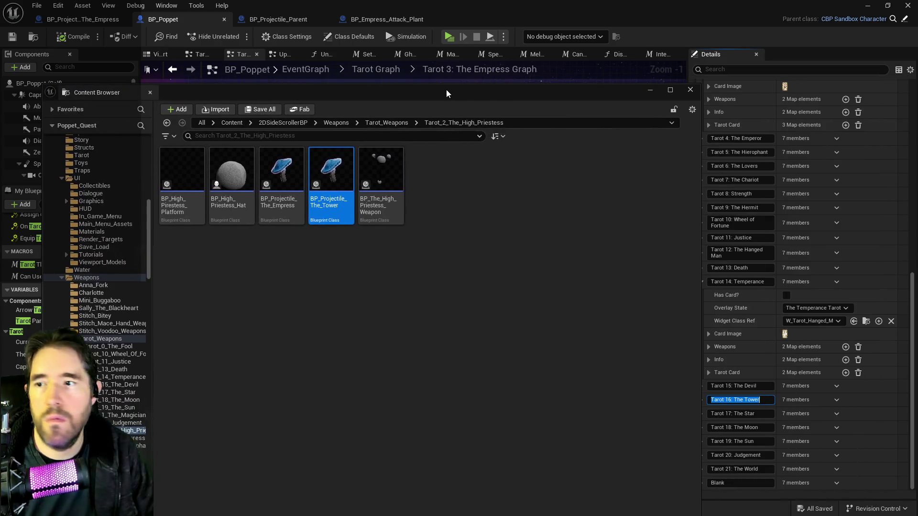
{"action": "double_click", "coordinate": [446, 90]}
{"action": "left_click", "coordinate": [50, 254]}
{"action": "right_click", "coordinate": [50, 257]}
{"action": "left_click", "coordinate": [71, 273]}
{"action": "key", "text": "ctrl+v"}
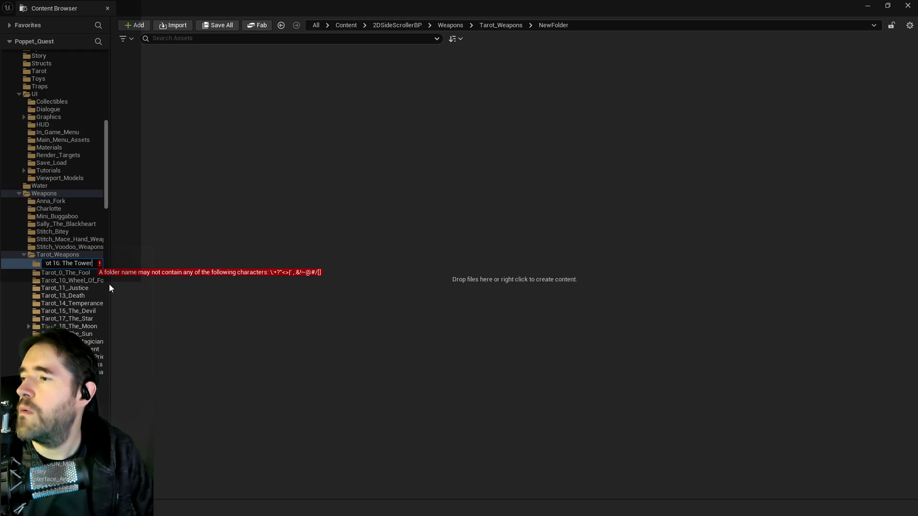
Delete only the empty NewFolder, cancelling the force-delete of the Tarot_15_The_Devil blueprints
{"action": "left_click", "coordinate": [72, 310]}
{"action": "right_click", "coordinate": [54, 262]}
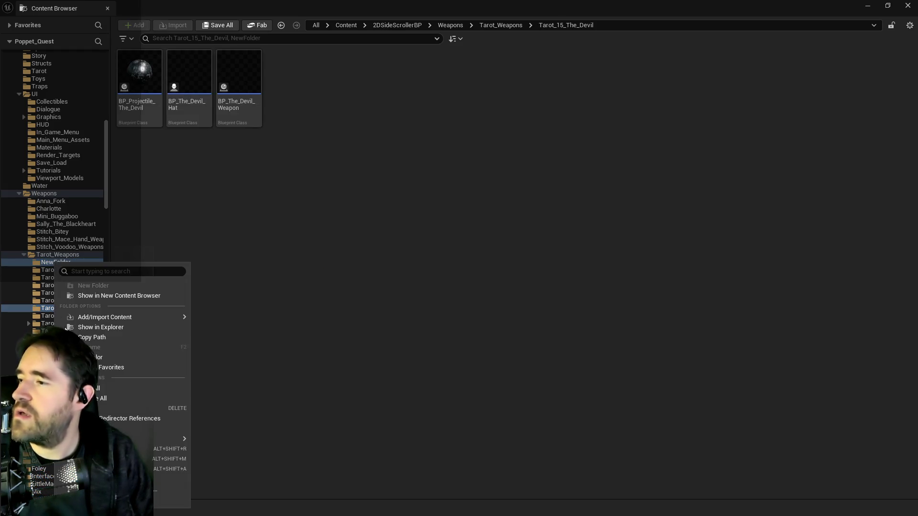
{"action": "left_click", "coordinate": [77, 410]}
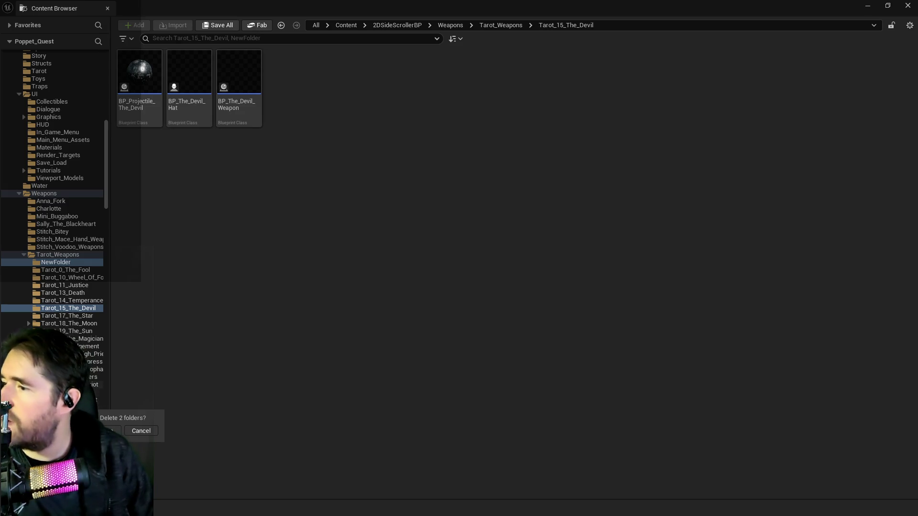
{"action": "left_click", "coordinate": [109, 431]}
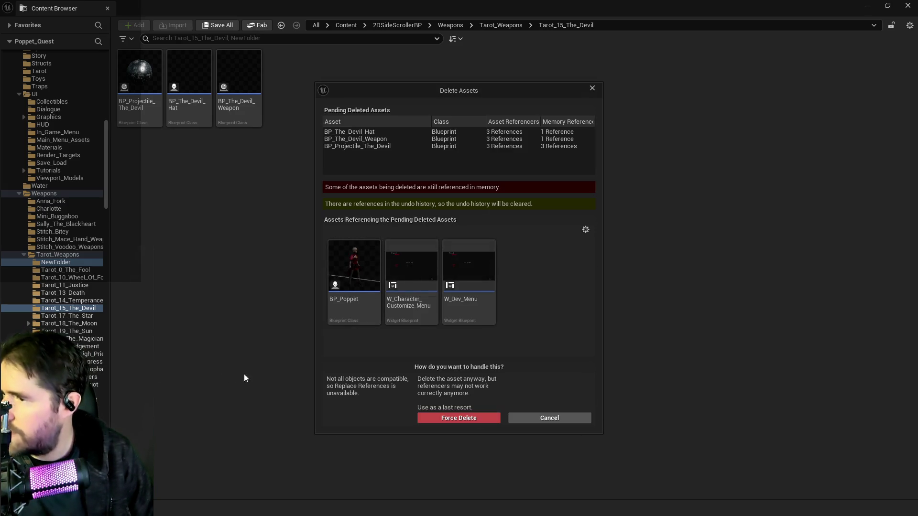
{"action": "left_click", "coordinate": [548, 419]}
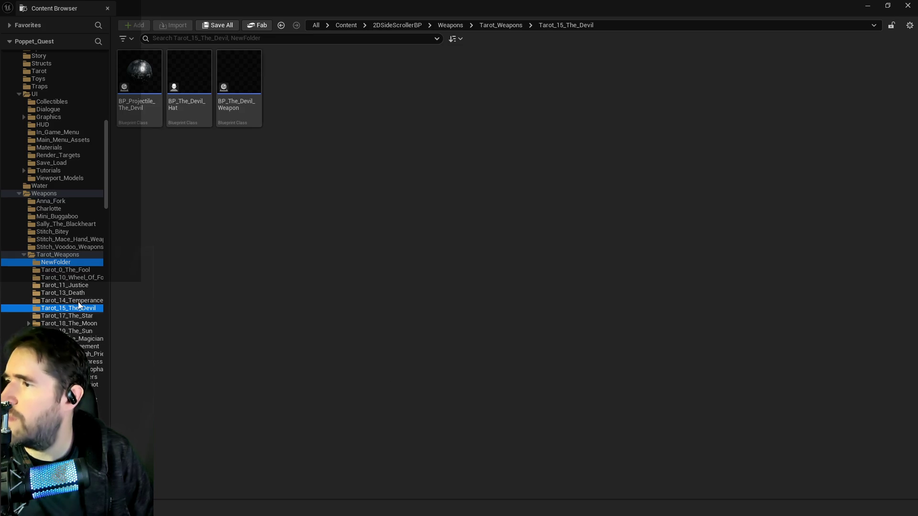
{"action": "left_click", "coordinate": [55, 262]}
{"action": "right_click", "coordinate": [67, 263]}
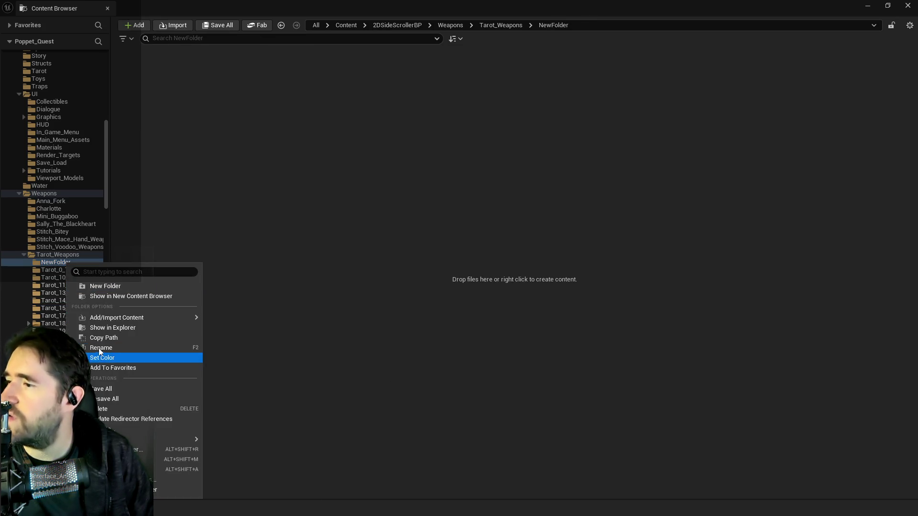
{"action": "left_click", "coordinate": [110, 409]}
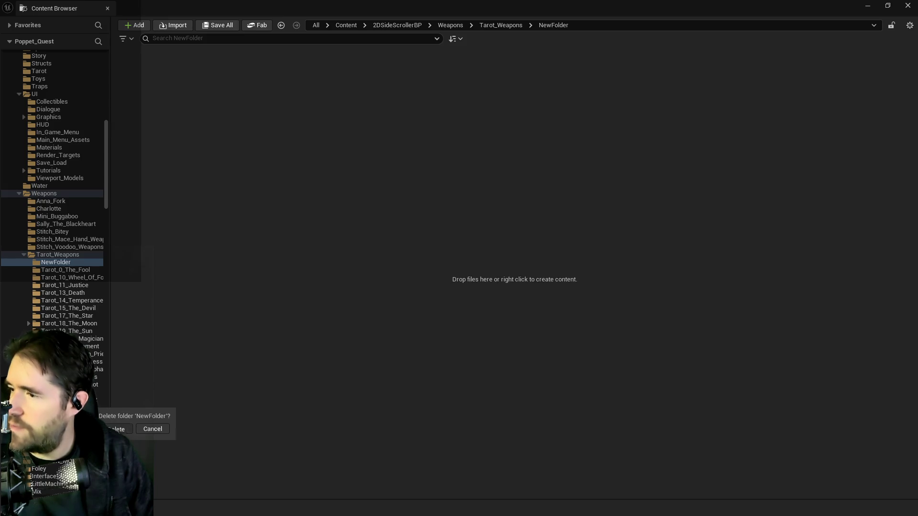
{"action": "left_click", "coordinate": [117, 429]}
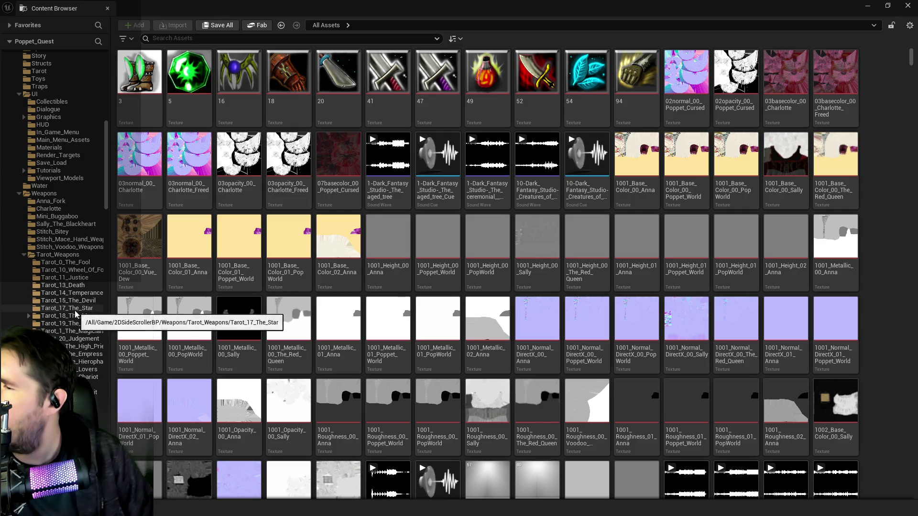
Copy the Tarot 16: The Tower name from BP_Poppet and open Tarot_Weapons folder options
{"action": "left_click", "coordinate": [29, 316]}
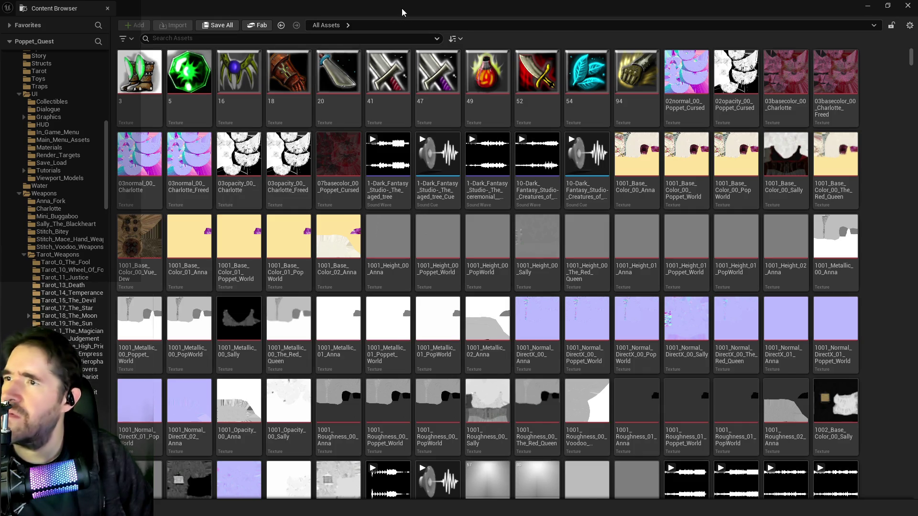
{"action": "key", "text": "alt+Tab"}
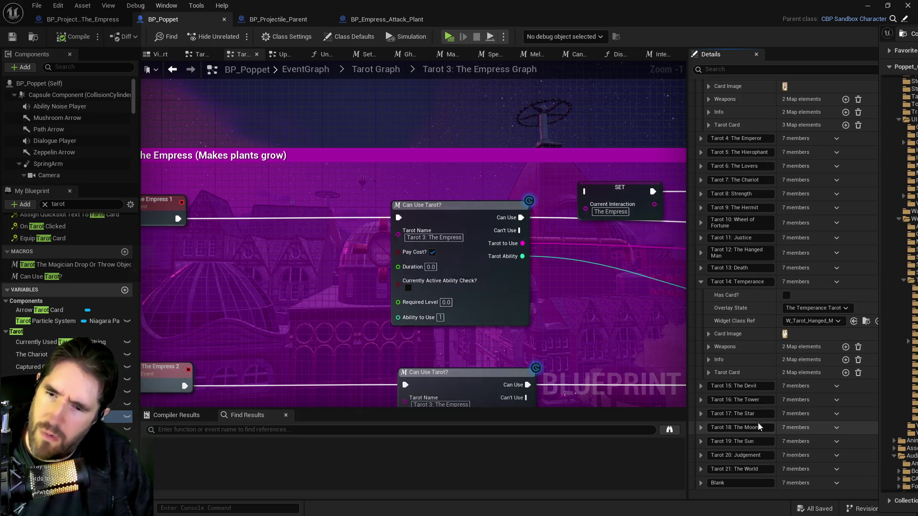
{"action": "left_click", "coordinate": [711, 399]}
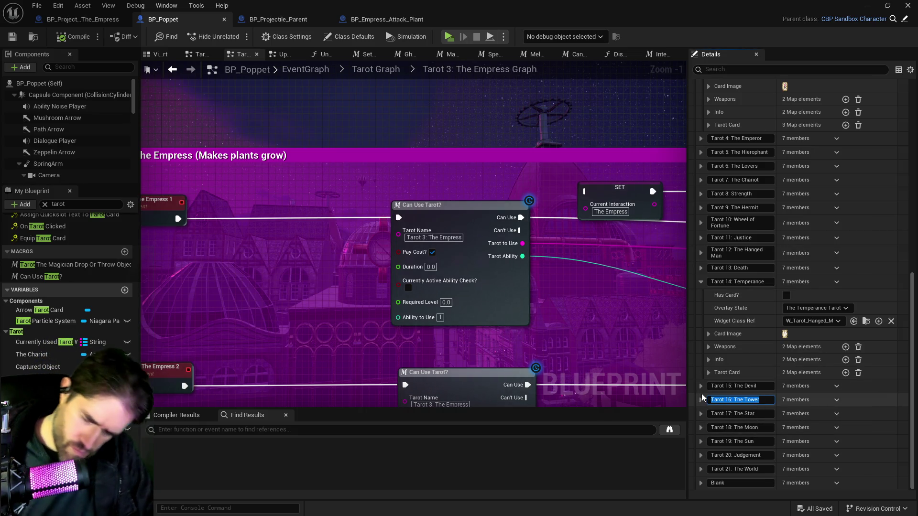
{"action": "key", "text": "ctrl+b"}
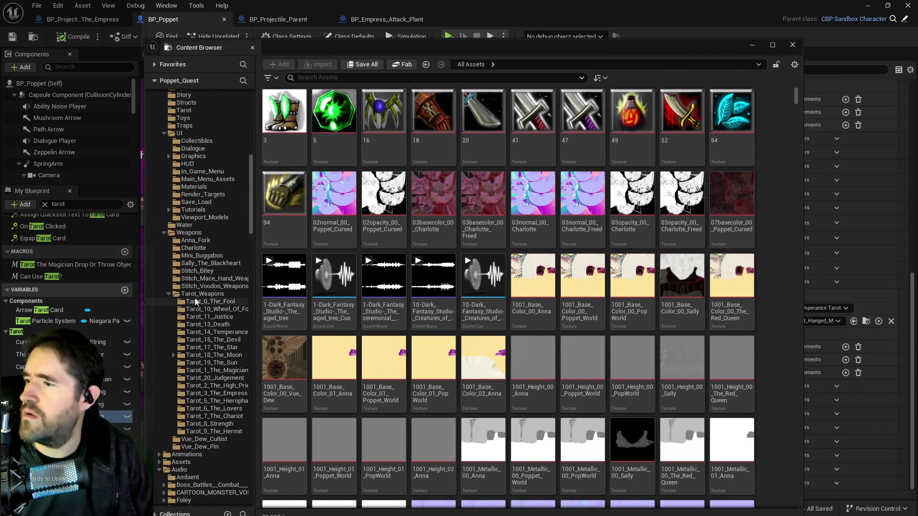
{"action": "left_click", "coordinate": [197, 296]}
{"action": "right_click", "coordinate": [196, 296]}
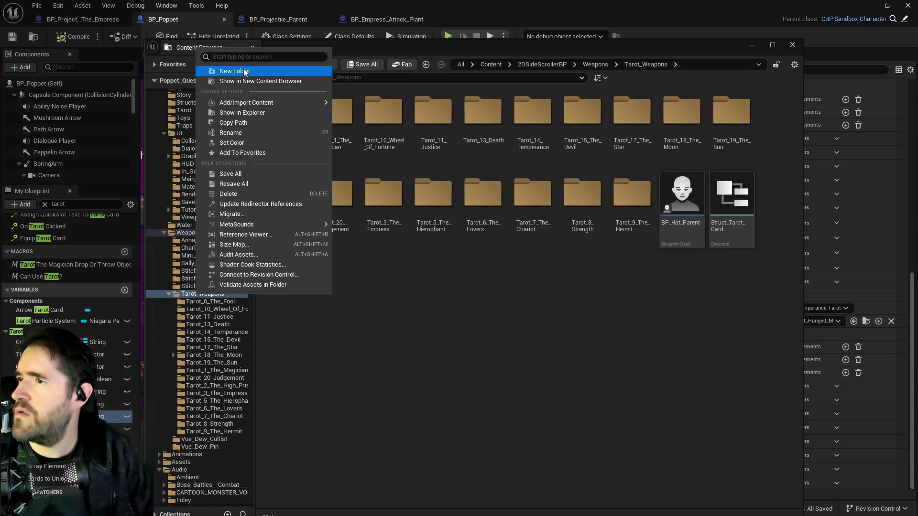
Create a folder named Tarot_16_The_Tower from the pasted card name, removing invalid characters
{"action": "left_click", "coordinate": [214, 71]}
{"action": "key", "text": "ctrl+v"}
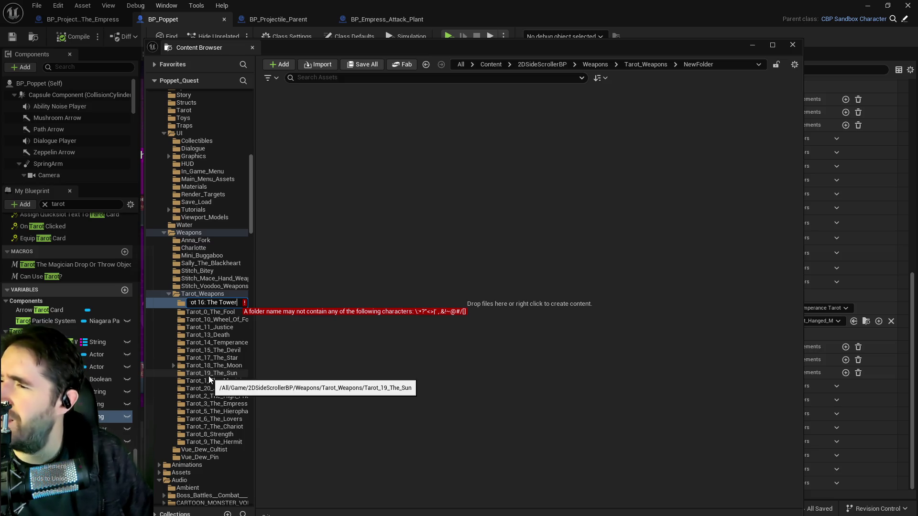
{"action": "left_click", "coordinate": [208, 302]}
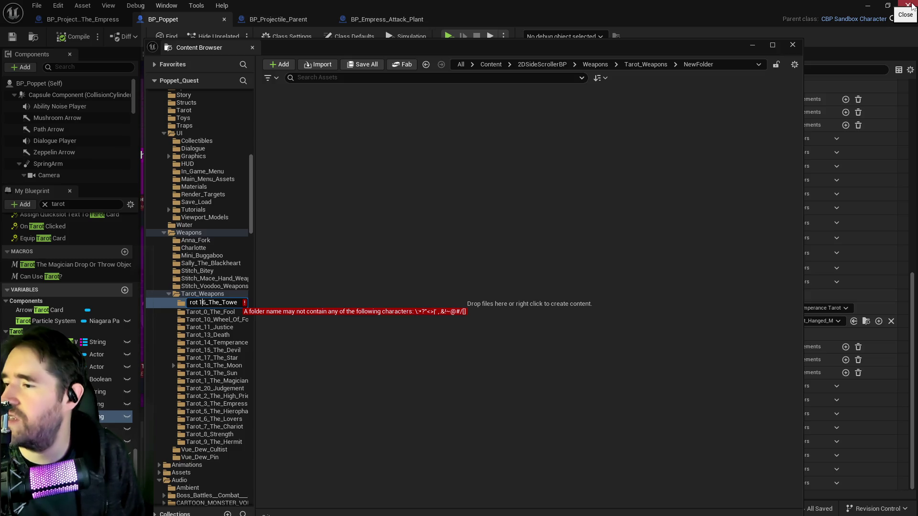
{"action": "key", "text": "BackSpace"}
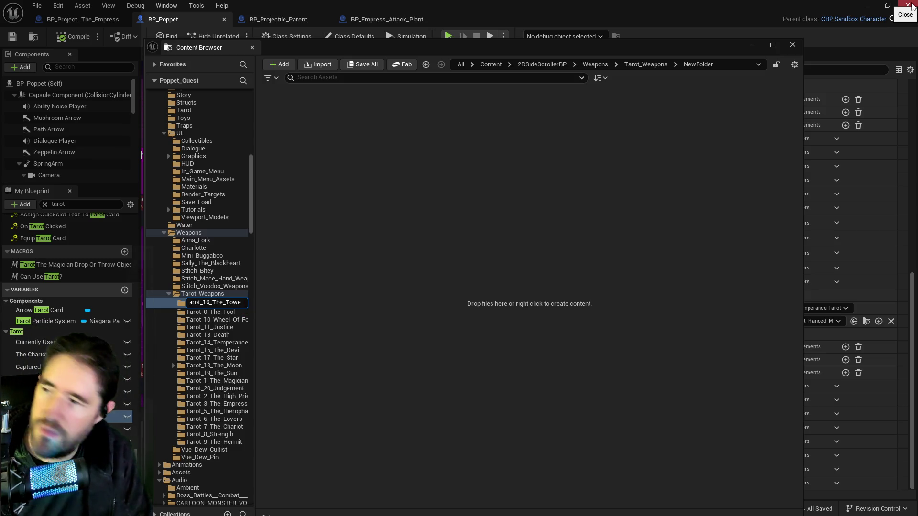
{"action": "key", "text": "Return"}
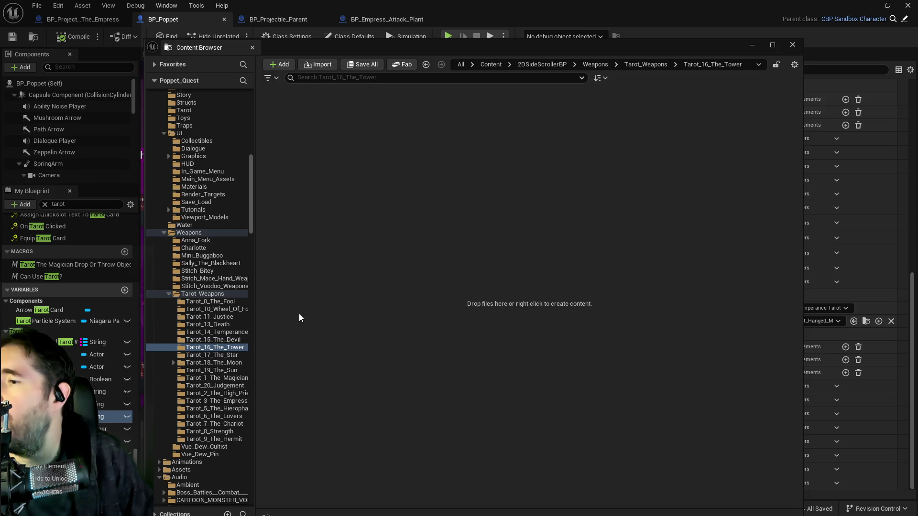
Open the Tarot_3_The_Empress folder
{"action": "right_click", "coordinate": [350, 287]}
{"action": "left_click", "coordinate": [309, 194]}
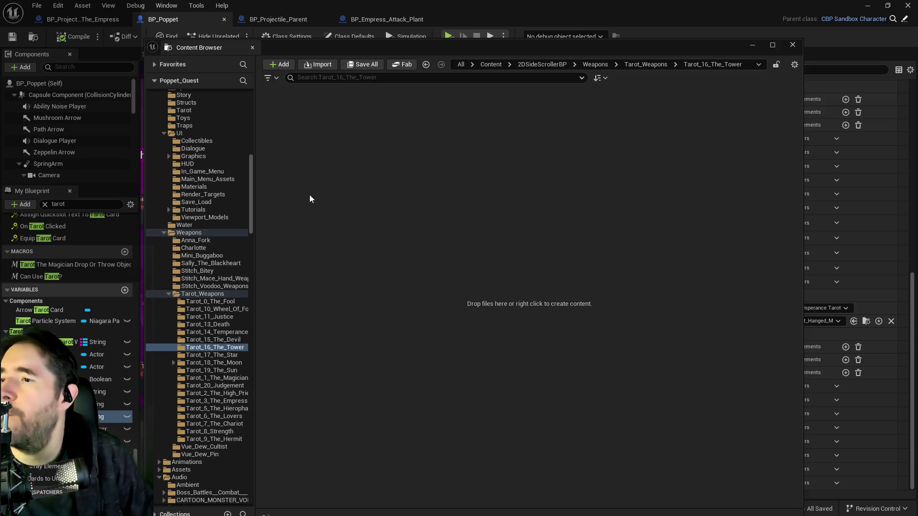
{"action": "left_click", "coordinate": [216, 400]}
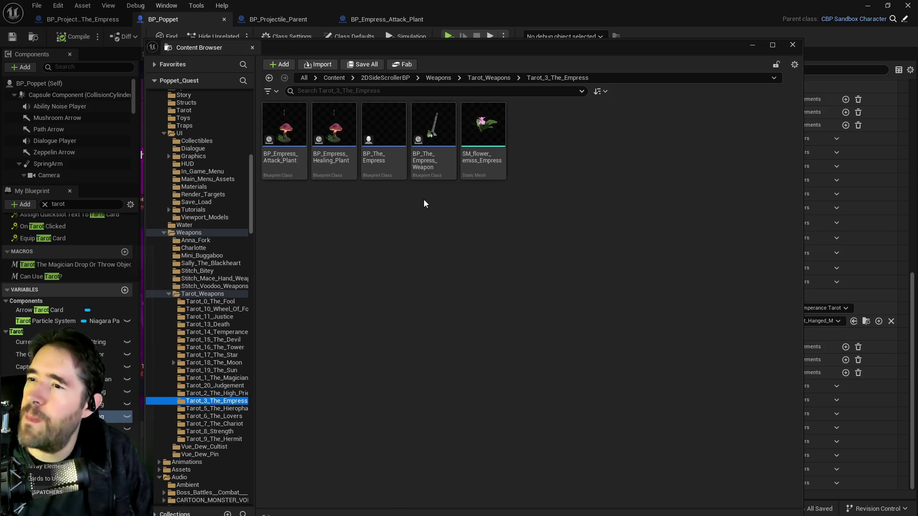
Move BP_Projectile_The_Empress into the Tarot_3_The_Empress folder
{"action": "mouse_move", "coordinate": [497, 153]}
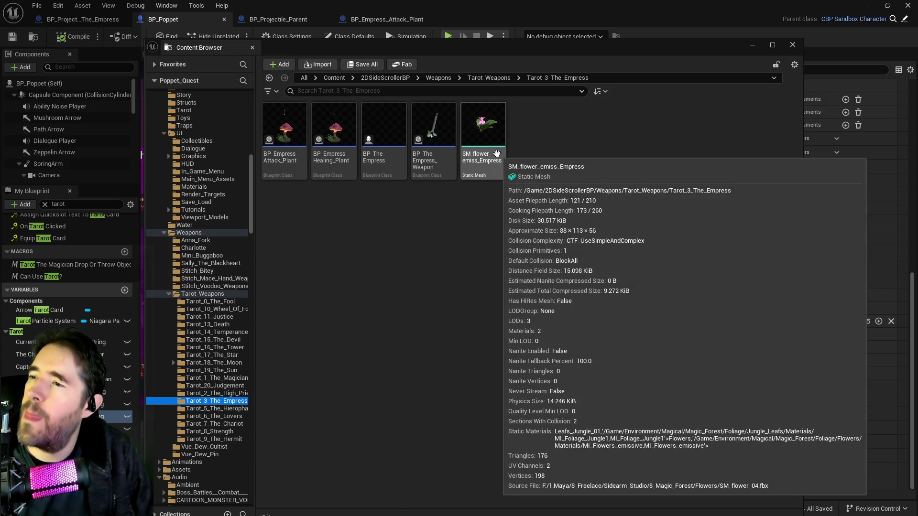
{"action": "mouse_move", "coordinate": [425, 160]}
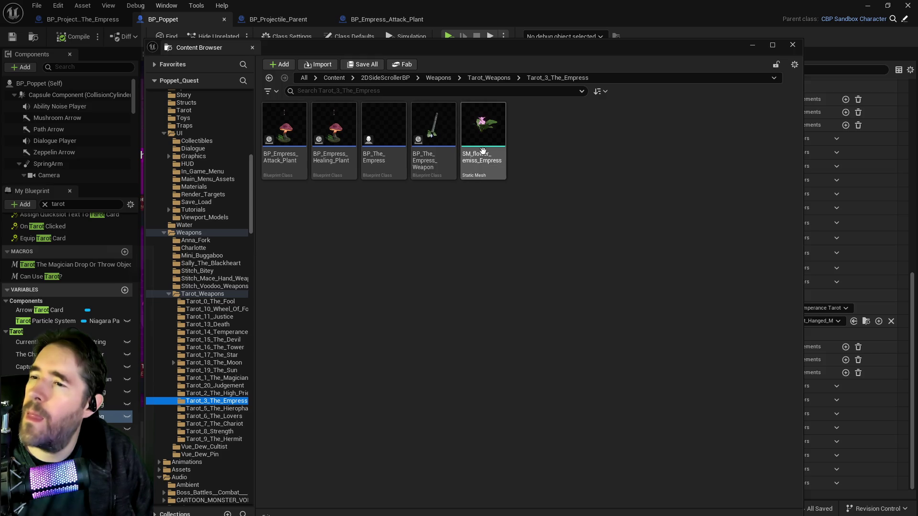
{"action": "left_click", "coordinate": [76, 19]}
{"action": "key", "text": "ctrl+b"}
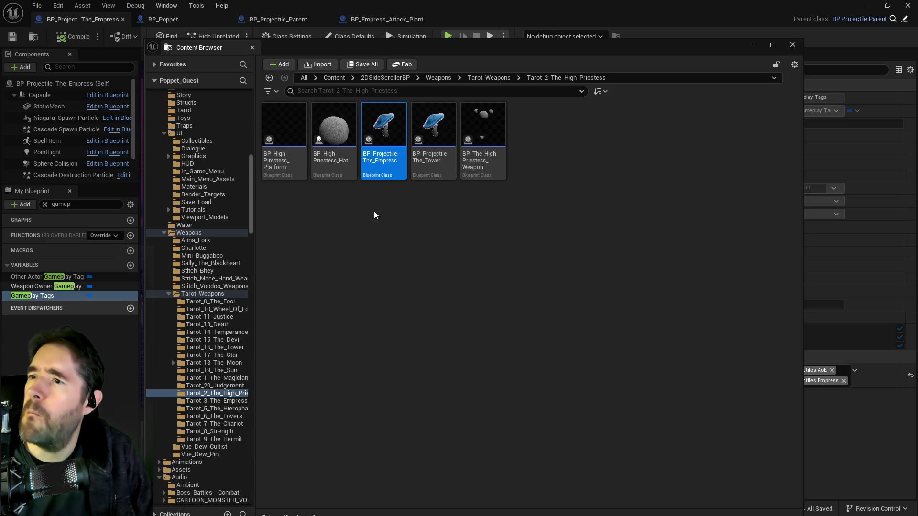
{"action": "mouse_move", "coordinate": [372, 179]}
{"action": "left_click_drag", "start_coordinate": [370, 181], "coordinate": [196, 399]}
{"action": "left_click", "coordinate": [222, 419]}
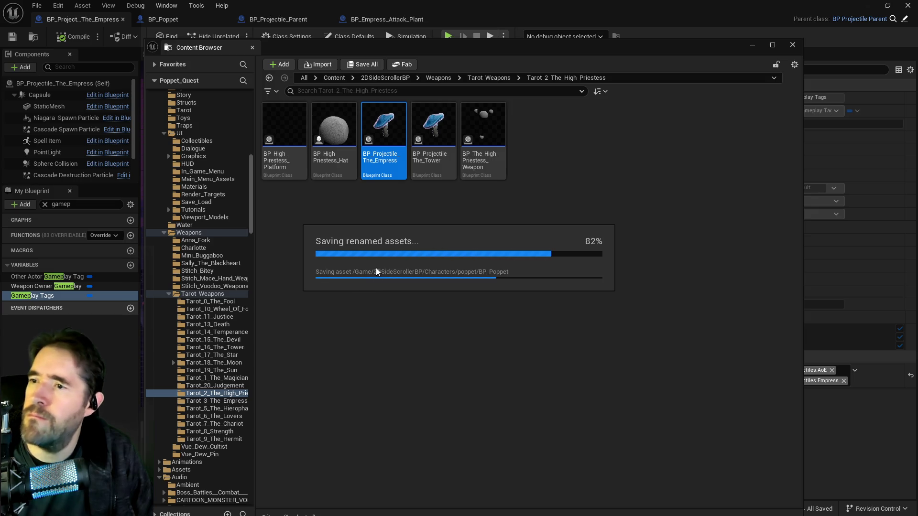
Move BP_Projectile_The_Tower into Tarot_16_The_Tower and view that folder
{"action": "mouse_move", "coordinate": [380, 165]}
{"action": "left_mouse_down"}
{"action": "mouse_move", "coordinate": [221, 371]}
{"action": "mouse_move", "coordinate": [188, 441]}
{"action": "mouse_move", "coordinate": [210, 349]}
{"action": "left_mouse_up"}
{"action": "left_click", "coordinate": [235, 369]}
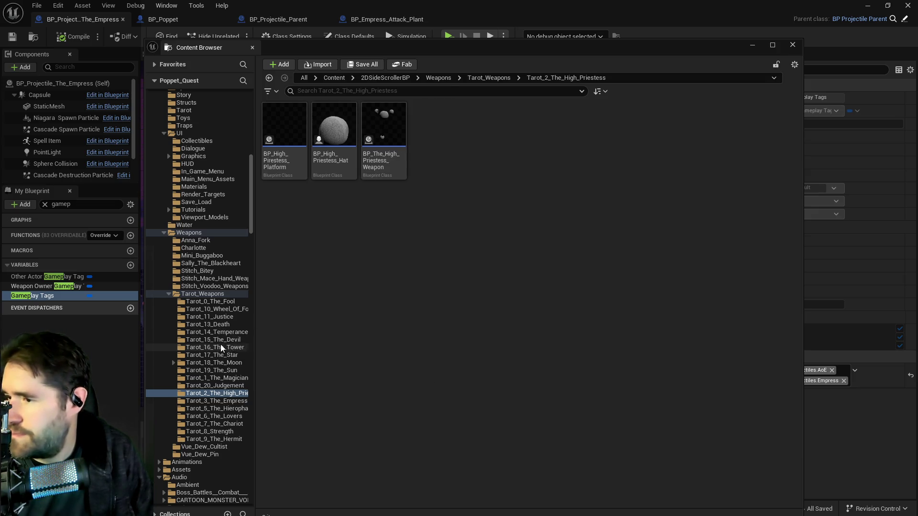
{"action": "left_click", "coordinate": [220, 344]}
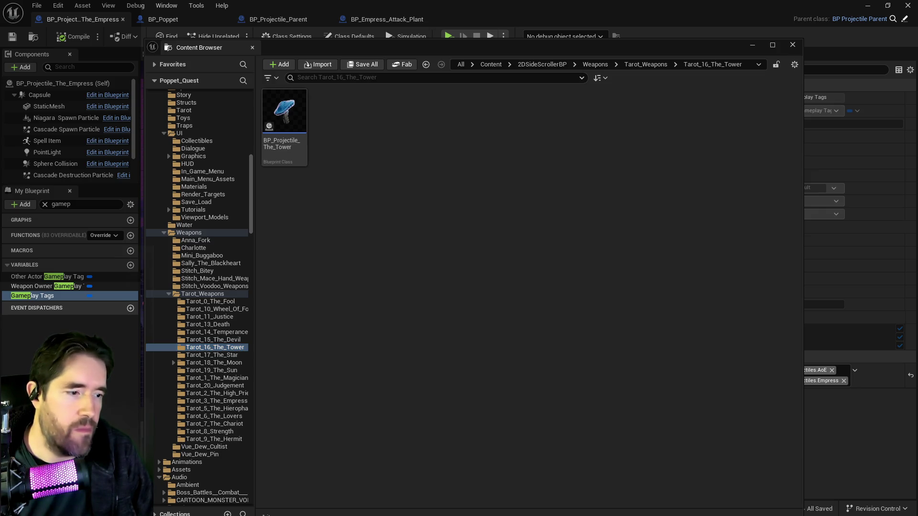
{"action": "key", "text": "ctrl+space"}
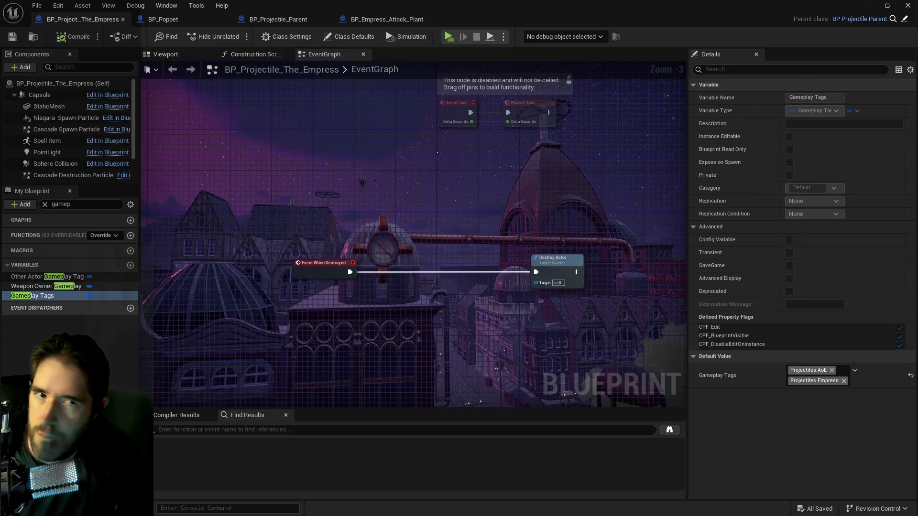
Maximize the second Content Browser and search the top-level Content folder for 'chess'
{"action": "left_click_drag", "start_coordinate": [671, 107], "coordinate": [480, 108]}
{"action": "double_click", "coordinate": [478, 107]}
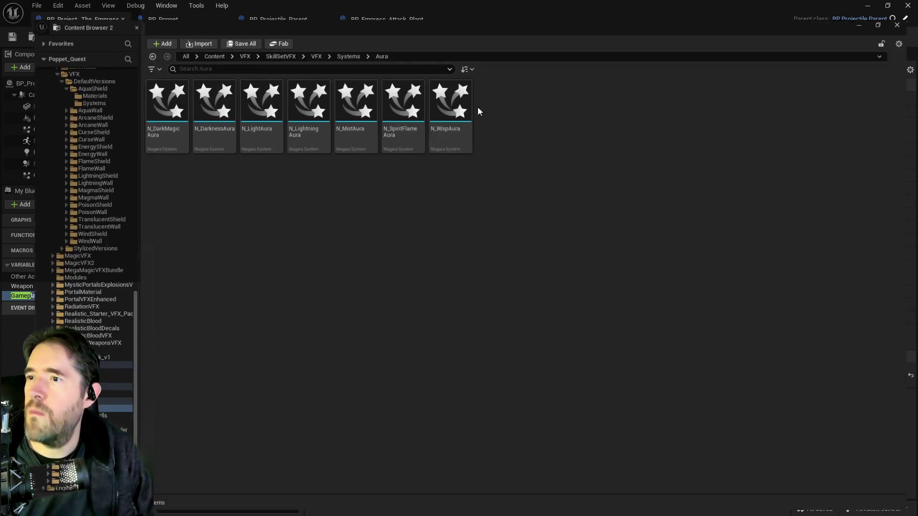
{"action": "scroll", "coordinate": [50, 310], "scroll_direction": "up", "scroll_amount": 15}
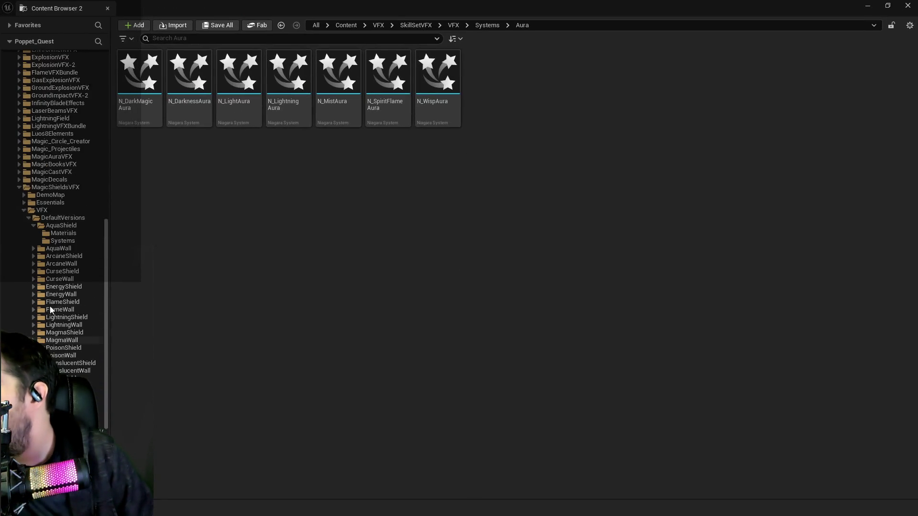
{"action": "scroll", "coordinate": [50, 287], "scroll_direction": "up", "scroll_amount": 3}
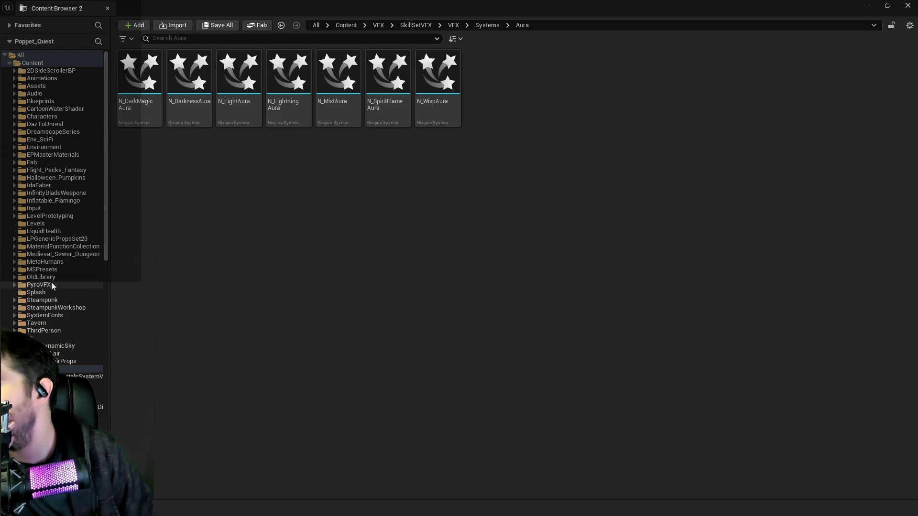
{"action": "left_click", "coordinate": [33, 63]}
{"action": "left_click", "coordinate": [161, 41]}
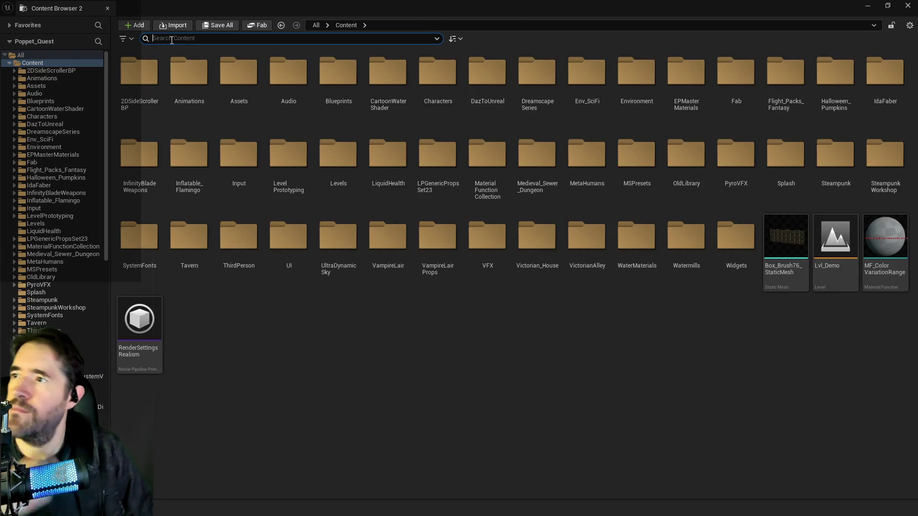
{"action": "type", "text": "chess"}
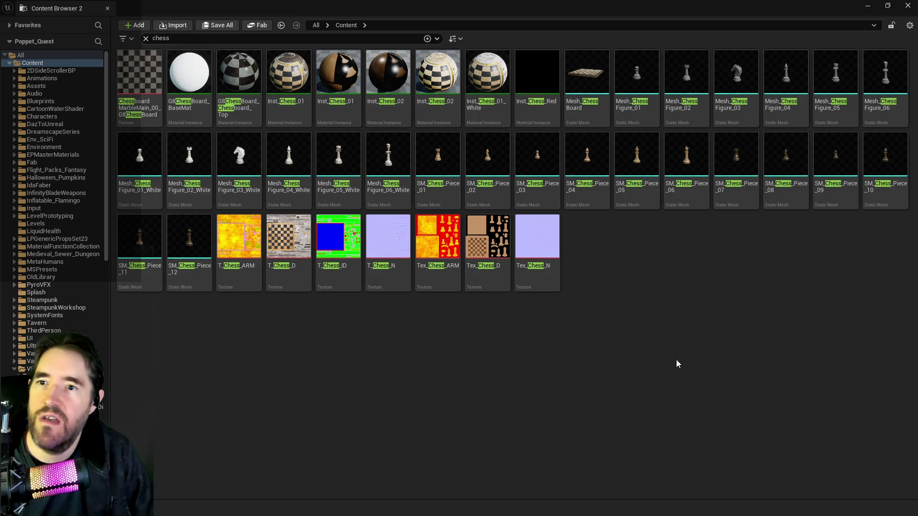
Compare the Mesh_ChessFigure_02 and SM_Chess_Piece_07 rooks, then open Mesh_ChessFigure_02 in the mesh editor
{"action": "mouse_move", "coordinate": [640, 82]}
{"action": "left_click", "coordinate": [686, 76]}
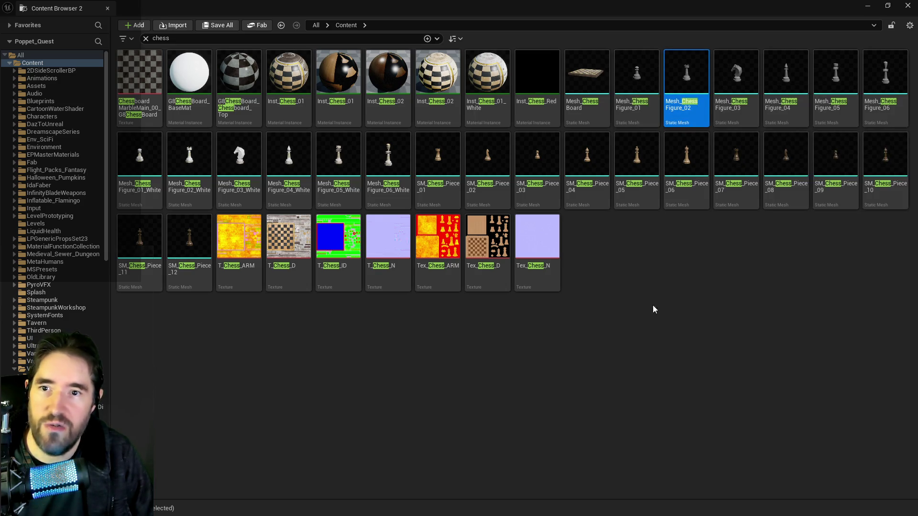
{"action": "mouse_move", "coordinate": [693, 8]}
{"action": "left_mouse_down"}
{"action": "mouse_move", "coordinate": [703, 19]}
{"action": "mouse_move", "coordinate": [556, 32]}
{"action": "left_mouse_up"}
{"action": "double_click", "coordinate": [557, 32]}
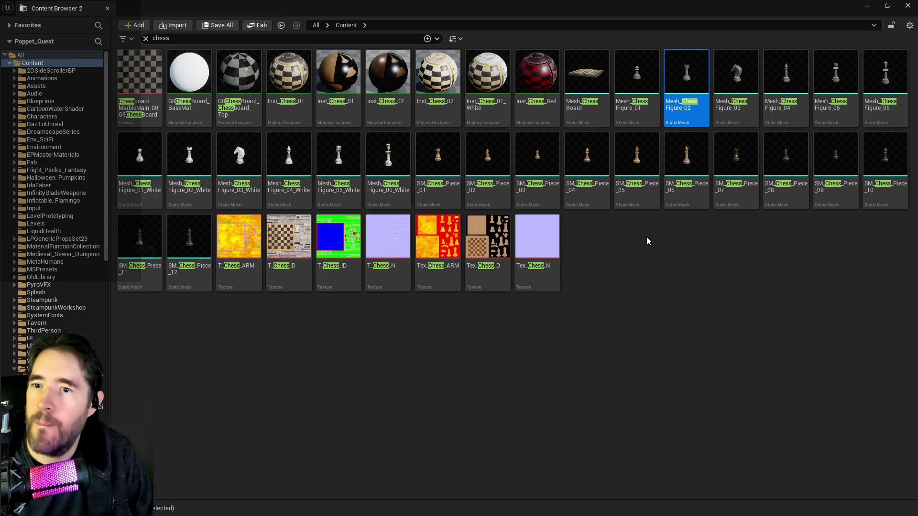
{"action": "left_click", "coordinate": [739, 165]}
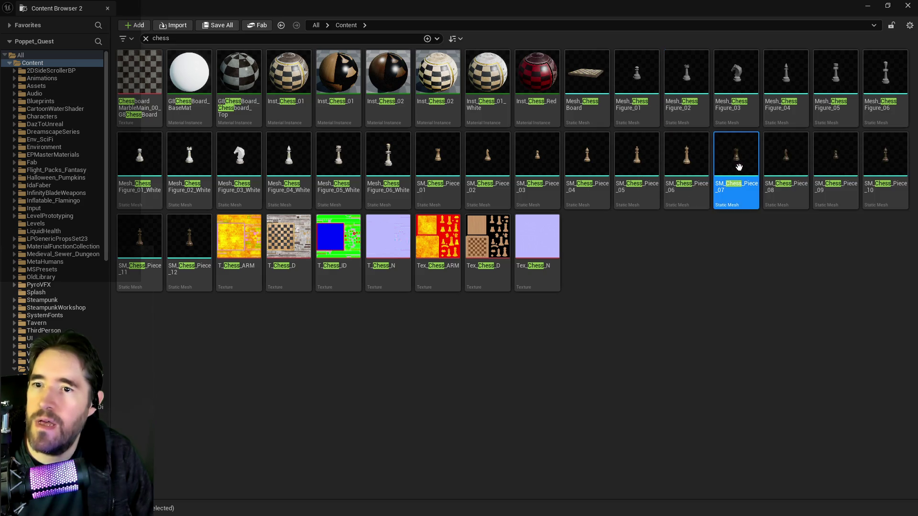
{"action": "double_click", "coordinate": [684, 84]}
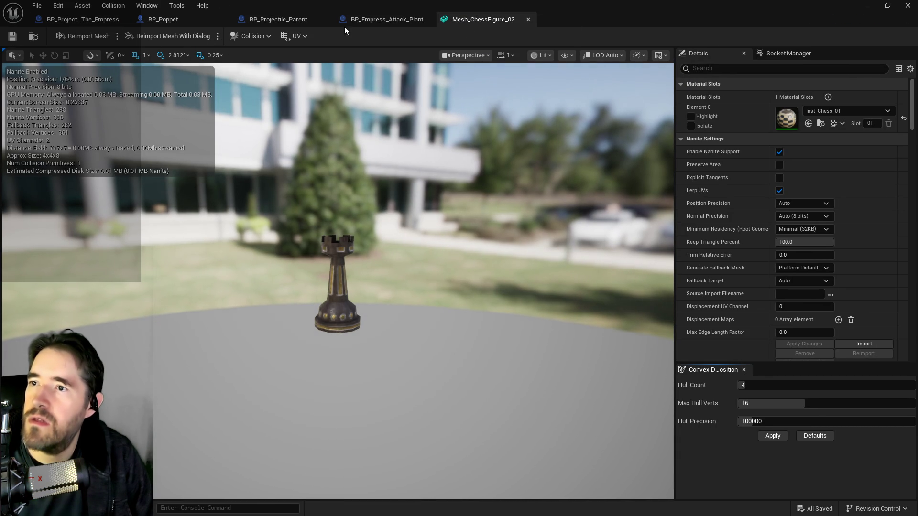
Browse to Mesh_ChessFigure_02's source folder with Ctrl+B, then go up to Victorian_House
{"action": "key", "text": "ctrl+b"}
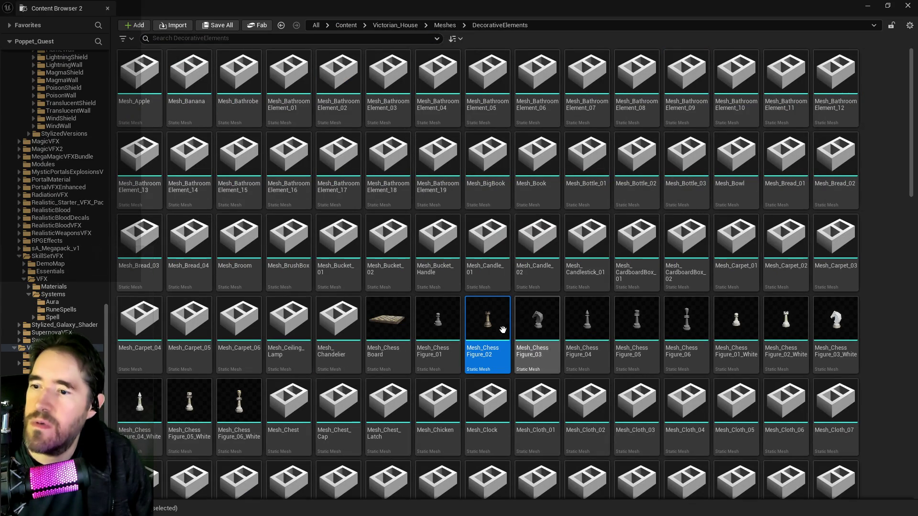
{"action": "mouse_move", "coordinate": [490, 336]}
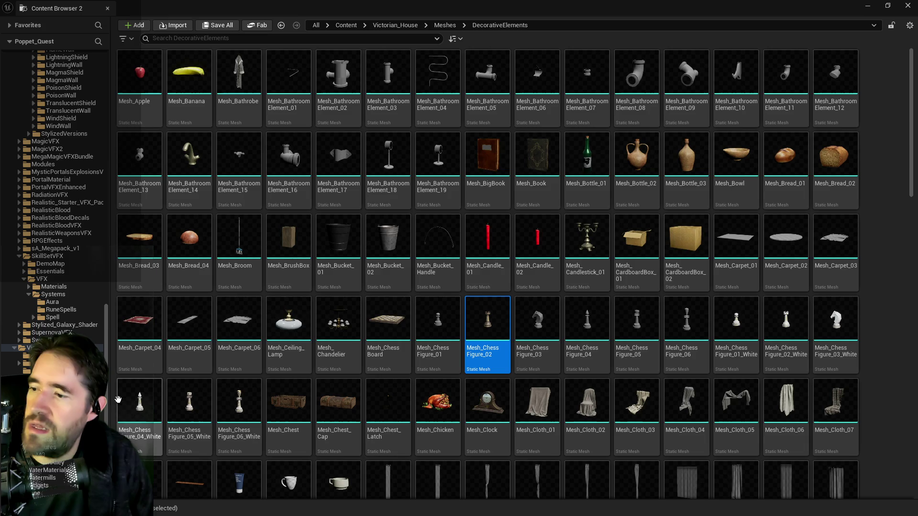
{"action": "scroll", "coordinate": [395, 419], "scroll_direction": "down", "scroll_amount": 2}
{"action": "mouse_move", "coordinate": [395, 419]}
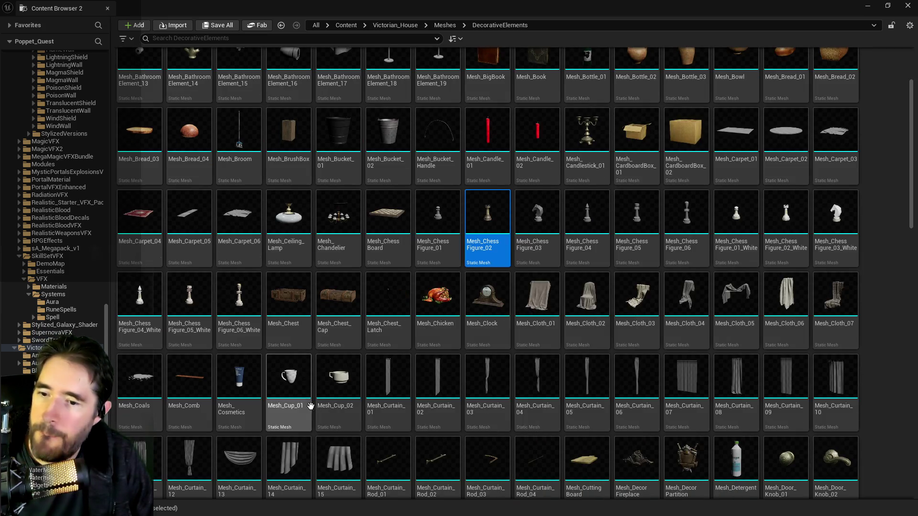
{"action": "scroll", "coordinate": [394, 419], "scroll_direction": "up", "scroll_amount": 1}
{"action": "mouse_move", "coordinate": [519, 382]}
{"action": "scroll", "coordinate": [518, 382], "scroll_direction": "up", "scroll_amount": 1}
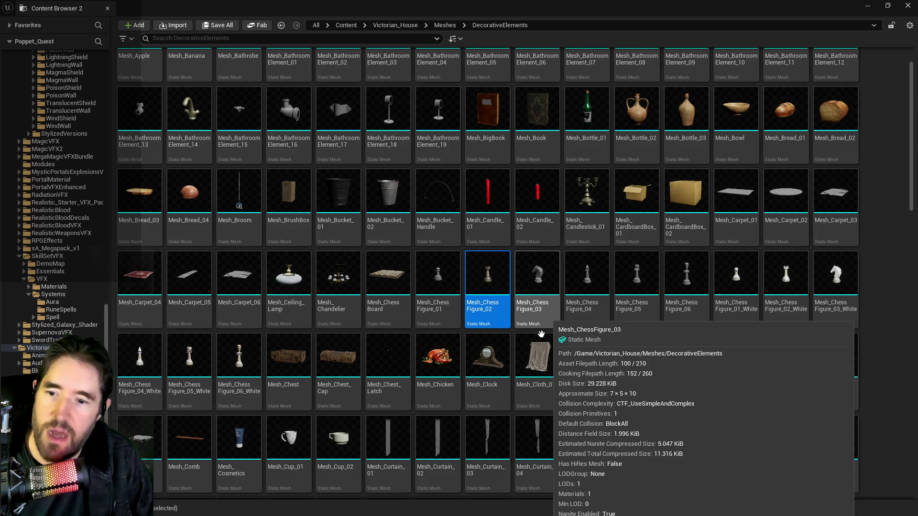
{"action": "mouse_move", "coordinate": [473, 274]}
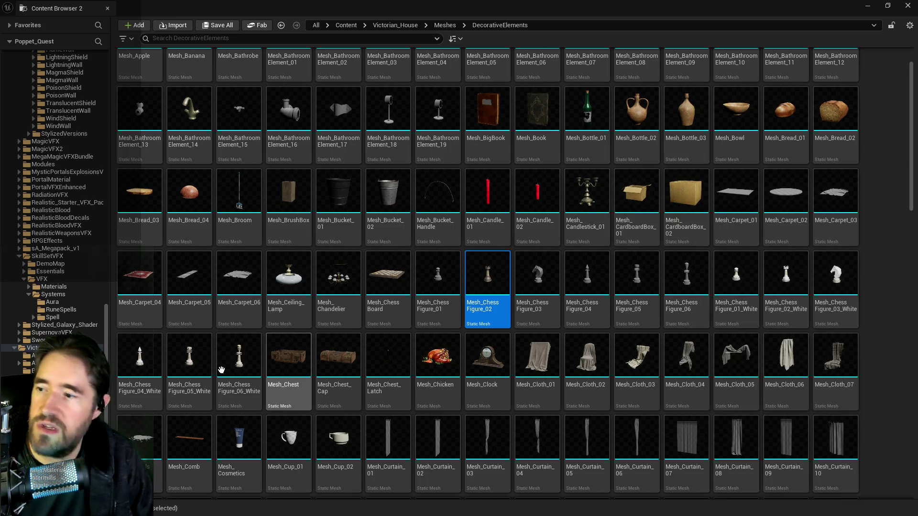
{"action": "scroll", "coordinate": [370, 372], "scroll_direction": "up", "scroll_amount": 1}
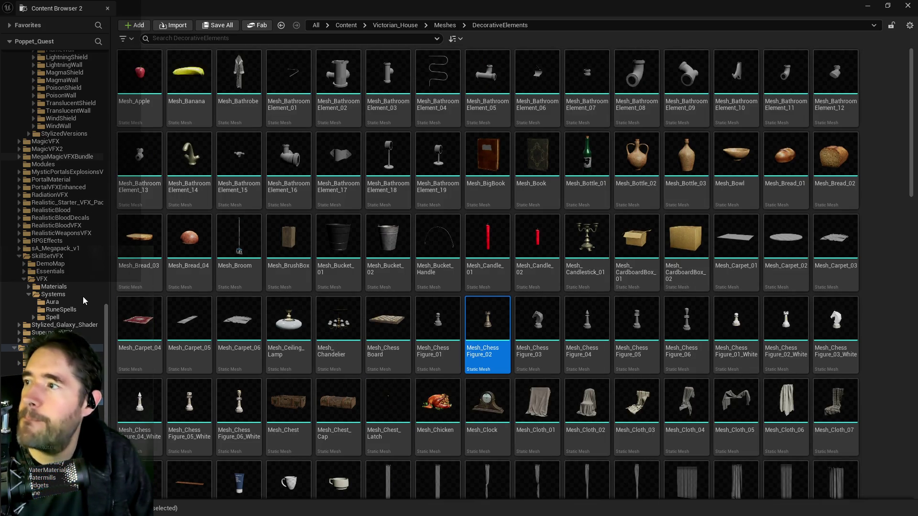
{"action": "scroll", "coordinate": [71, 334], "scroll_direction": "up", "scroll_amount": 1}
{"action": "scroll", "coordinate": [71, 333], "scroll_direction": "up", "scroll_amount": 1}
{"action": "key", "text": "alt+Left"}
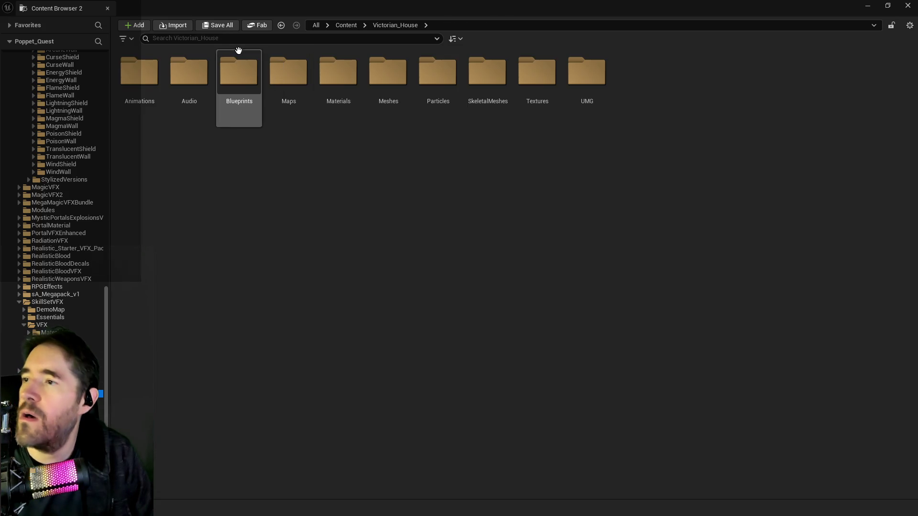
Filter by 'chess' and widen the search to the whole Content folder
{"action": "left_click", "coordinate": [229, 39]}
{"action": "type", "text": "c"}
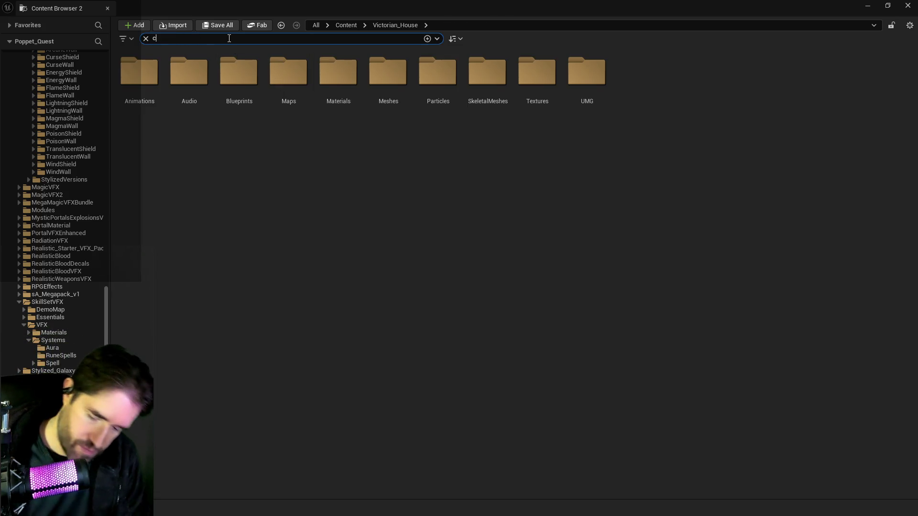
{"action": "type", "text": "hess"}
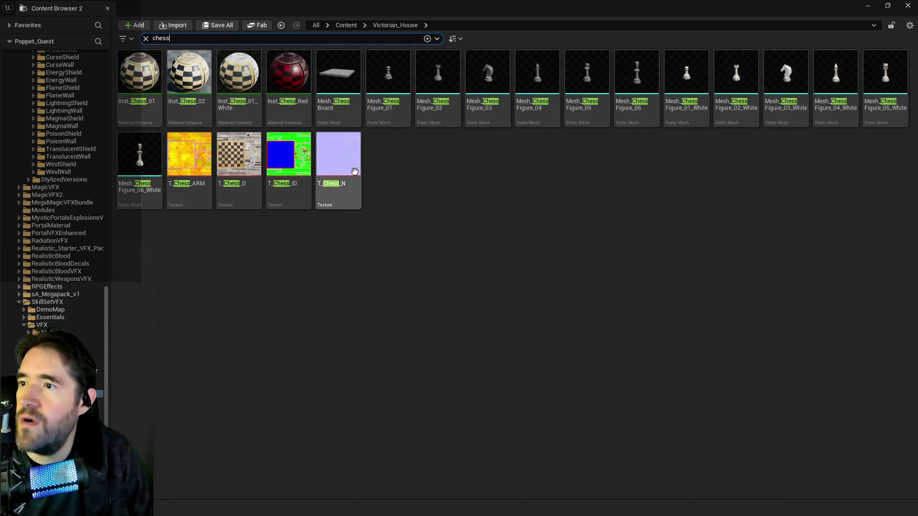
{"action": "scroll", "coordinate": [87, 282], "scroll_direction": "up", "scroll_amount": 15}
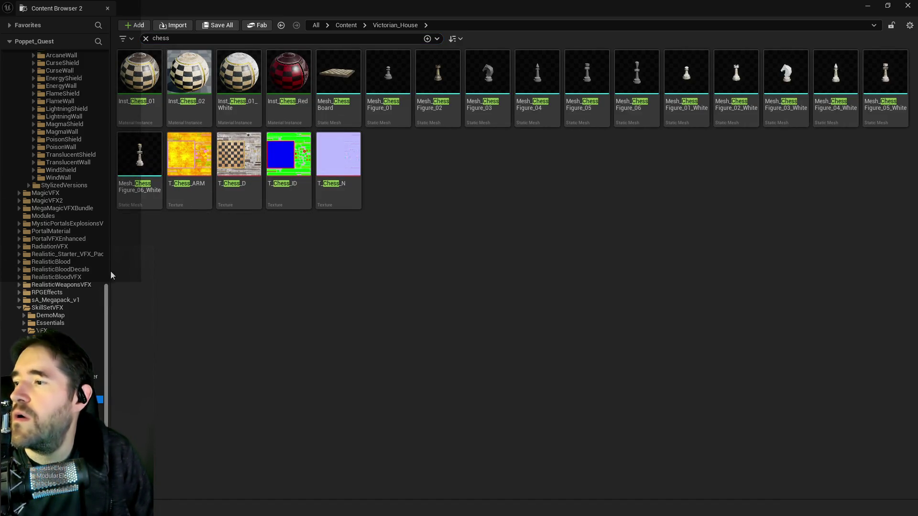
{"action": "left_click", "coordinate": [38, 63]}
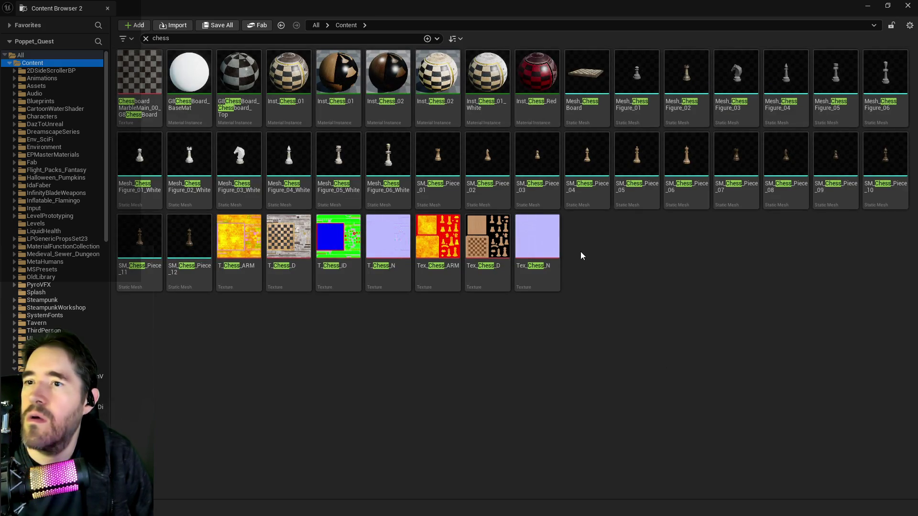
Open the SM_Chess_Piece_07 rook in the mesh editor
{"action": "mouse_move", "coordinate": [437, 173]}
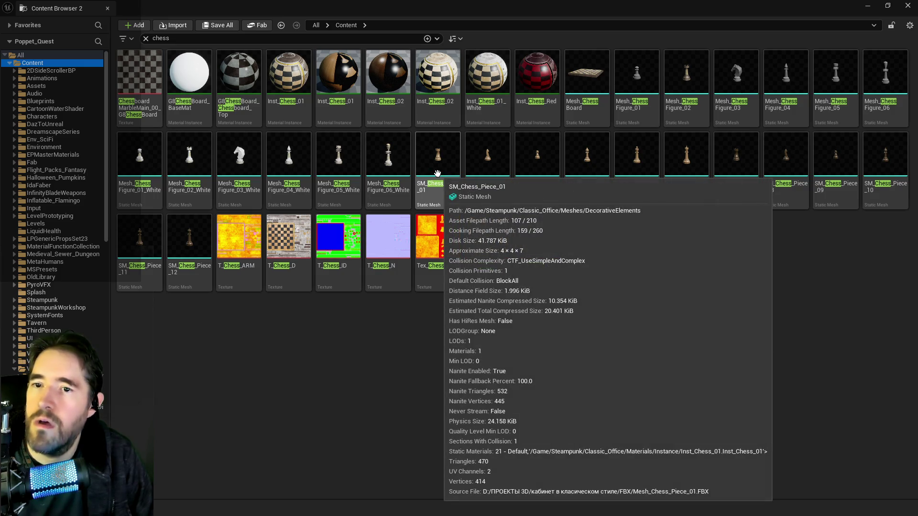
{"action": "left_click", "coordinate": [743, 175]}
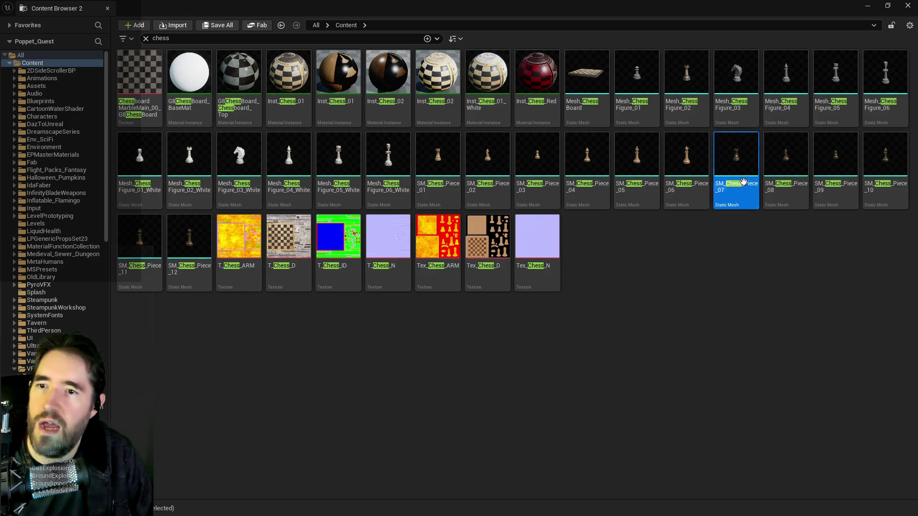
{"action": "mouse_move", "coordinate": [734, 169]}
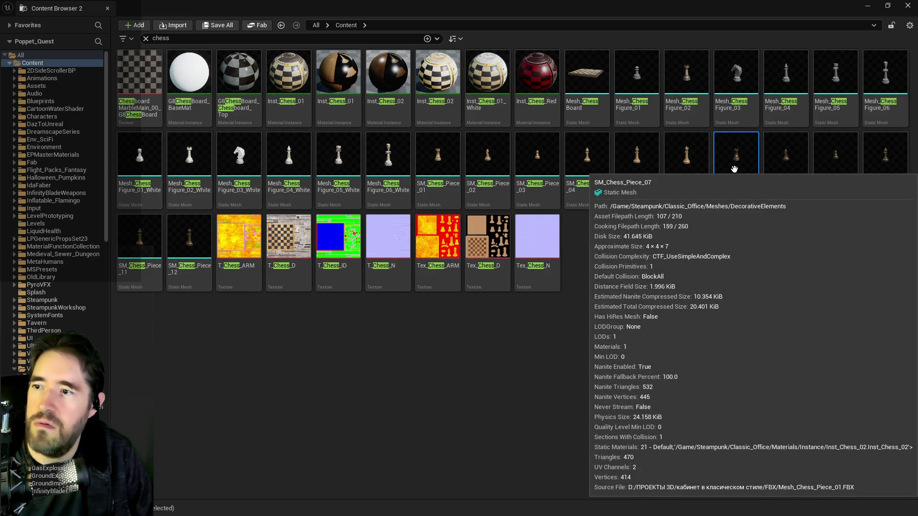
{"action": "double_click", "coordinate": [737, 168]}
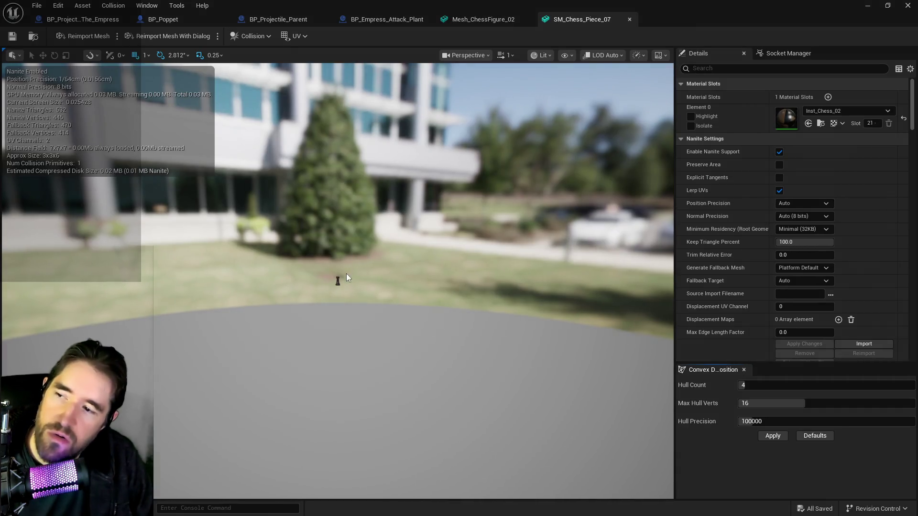
Zoom in on the dark SM_Chess_Piece_07 rook and compare it with the Mesh_ChessFigure_02 tab
{"action": "scroll", "coordinate": [347, 289], "scroll_direction": "up", "scroll_amount": 3}
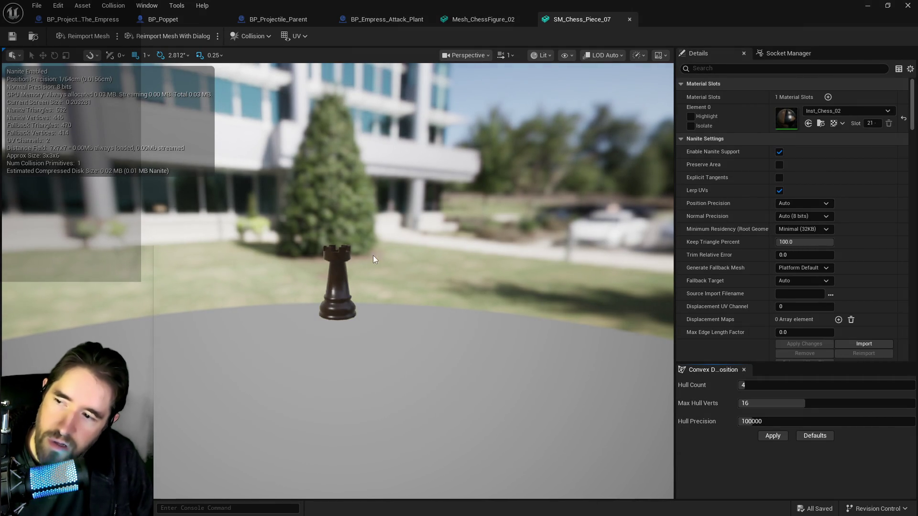
{"action": "left_click", "coordinate": [488, 17]}
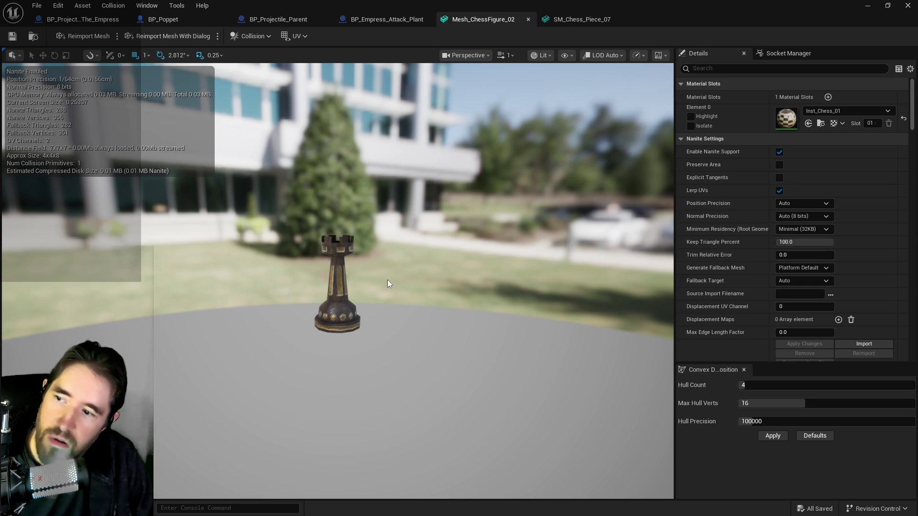
{"action": "left_click", "coordinate": [561, 20]}
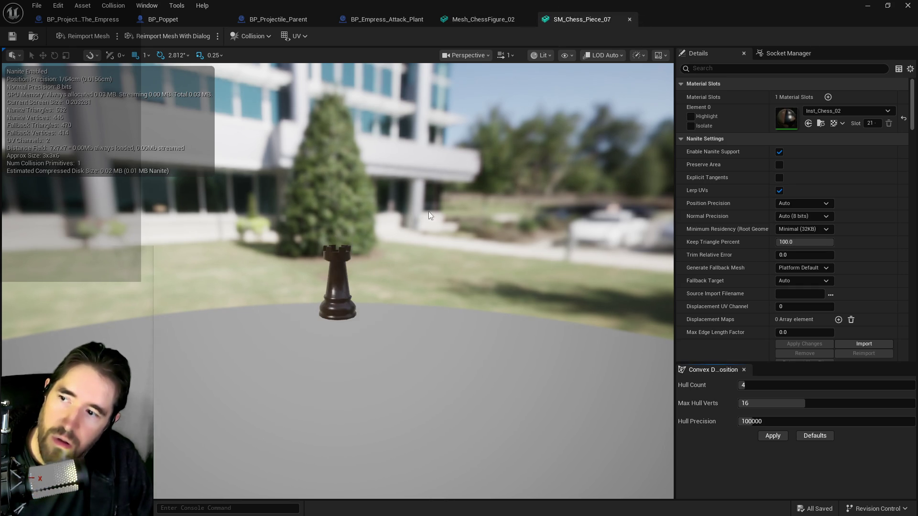
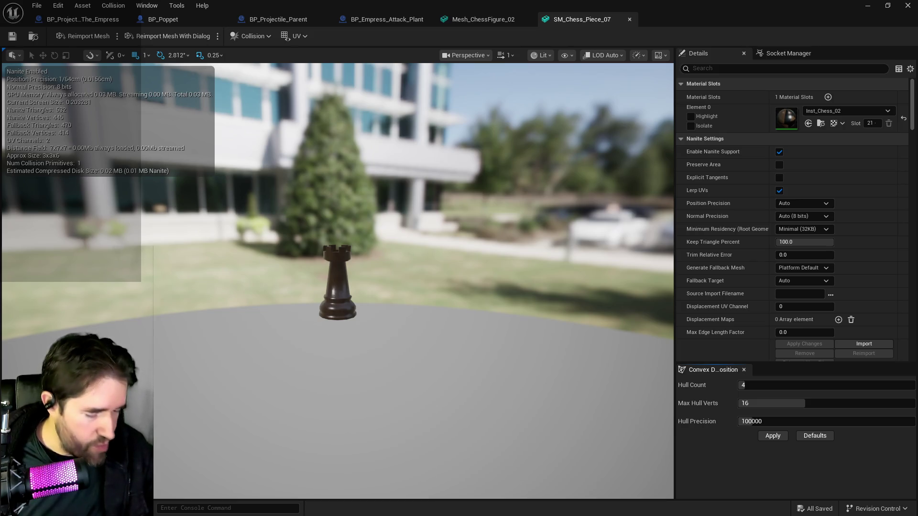
Open BP_Projectile_The_Tower from the Tarot_16_The_Tower folder
{"action": "key", "text": "alt+Tab"}
{"action": "scroll", "coordinate": [535, 335], "scroll_direction": "down", "scroll_amount": 2}
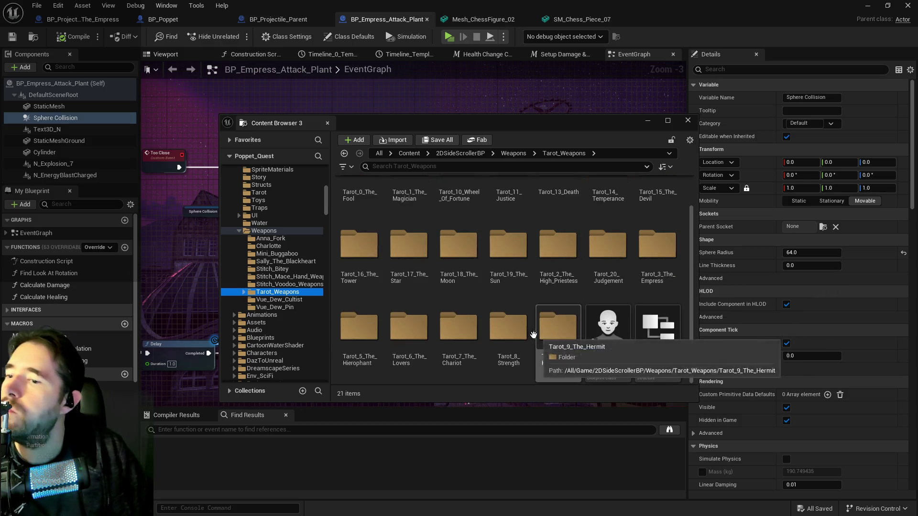
{"action": "double_click", "coordinate": [351, 252]}
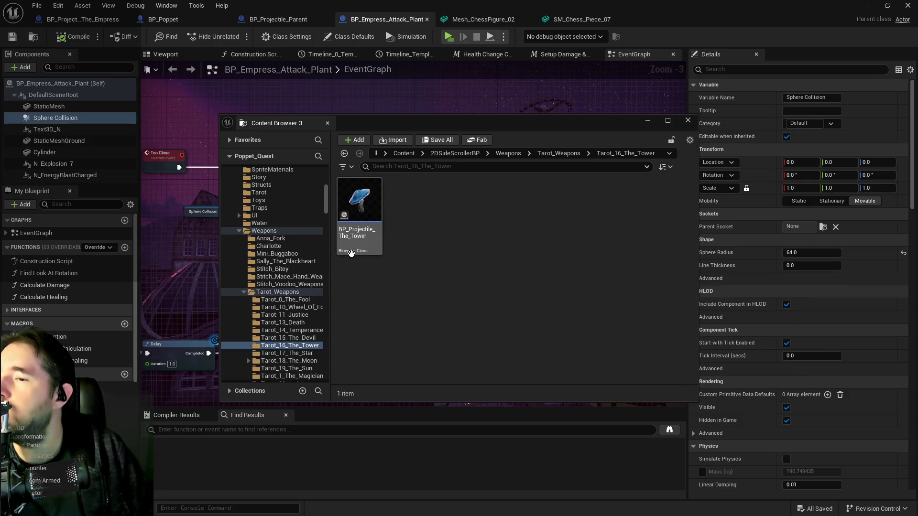
{"action": "key", "text": "alt+Tab"}
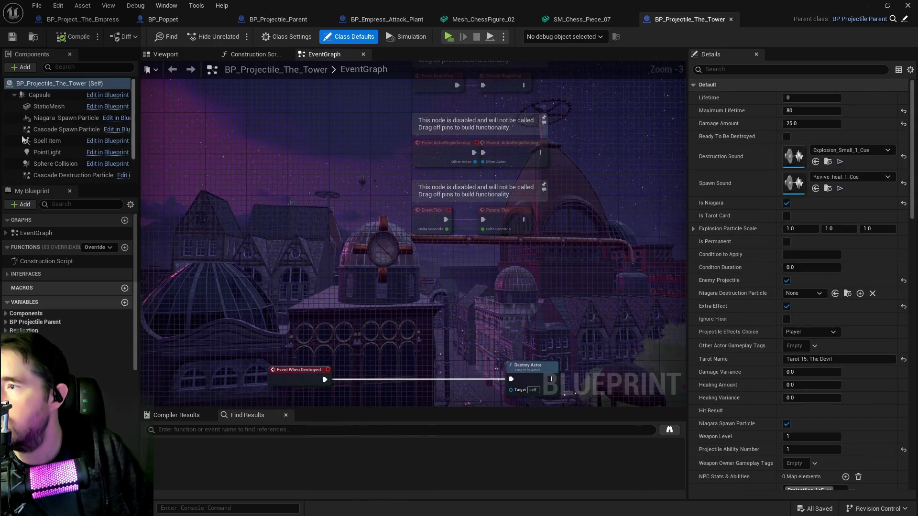
Set the StaticMesh component's mesh to Mesh_ChessFigure_02 and save the blueprint
{"action": "left_click", "coordinate": [48, 106]}
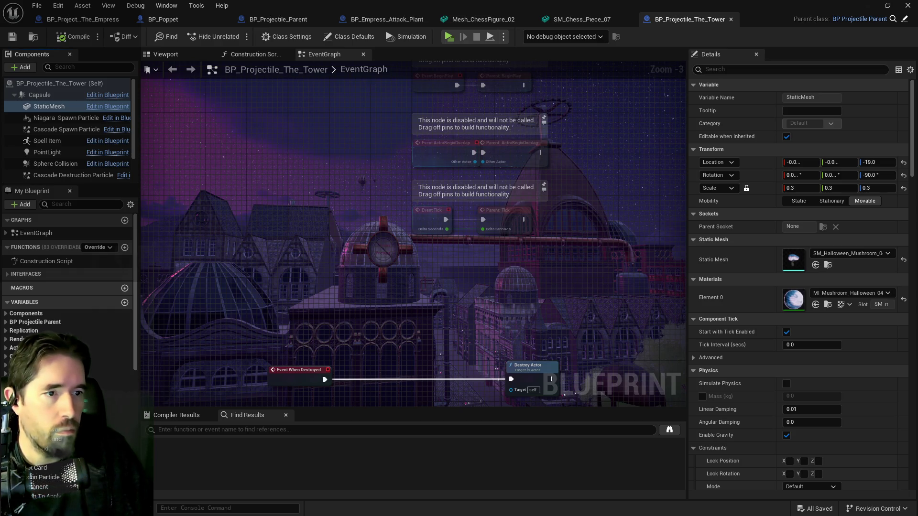
{"action": "left_click", "coordinate": [815, 265]}
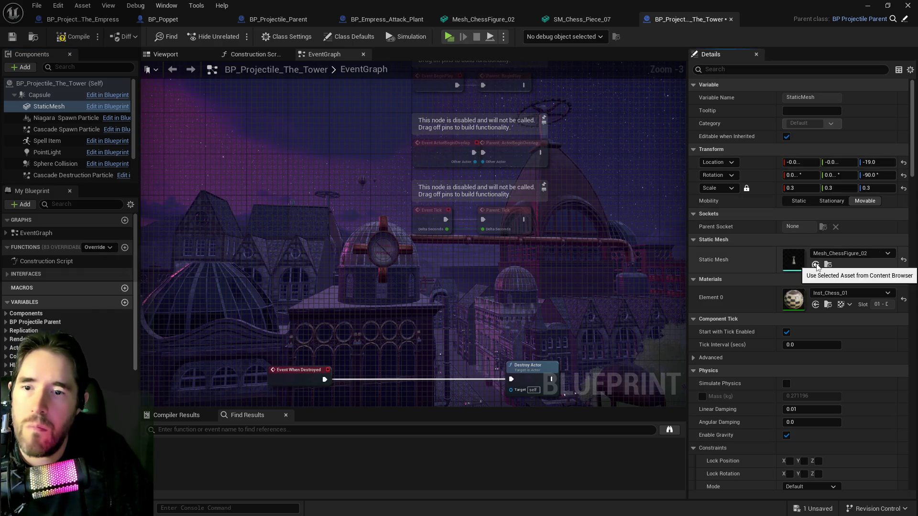
{"action": "left_click", "coordinate": [12, 37]}
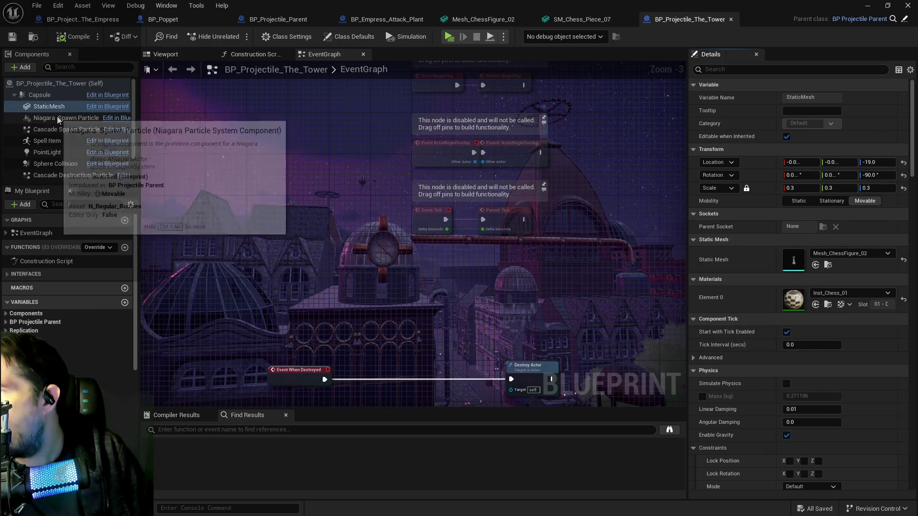
Inspect the Niagara Spawn Particle and Niagara Destruction Particle components
{"action": "left_click", "coordinate": [57, 118]}
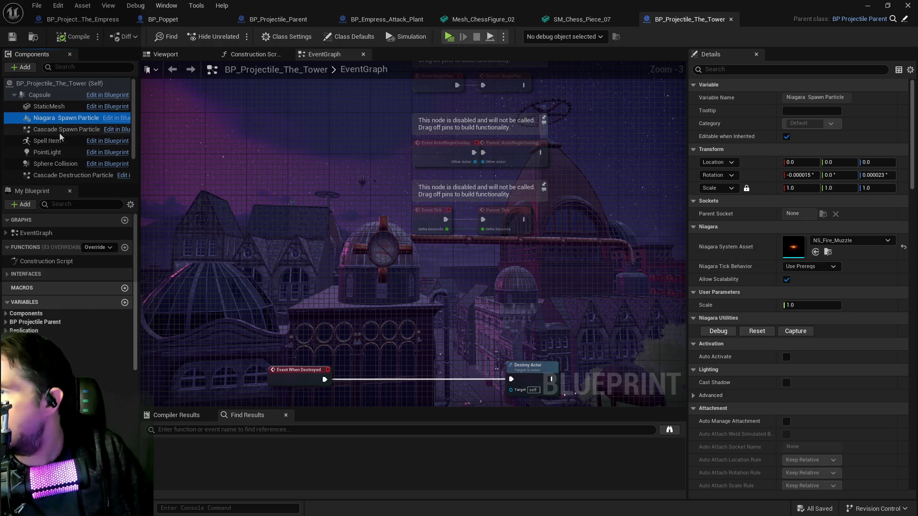
{"action": "scroll", "coordinate": [60, 162], "scroll_direction": "down", "scroll_amount": 1}
{"action": "left_click", "coordinate": [60, 159]}
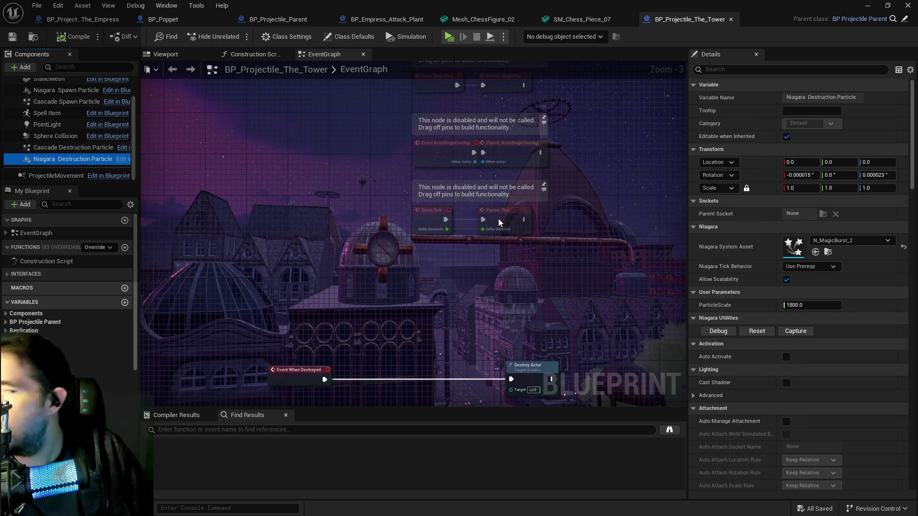
Set Niagara Destruction Particle's system asset to N_GasExplosion_10, then compile and save
{"action": "left_click", "coordinate": [839, 243]}
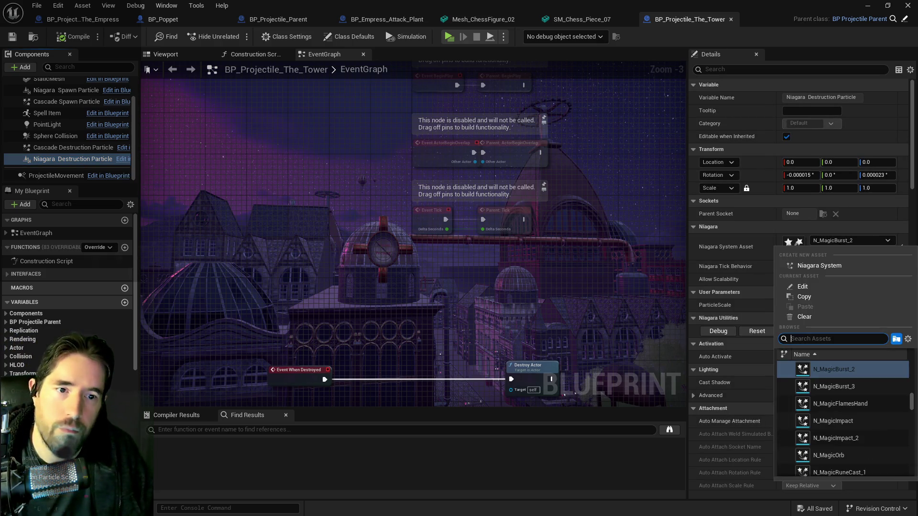
{"action": "type", "text": "explosion"}
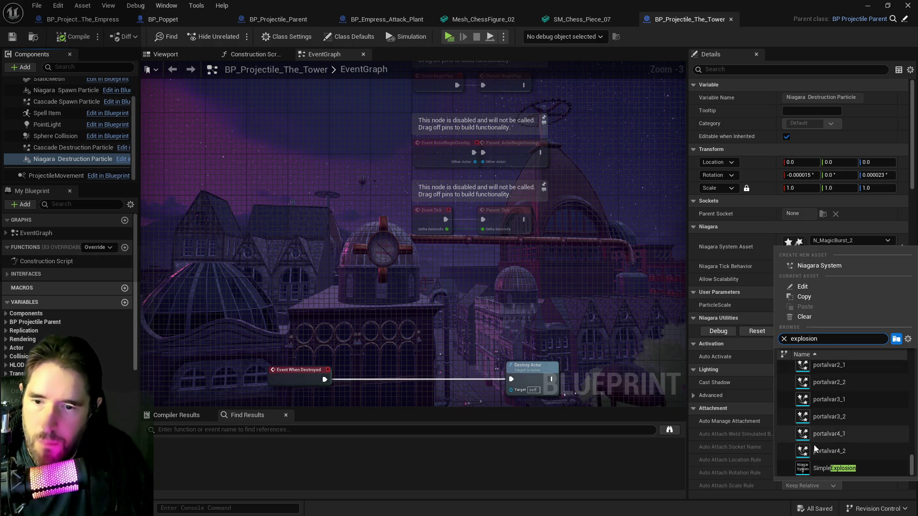
{"action": "scroll", "coordinate": [804, 457], "scroll_direction": "up", "scroll_amount": 5}
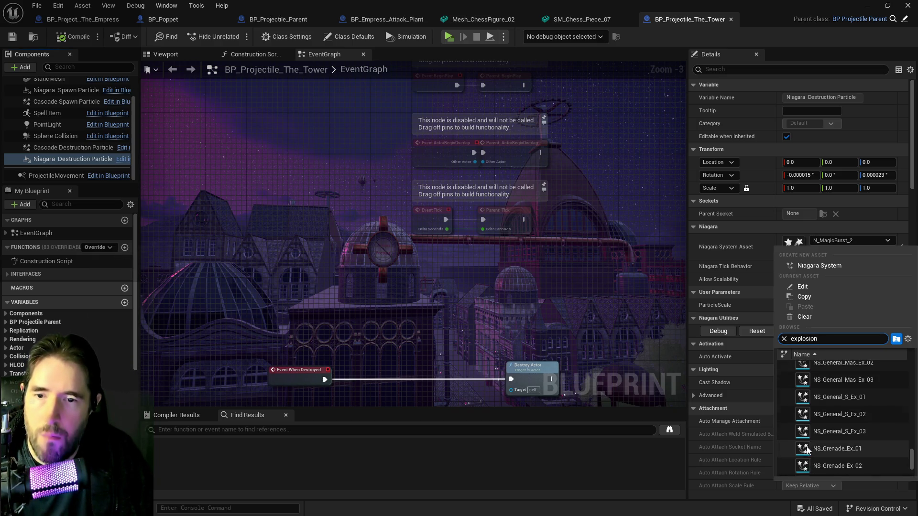
{"action": "scroll", "coordinate": [807, 449], "scroll_direction": "up", "scroll_amount": 8}
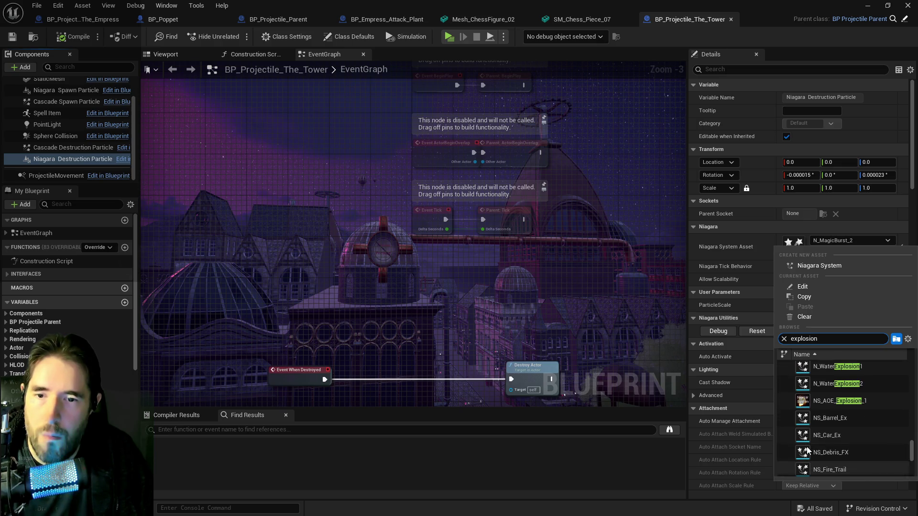
{"action": "scroll", "coordinate": [806, 449], "scroll_direction": "up", "scroll_amount": 5}
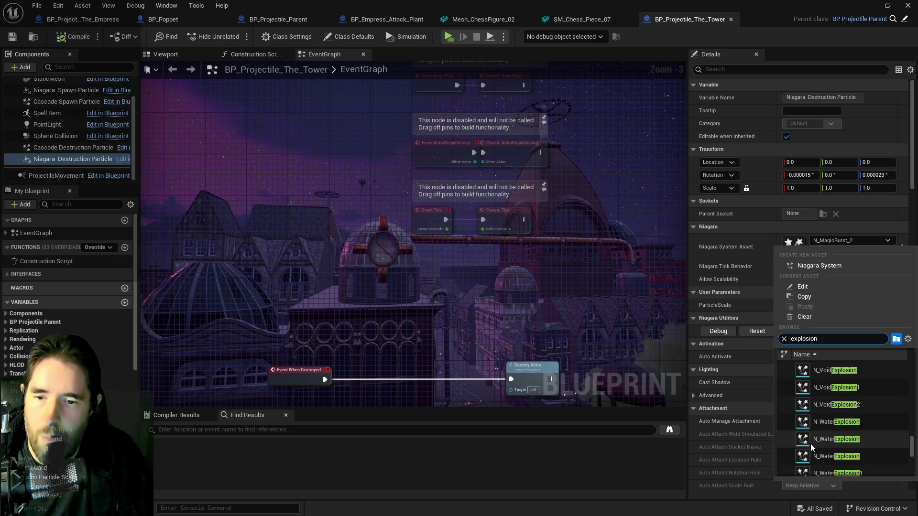
{"action": "scroll", "coordinate": [810, 446], "scroll_direction": "up", "scroll_amount": 4}
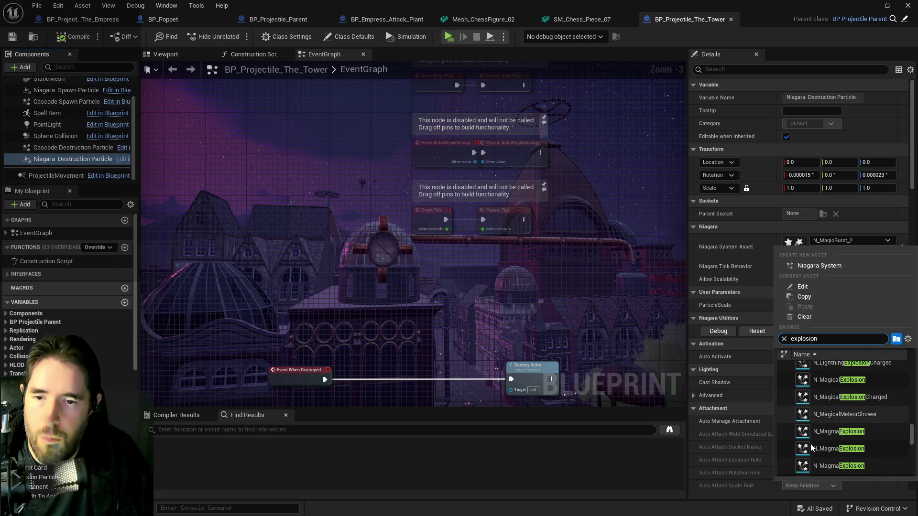
{"action": "scroll", "coordinate": [810, 444], "scroll_direction": "up", "scroll_amount": 5}
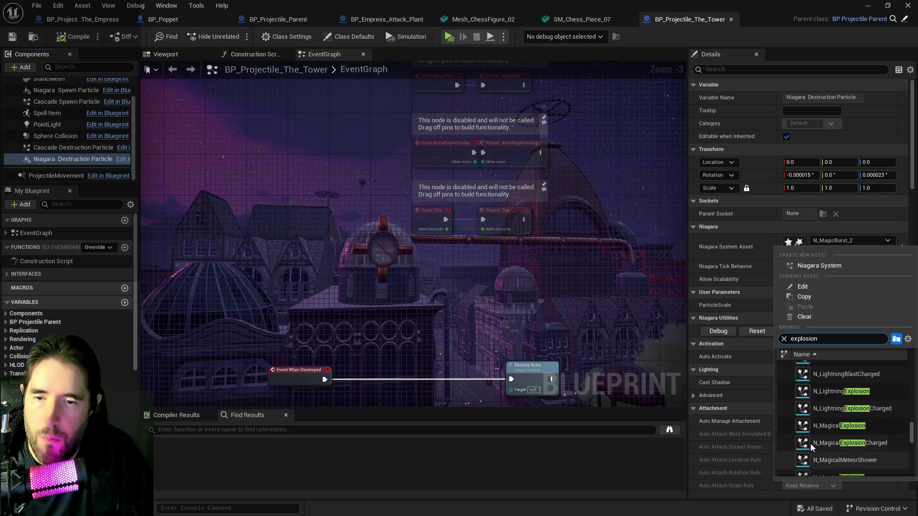
{"action": "scroll", "coordinate": [810, 444], "scroll_direction": "up", "scroll_amount": 2}
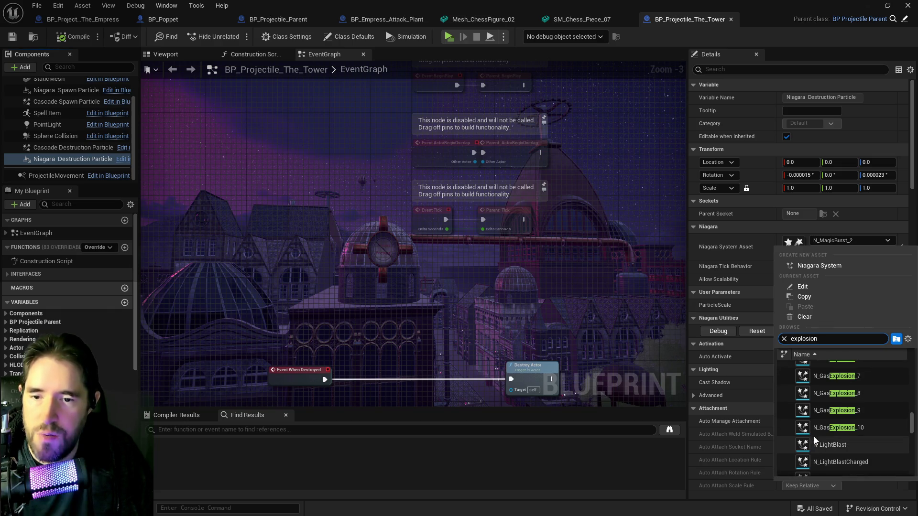
{"action": "left_click", "coordinate": [824, 425]}
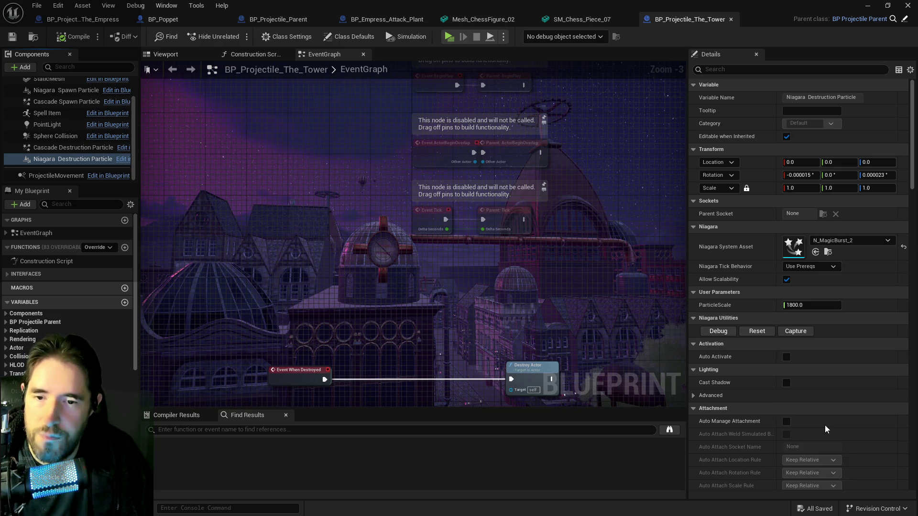
{"action": "left_click", "coordinate": [73, 40]}
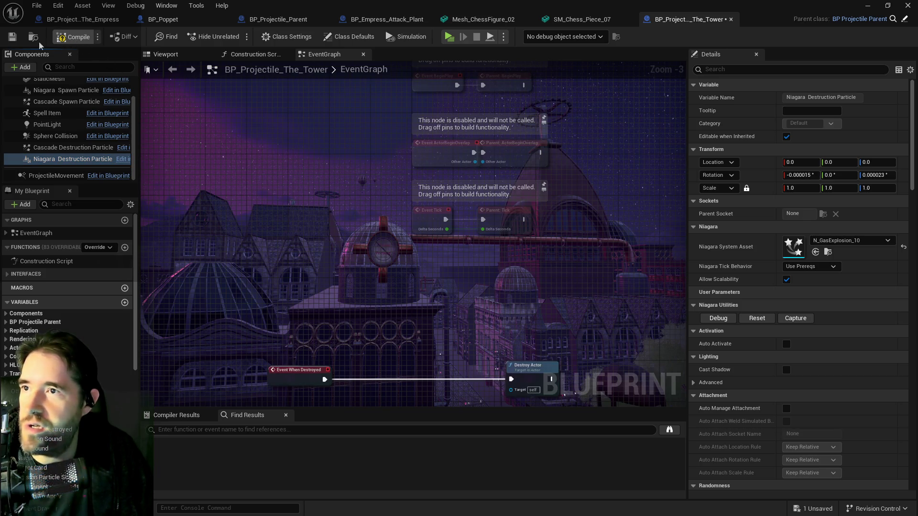
{"action": "left_click", "coordinate": [12, 37]}
Show the Viewport preview and set the chess-piece mesh's uniform scale to 1.0
{"action": "left_click", "coordinate": [156, 55]}
{"action": "scroll", "coordinate": [412, 248], "scroll_direction": "up", "scroll_amount": 5}
{"action": "scroll", "coordinate": [400, 223], "scroll_direction": "down", "scroll_amount": 4}
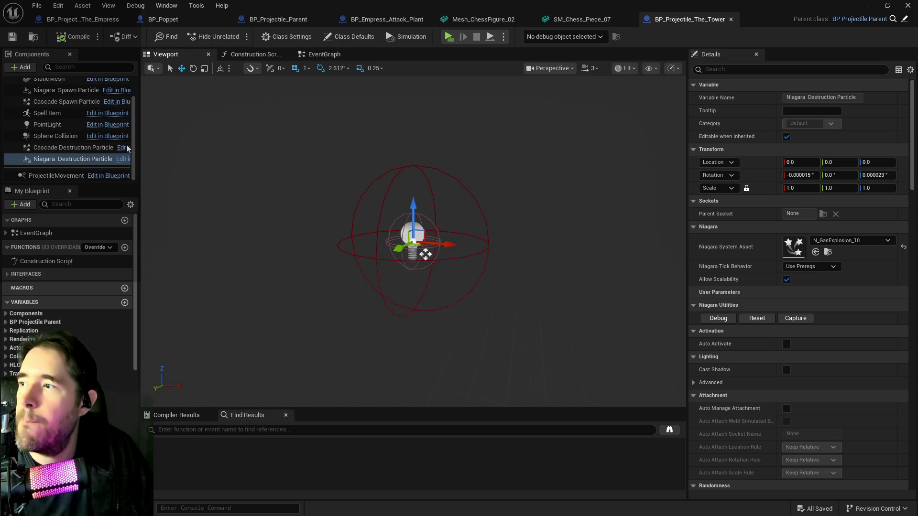
{"action": "scroll", "coordinate": [72, 133], "scroll_direction": "up", "scroll_amount": 3}
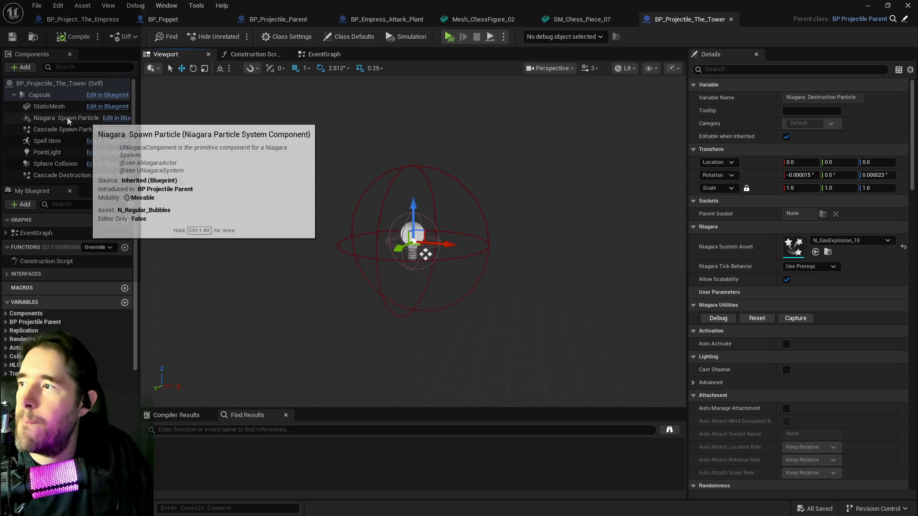
{"action": "left_click", "coordinate": [49, 106]}
{"action": "left_click", "coordinate": [808, 187]}
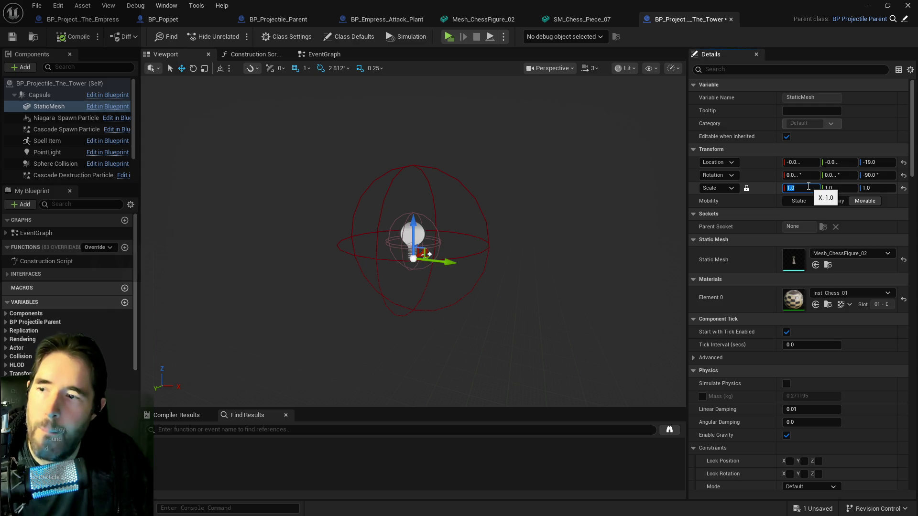
{"action": "key", "text": "Return"}
Raise the mesh's uniform scale to 2.0, then 5.0, and frame it in the preview
{"action": "scroll", "coordinate": [413, 215], "scroll_direction": "up", "scroll_amount": 5}
{"action": "scroll", "coordinate": [401, 211], "scroll_direction": "down", "scroll_amount": 4}
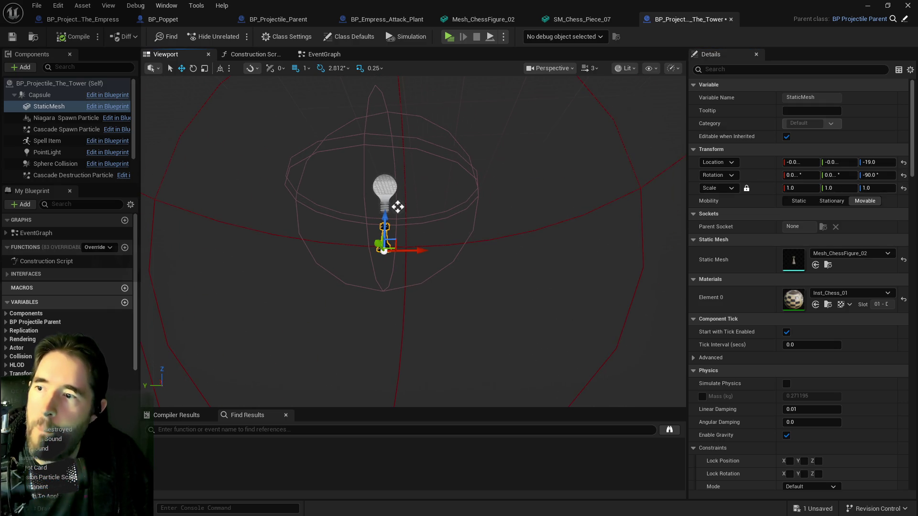
{"action": "left_click", "coordinate": [398, 206]}
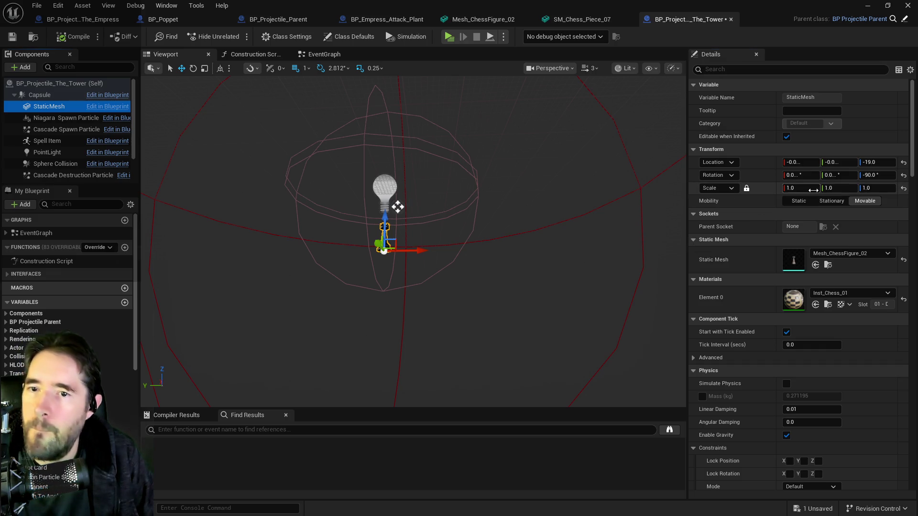
{"action": "left_click", "coordinate": [813, 190]}
{"action": "key", "text": "Return"}
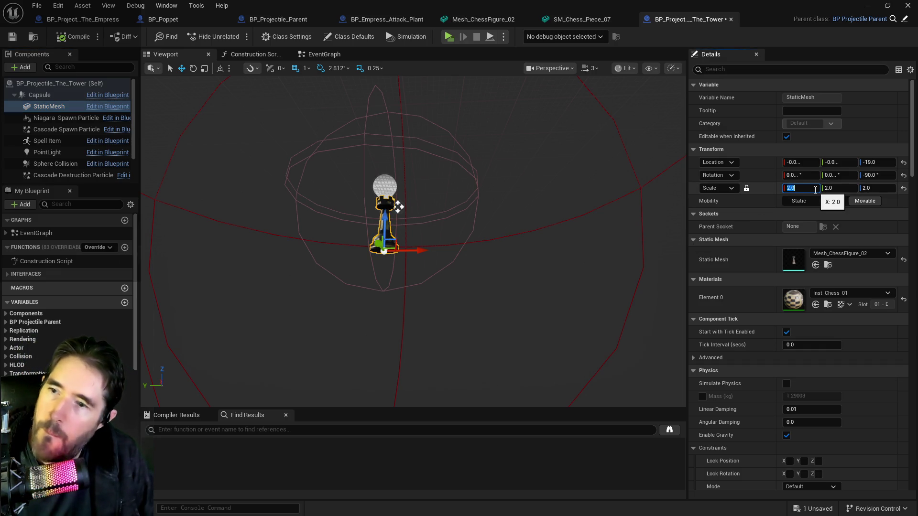
{"action": "type", "text": "5"}
{"action": "key", "text": "Return"}
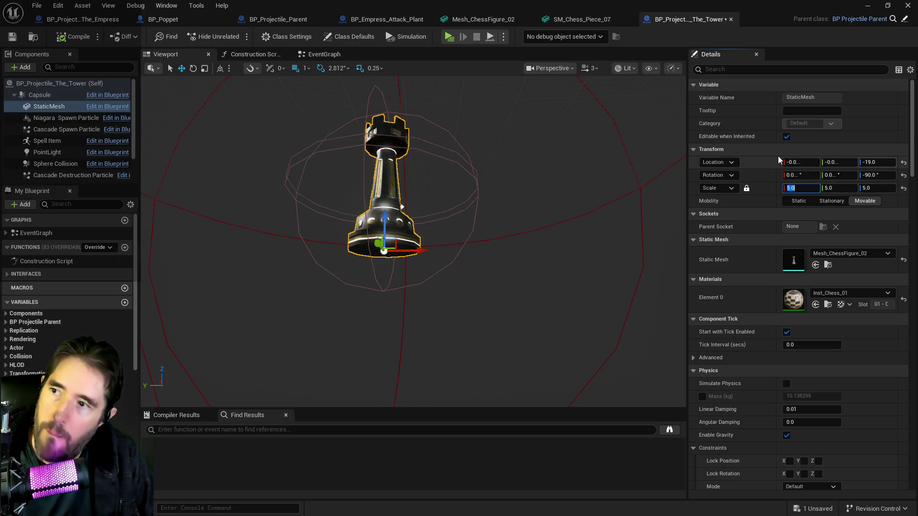
{"action": "key", "text": "f"}
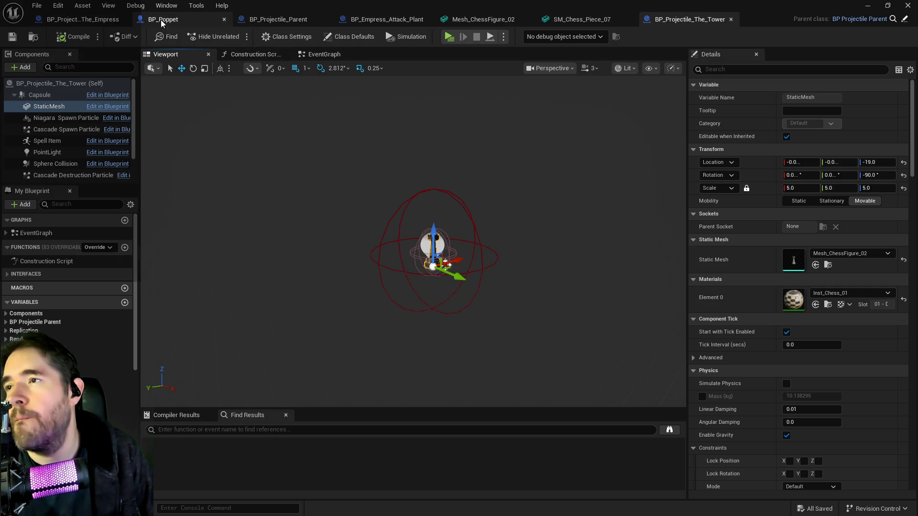
{"action": "left_click", "coordinate": [284, 23]}
Select the Branch and Has Tag check nodes in the Projectile Collision Graph
{"action": "scroll", "coordinate": [405, 253], "scroll_direction": "up", "scroll_amount": 4}
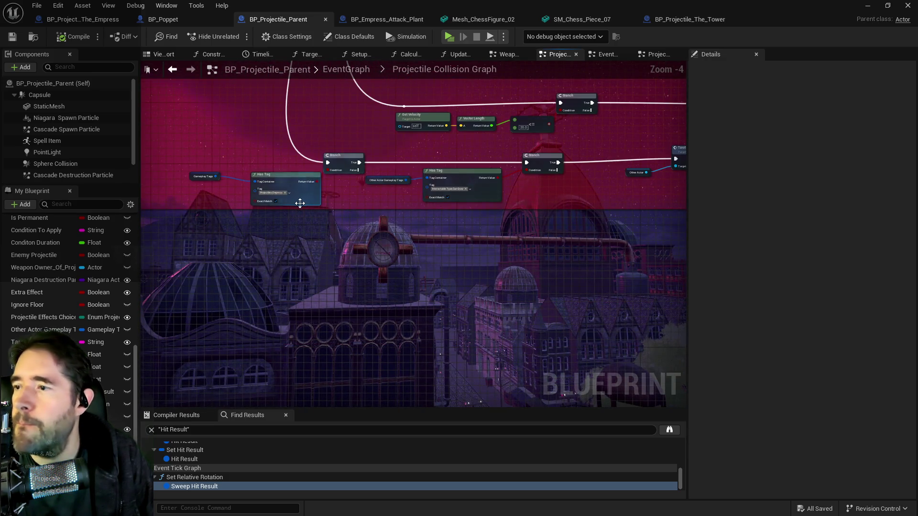
{"action": "scroll", "coordinate": [303, 203], "scroll_direction": "up", "scroll_amount": 2}
{"action": "mouse_move", "coordinate": [375, 235]}
{"action": "left_mouse_down"}
{"action": "mouse_move", "coordinate": [403, 207]}
{"action": "mouse_move", "coordinate": [254, 178]}
{"action": "left_mouse_up"}
{"action": "scroll", "coordinate": [369, 184], "scroll_direction": "down", "scroll_amount": 1}
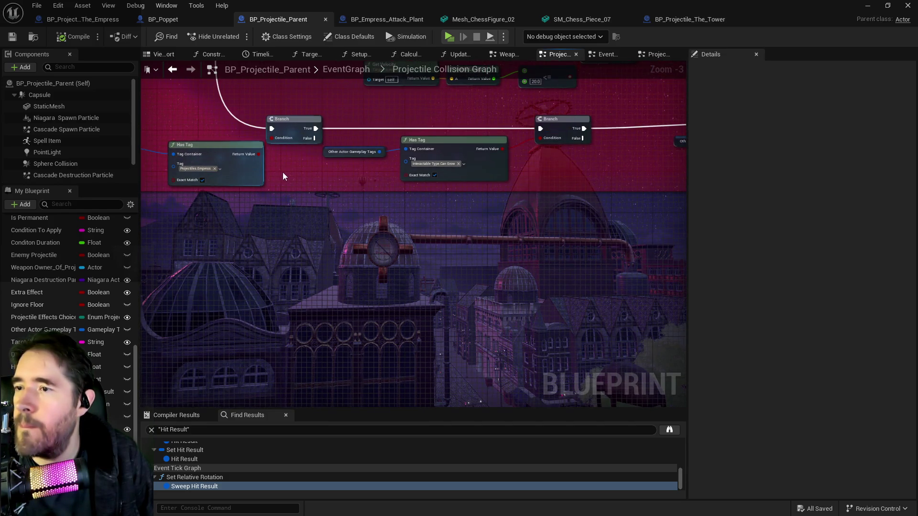
{"action": "left_click_drag", "start_coordinate": [195, 137], "coordinate": [303, 137]}
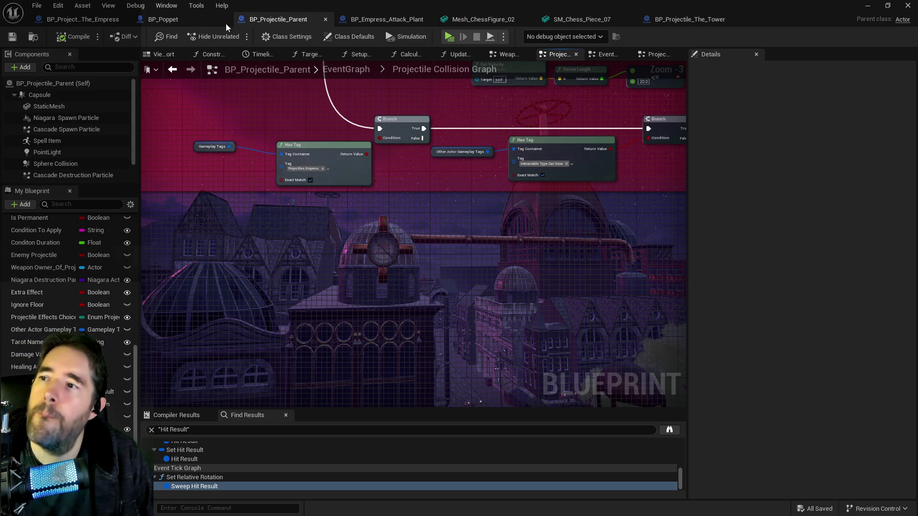
{"action": "scroll", "coordinate": [257, 142], "scroll_direction": "down", "scroll_amount": 3}
{"action": "scroll", "coordinate": [281, 152], "scroll_direction": "up", "scroll_amount": 3}
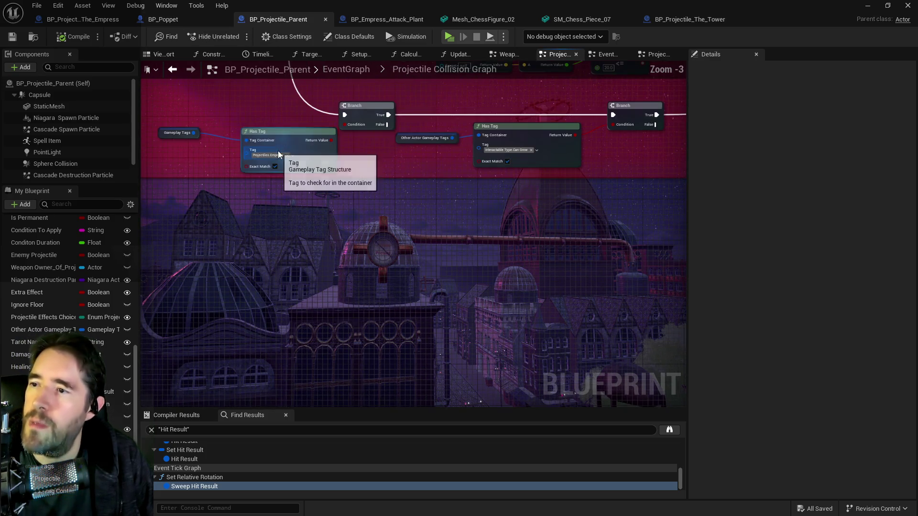
{"action": "scroll", "coordinate": [279, 154], "scroll_direction": "down", "scroll_amount": 1}
{"action": "mouse_move", "coordinate": [238, 113]}
{"action": "left_mouse_down"}
{"action": "mouse_move", "coordinate": [352, 165]}
{"action": "mouse_move", "coordinate": [696, 171]}
{"action": "mouse_move", "coordinate": [623, 169]}
{"action": "left_mouse_up"}
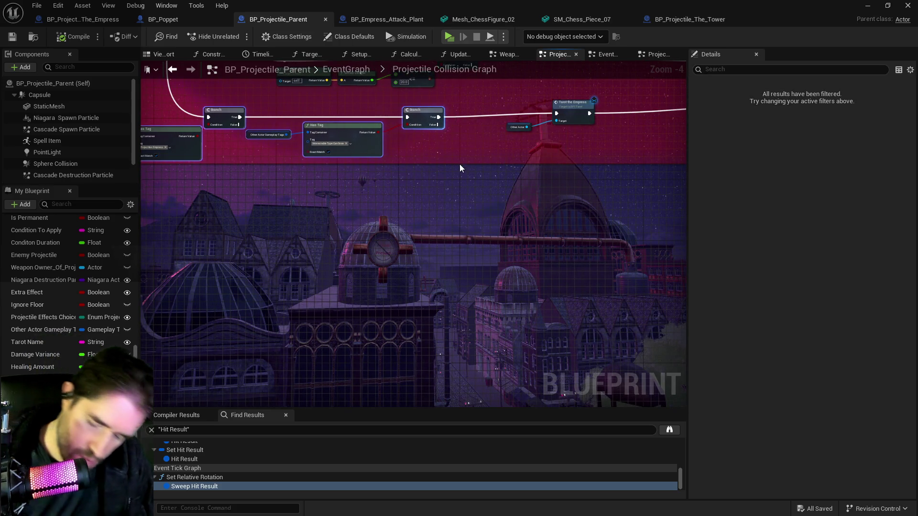
Duplicate the Branch and Has Tag check and wire the Sequence's Then 3 output to it
{"action": "key", "text": "ctrl+c"}
{"action": "key", "text": "ctrl+v"}
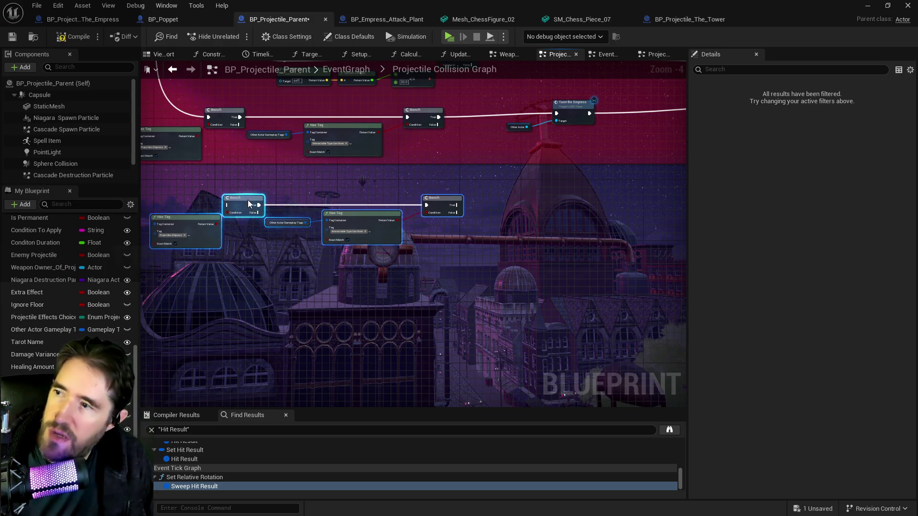
{"action": "scroll", "coordinate": [367, 265], "scroll_direction": "down", "scroll_amount": 2}
{"action": "scroll", "coordinate": [340, 191], "scroll_direction": "up", "scroll_amount": 3}
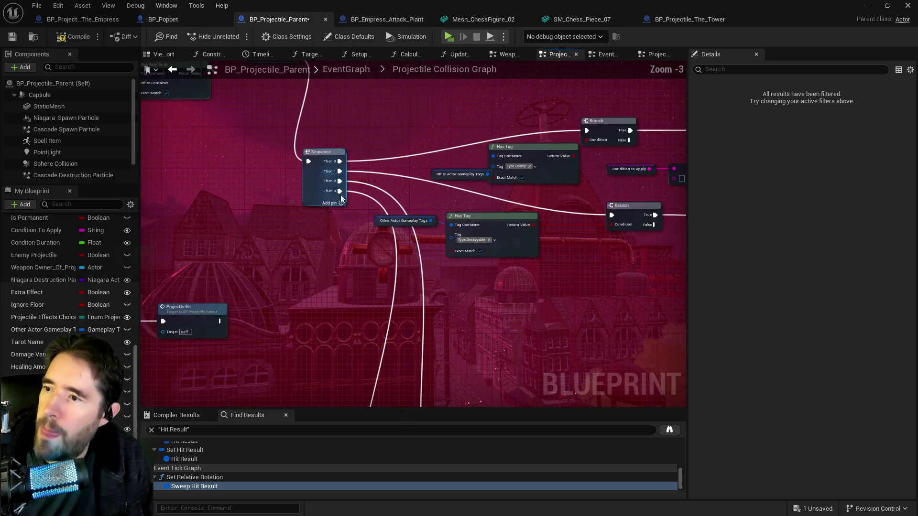
{"action": "mouse_move", "coordinate": [339, 191]}
{"action": "left_mouse_down"}
{"action": "mouse_move", "coordinate": [330, 210]}
{"action": "mouse_move", "coordinate": [341, 206]}
{"action": "mouse_move", "coordinate": [319, 478]}
{"action": "mouse_move", "coordinate": [347, 360]}
{"action": "mouse_move", "coordinate": [392, 270]}
{"action": "mouse_move", "coordinate": [414, 261]}
{"action": "left_mouse_up"}
{"action": "mouse_move", "coordinate": [494, 238]}
{"action": "left_mouse_down"}
{"action": "mouse_move", "coordinate": [326, 237]}
{"action": "mouse_move", "coordinate": [375, 254]}
{"action": "mouse_move", "coordinate": [576, 237]}
{"action": "left_mouse_up"}
{"action": "scroll", "coordinate": [325, 242], "scroll_direction": "down", "scroll_amount": 1}
{"action": "left_click", "coordinate": [175, 22]}
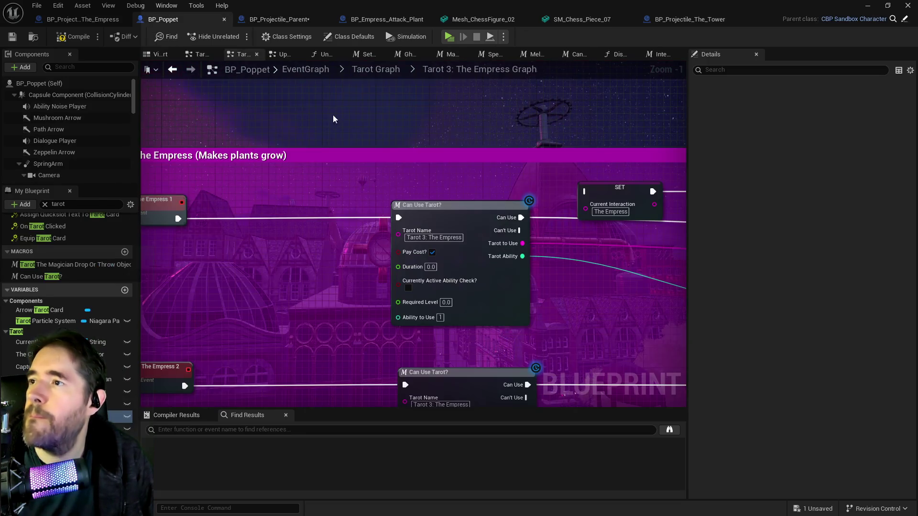
Open the Tarot 18: The Moon Graph from BP_Poppet's tarot graph overview
{"action": "left_click", "coordinate": [385, 70]}
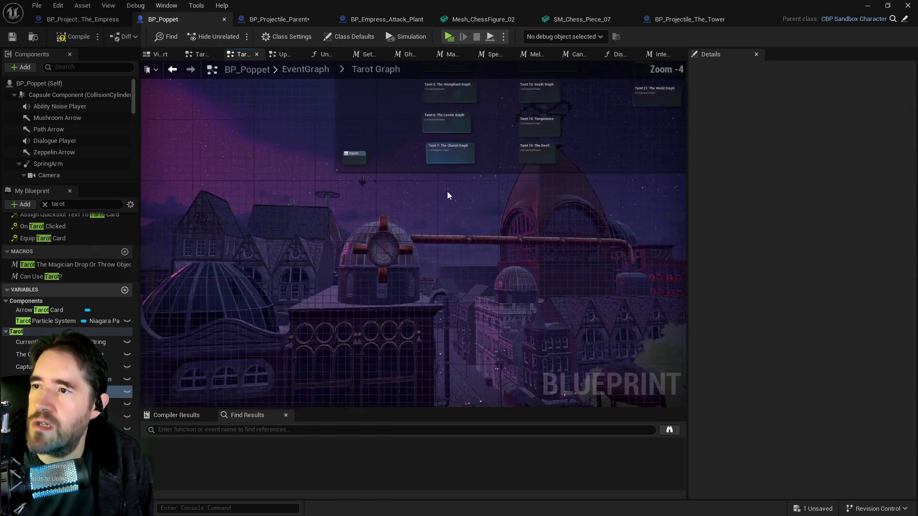
{"action": "scroll", "coordinate": [347, 191], "scroll_direction": "up", "scroll_amount": 3}
{"action": "left_click_drag", "start_coordinate": [329, 249], "coordinate": [318, 117]}
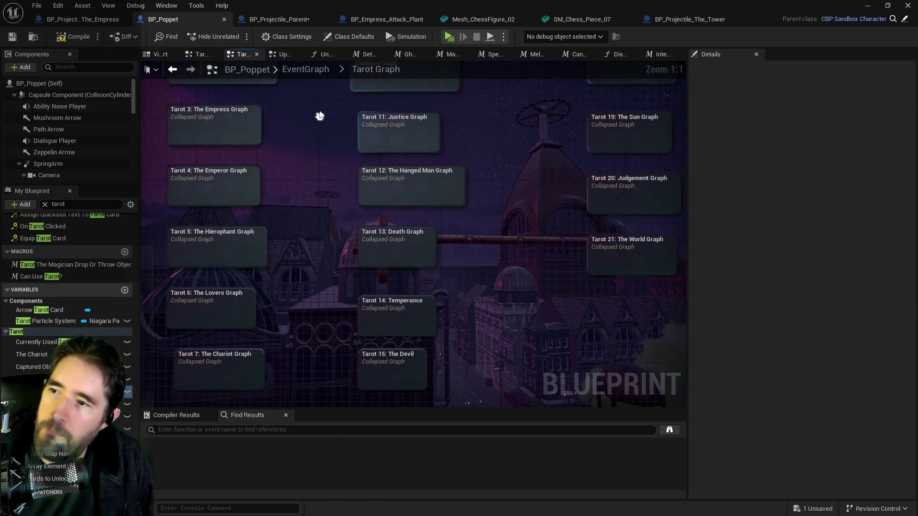
{"action": "left_click_drag", "start_coordinate": [305, 205], "coordinate": [309, 270]}
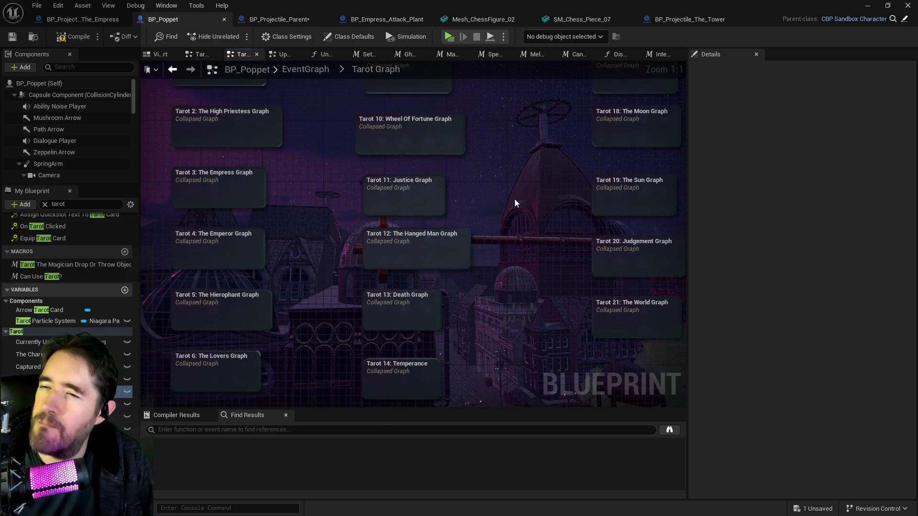
{"action": "left_click_drag", "start_coordinate": [515, 193], "coordinate": [515, 239]}
{"action": "left_click", "coordinate": [577, 208]}
{"action": "double_click", "coordinate": [577, 208]}
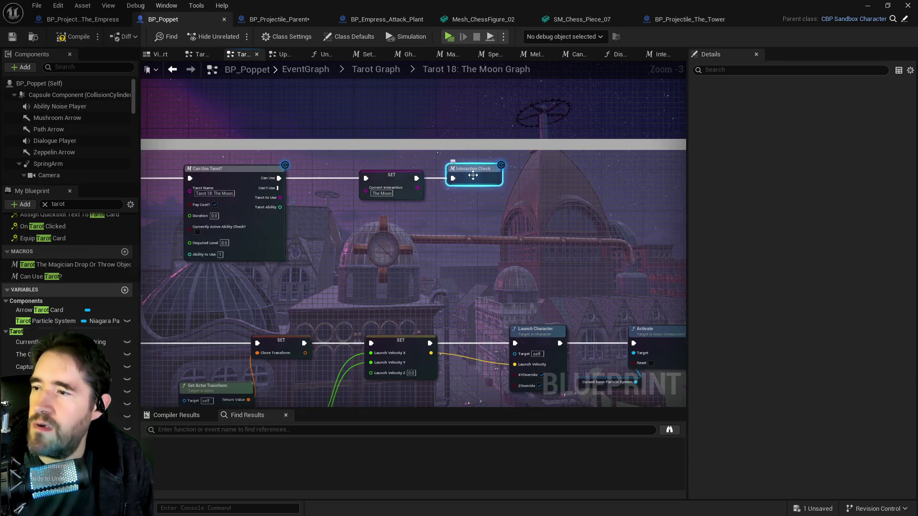
Review the Interaction Check macro's tag setters, such as Is An Illusion
{"action": "double_click", "coordinate": [473, 175]}
{"action": "scroll", "coordinate": [282, 229], "scroll_direction": "up", "scroll_amount": 4}
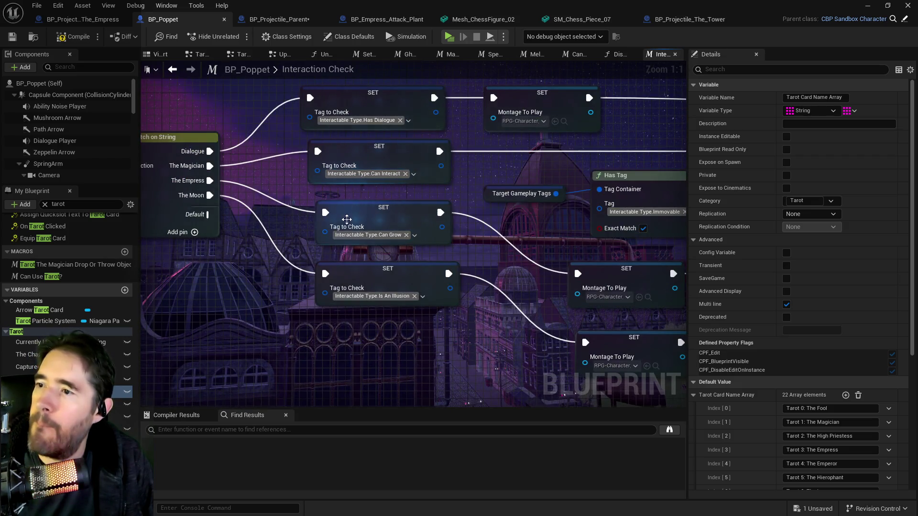
{"action": "left_click_drag", "start_coordinate": [421, 347], "coordinate": [410, 318]}
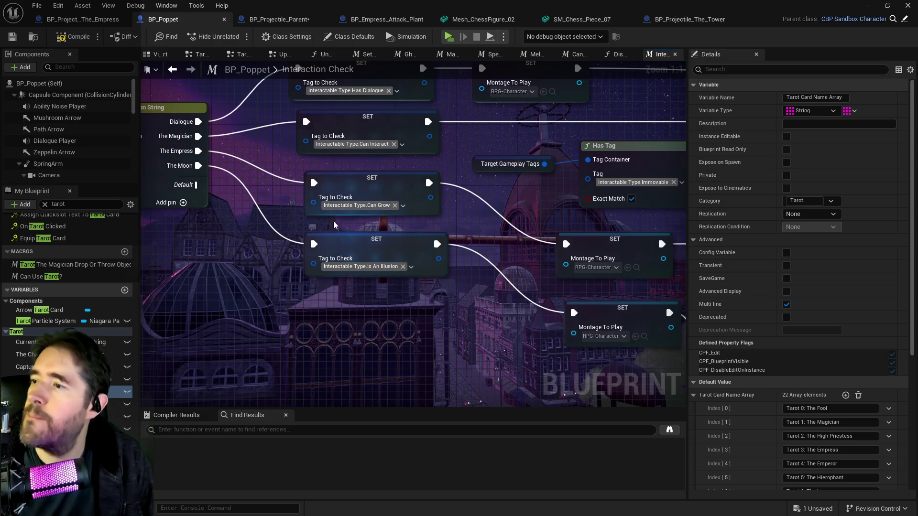
{"action": "left_click", "coordinate": [383, 252]}
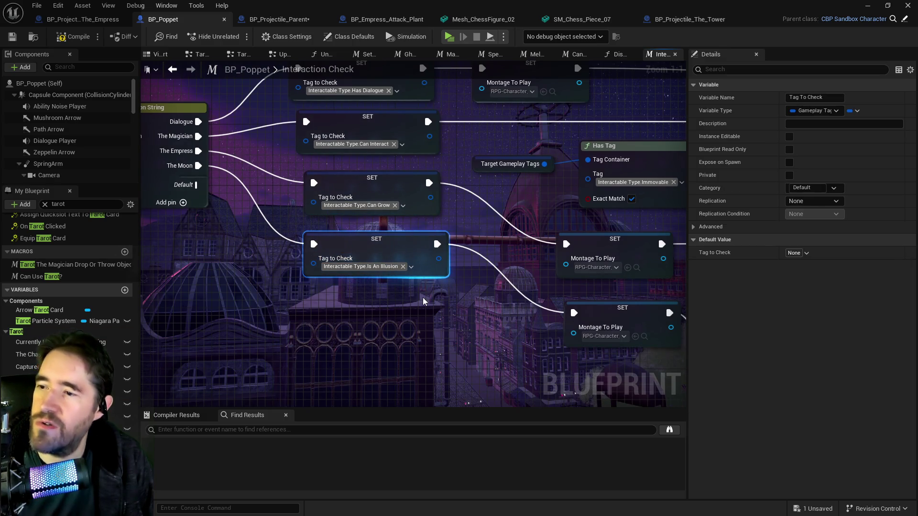
{"action": "left_click_drag", "start_coordinate": [327, 260], "coordinate": [295, 247]}
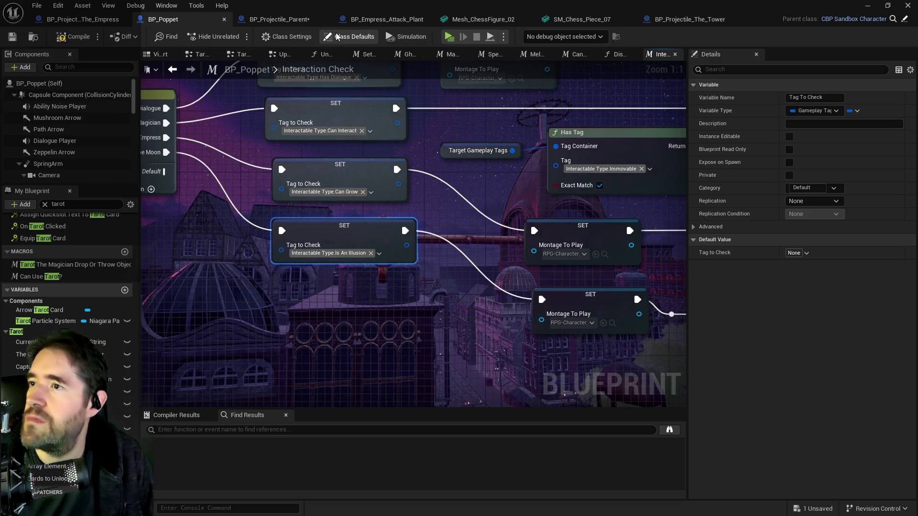
{"action": "left_click", "coordinate": [299, 21]}
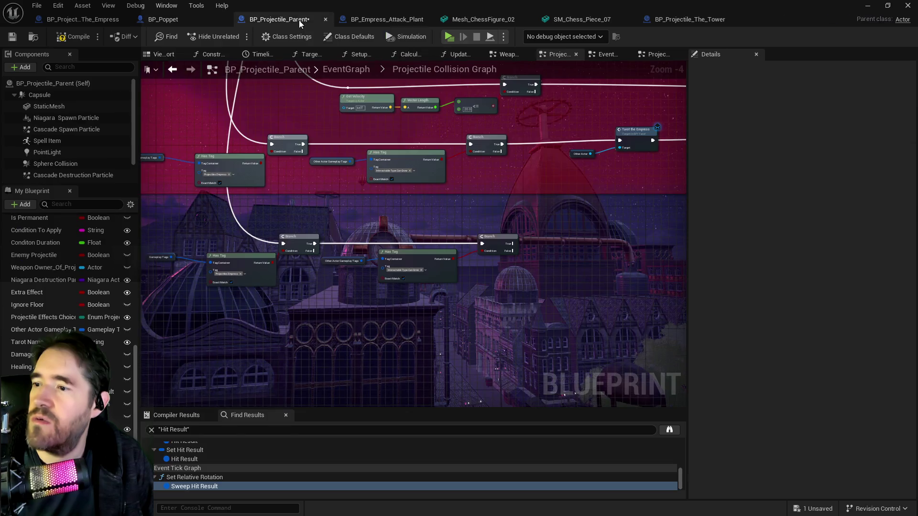
{"action": "scroll", "coordinate": [430, 239], "scroll_direction": "up", "scroll_amount": 3}
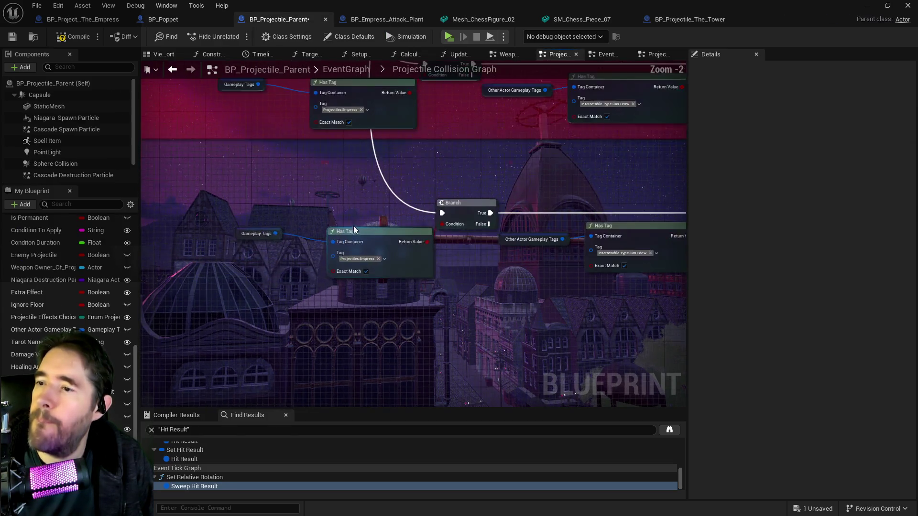
Create a Tower Protected sub tag under Interactable Type in the Gameplay Tag Manager
{"action": "left_click", "coordinate": [449, 246]}
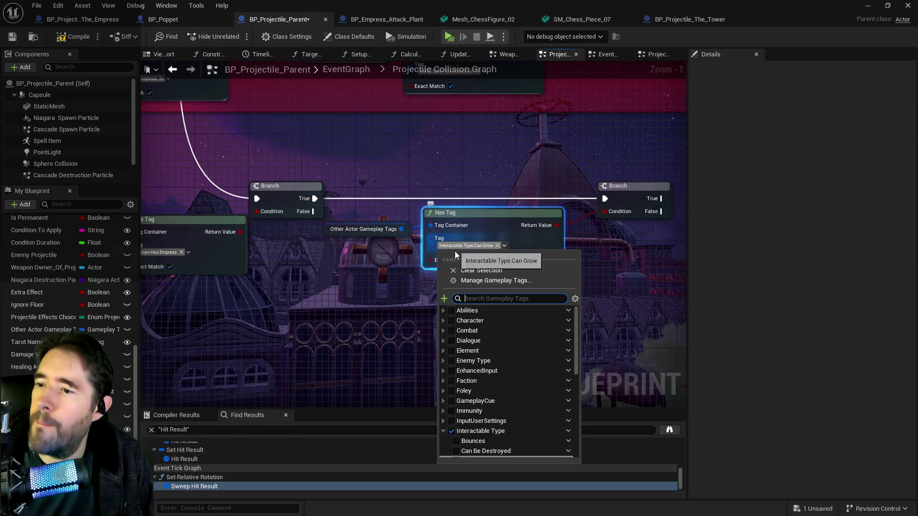
{"action": "scroll", "coordinate": [473, 383], "scroll_direction": "down", "scroll_amount": 3}
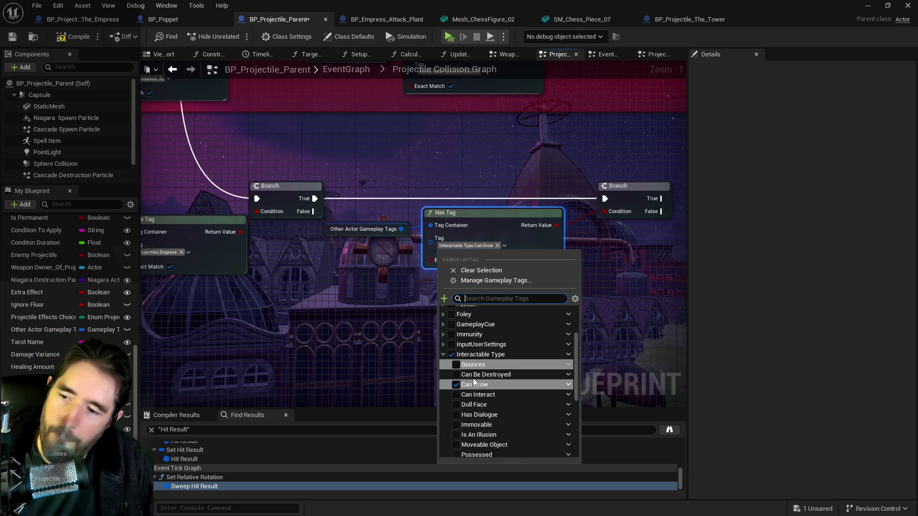
{"action": "left_click", "coordinate": [490, 281]}
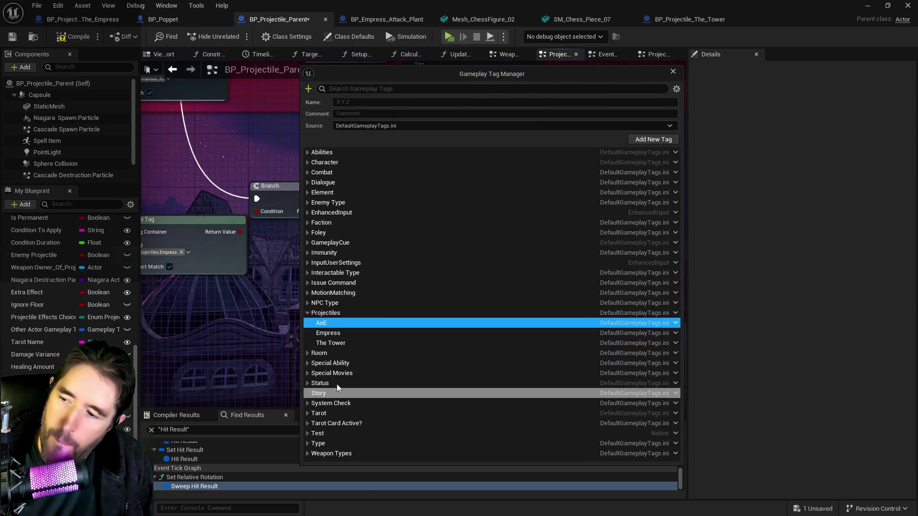
{"action": "left_click", "coordinate": [309, 272]}
{"action": "right_click", "coordinate": [325, 274]}
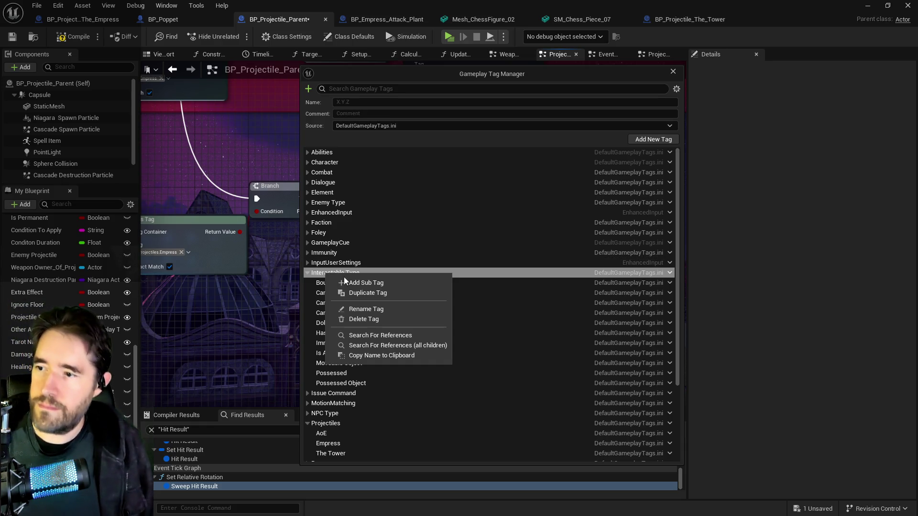
{"action": "left_click", "coordinate": [361, 282]}
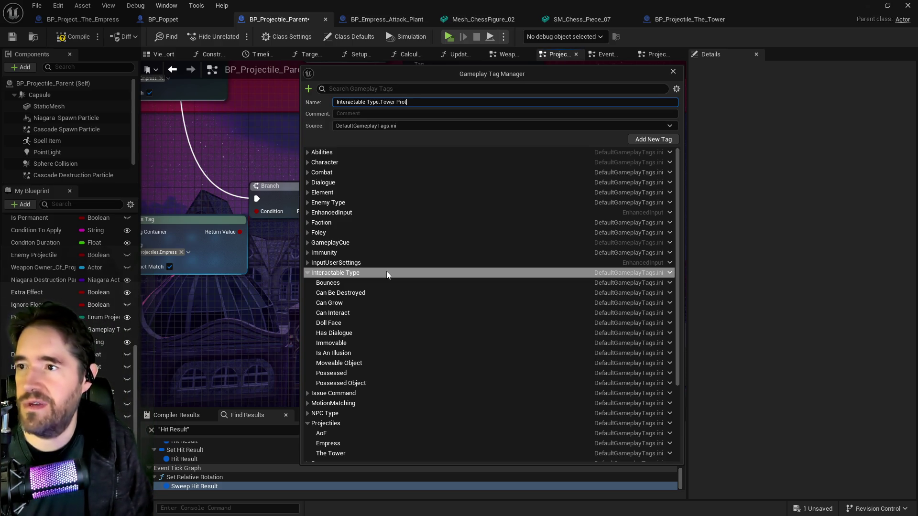
{"action": "left_click", "coordinate": [657, 138]}
{"action": "left_click", "coordinate": [672, 71]}
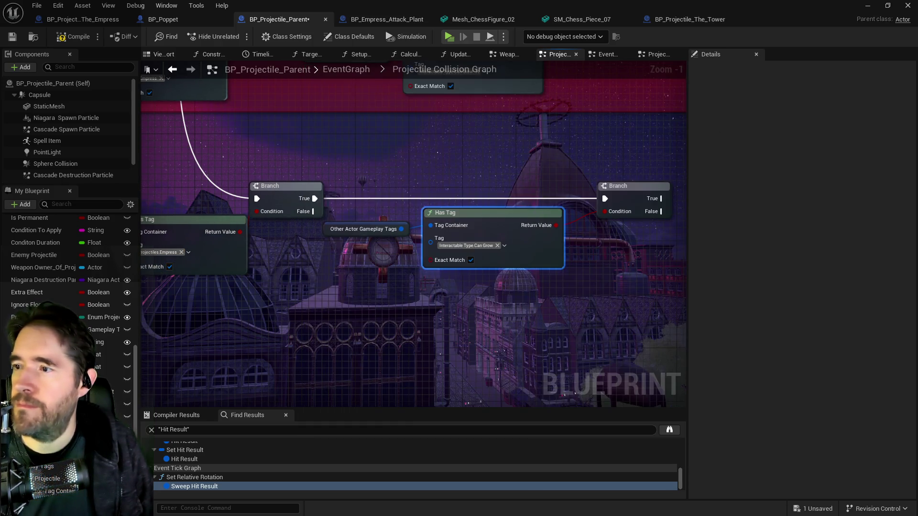
Set the duplicated Has Tag checks to Interactable Type.Tower Protected and Projectiles.The Tower
{"action": "left_click", "coordinate": [474, 246]}
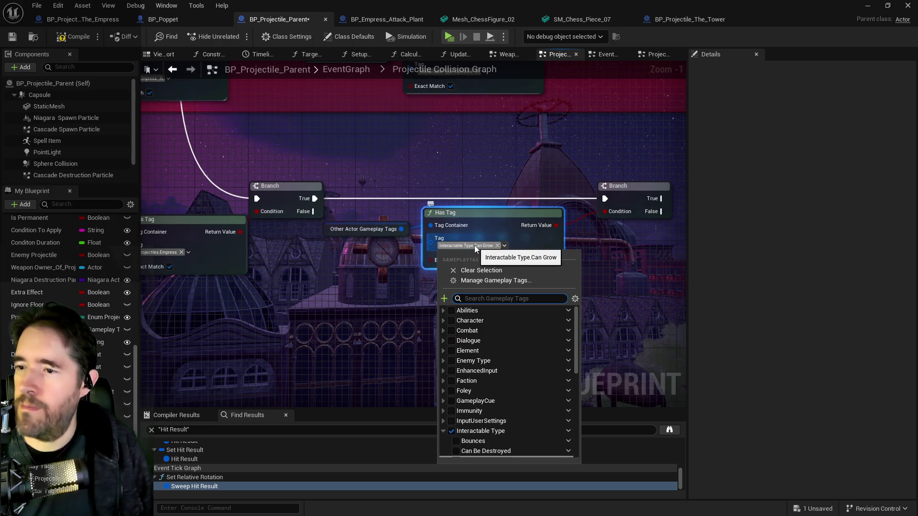
{"action": "type", "text": "tower"}
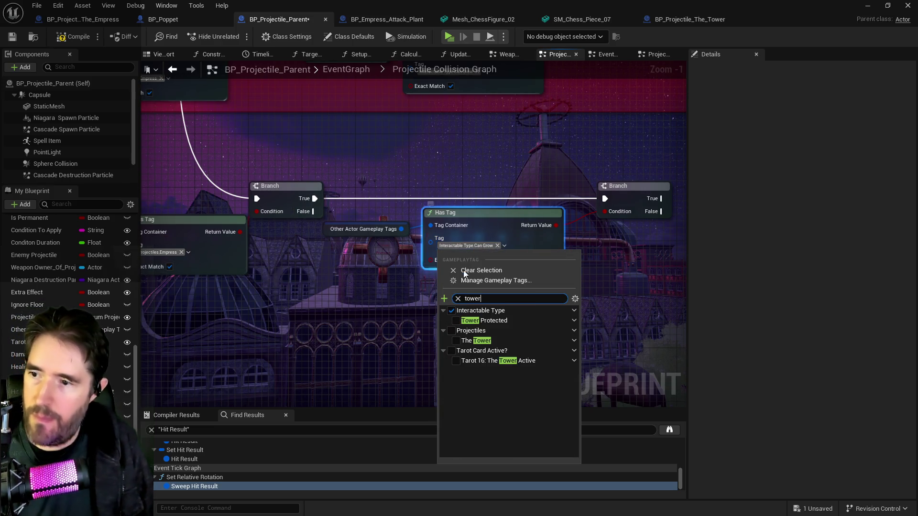
{"action": "left_click", "coordinate": [458, 320]}
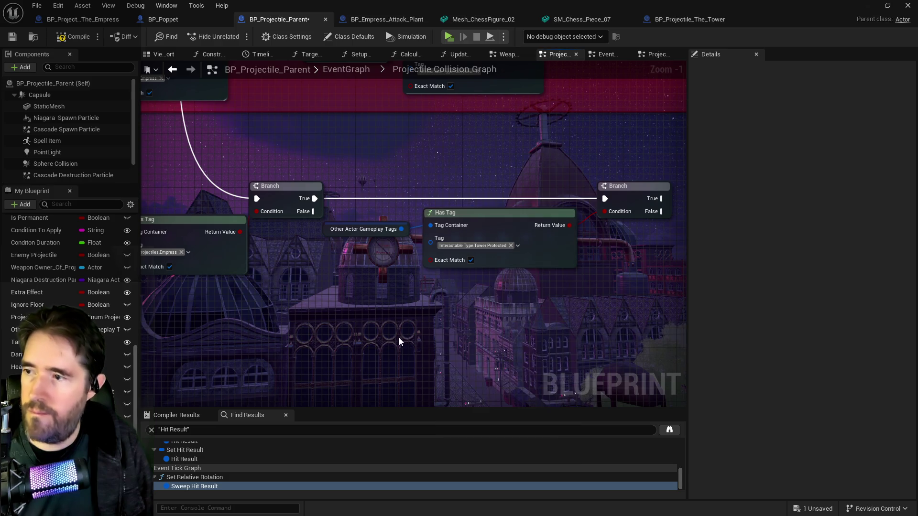
{"action": "left_click", "coordinate": [413, 276]}
{"action": "type", "text": "tower"}
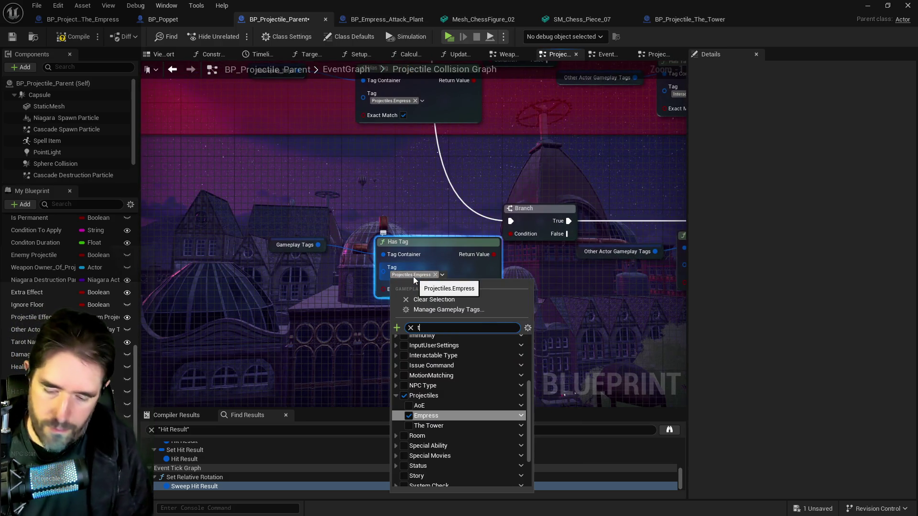
{"action": "left_click", "coordinate": [408, 370]}
{"action": "left_click_drag", "start_coordinate": [360, 367], "coordinate": [195, 361]}
{"action": "scroll", "coordinate": [414, 317], "scroll_direction": "down", "scroll_amount": 2}
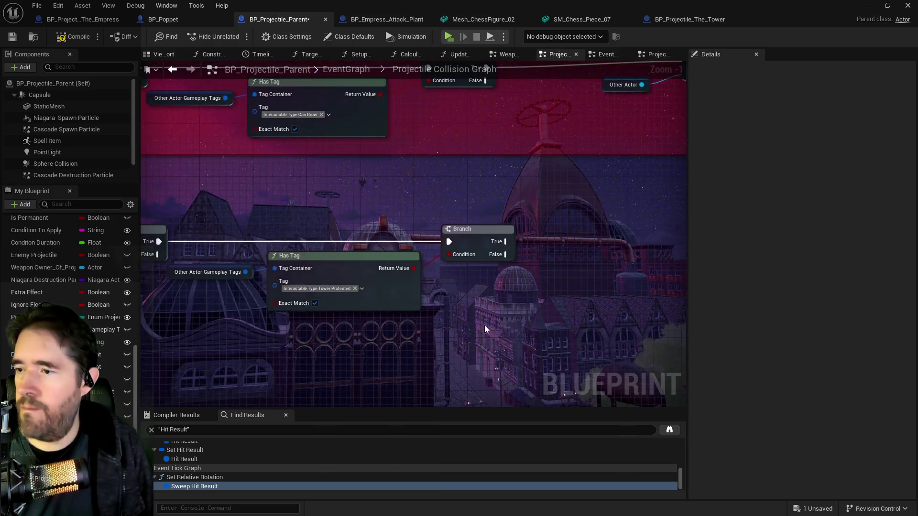
{"action": "left_click", "coordinate": [163, 19]}
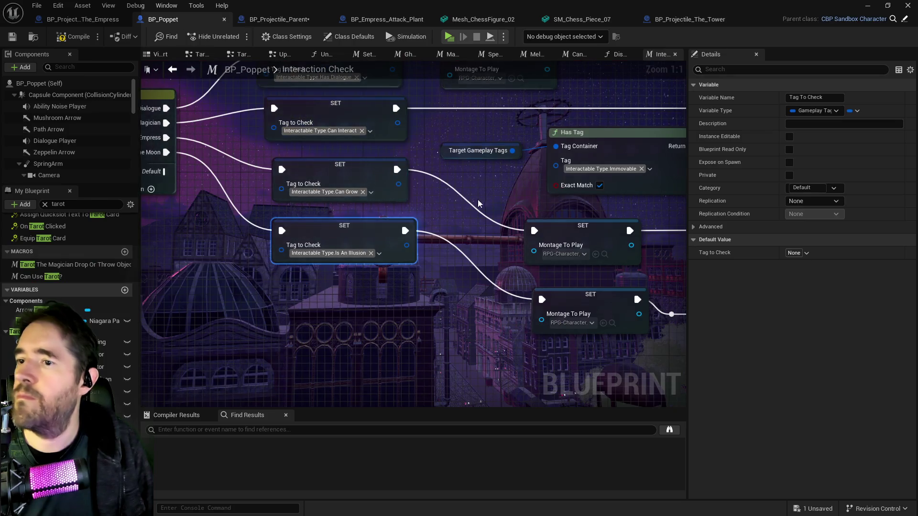
Select the Tarot the Moon call in Interaction Check and open a floating Content Browser
{"action": "mouse_move", "coordinate": [436, 214]}
{"action": "left_mouse_down"}
{"action": "mouse_move", "coordinate": [344, 224]}
{"action": "mouse_move", "coordinate": [250, 213]}
{"action": "left_mouse_up"}
{"action": "scroll", "coordinate": [250, 213], "scroll_direction": "down", "scroll_amount": 1}
{"action": "scroll", "coordinate": [521, 180], "scroll_direction": "down", "scroll_amount": 2}
{"action": "mouse_move", "coordinate": [521, 180]}
{"action": "left_mouse_down"}
{"action": "mouse_move", "coordinate": [478, 201]}
{"action": "mouse_move", "coordinate": [440, 241]}
{"action": "mouse_move", "coordinate": [454, 274]}
{"action": "left_mouse_up"}
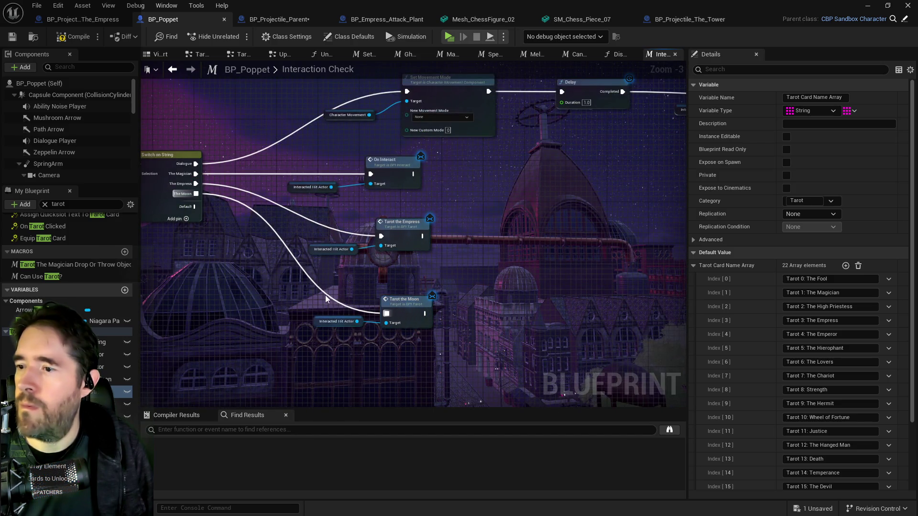
{"action": "left_click_drag", "start_coordinate": [335, 303], "coordinate": [396, 330]}
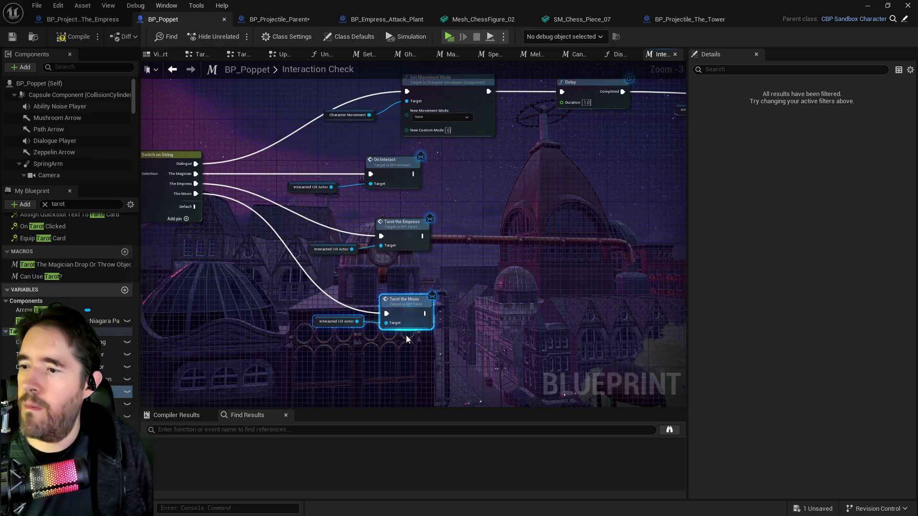
{"action": "left_click", "coordinate": [406, 320]}
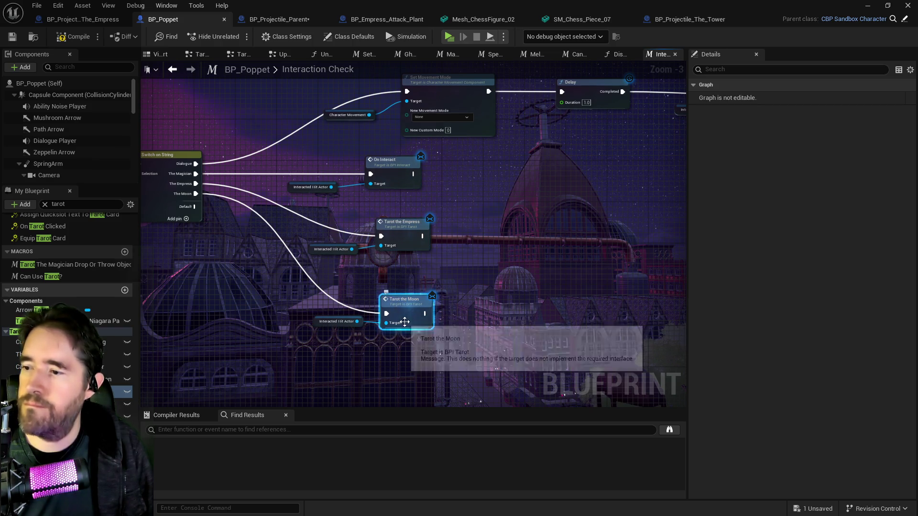
{"action": "scroll", "coordinate": [408, 324], "scroll_direction": "up", "scroll_amount": 3}
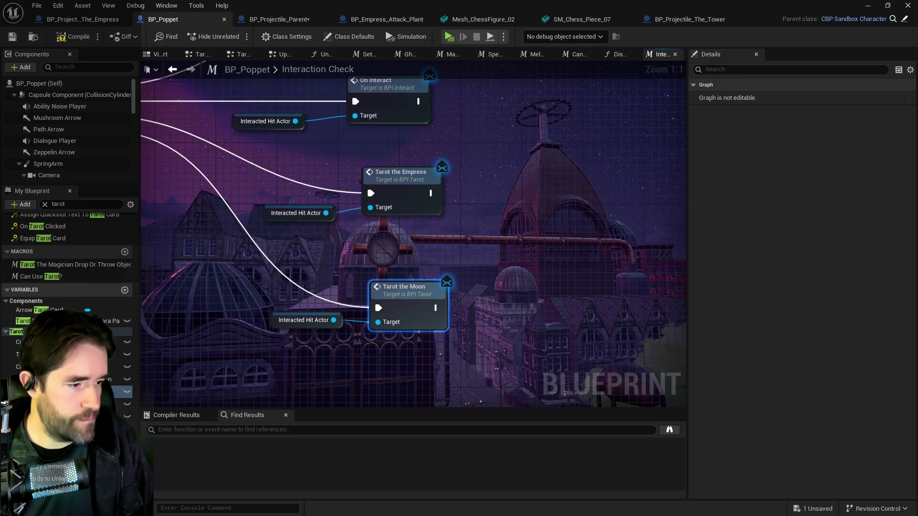
{"action": "key", "text": "ctrl+space"}
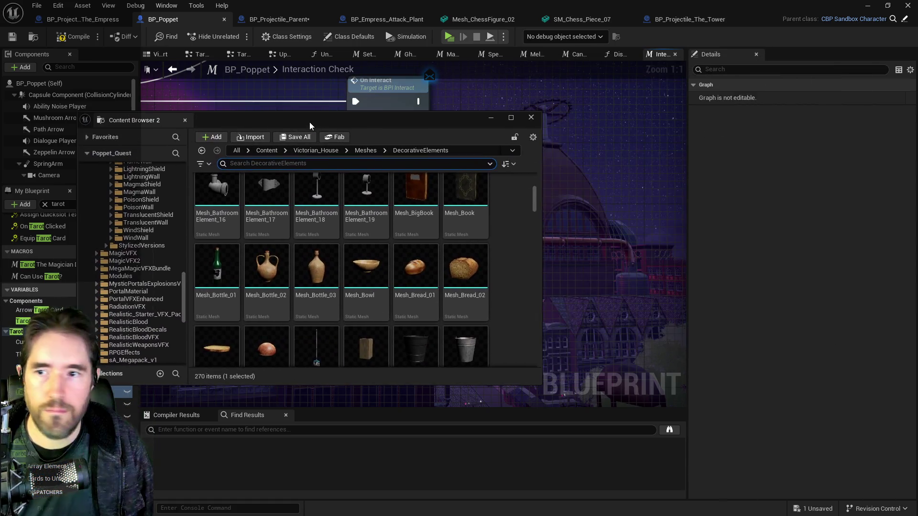
Maximize the Content Browser, go to 2DSideScrollerBP > Interfaces, and open BPI_Tarot
{"action": "double_click", "coordinate": [322, 117]}
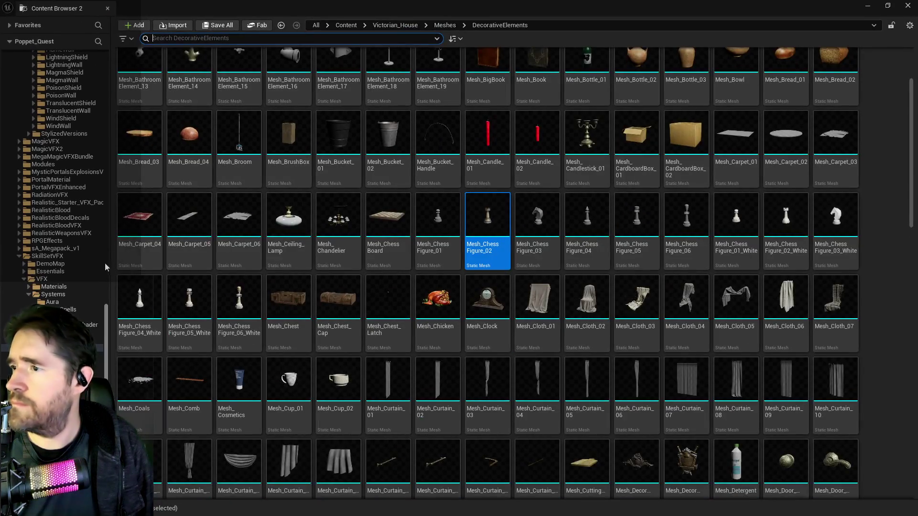
{"action": "left_click_drag", "start_coordinate": [104, 324], "coordinate": [106, 67]}
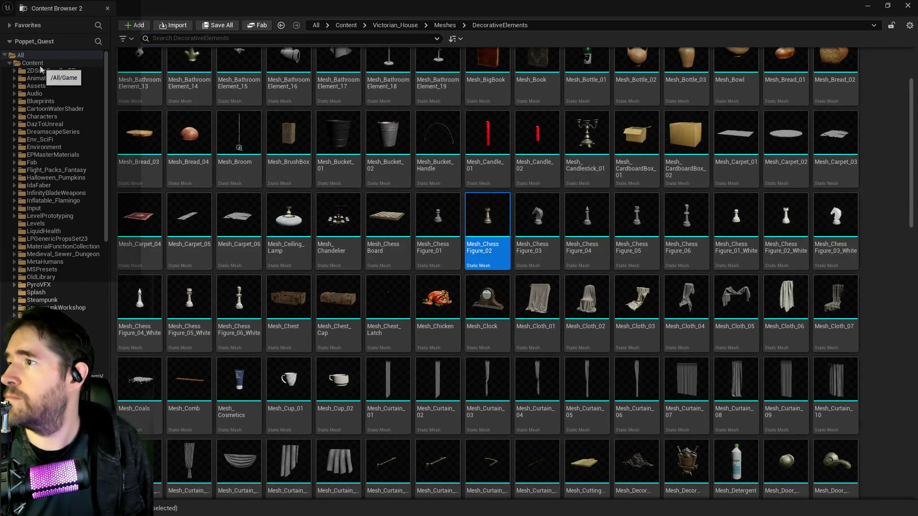
{"action": "left_click", "coordinate": [47, 70]}
{"action": "left_click", "coordinate": [241, 39]}
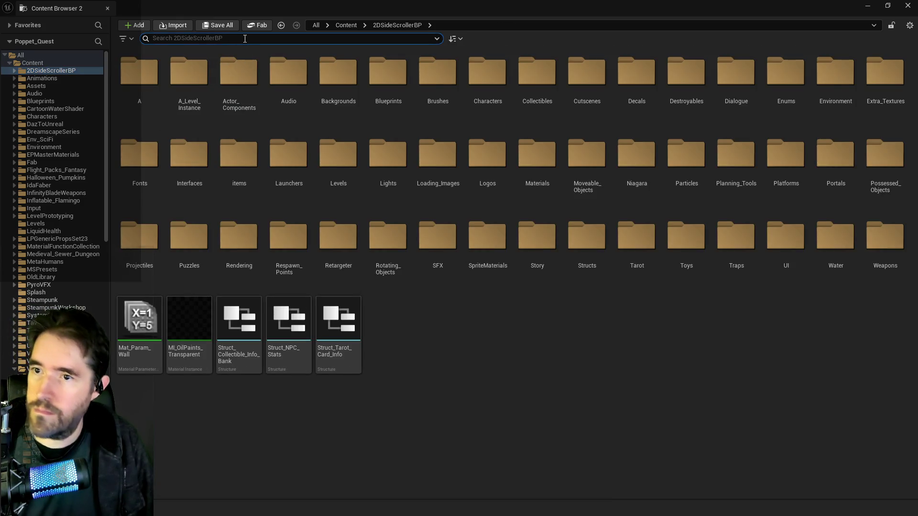
{"action": "left_click", "coordinate": [194, 172]}
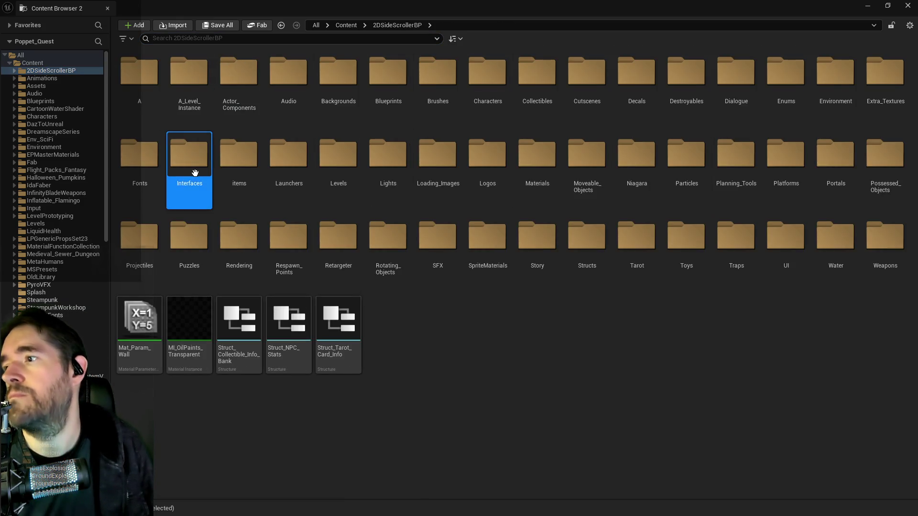
{"action": "double_click", "coordinate": [194, 173]}
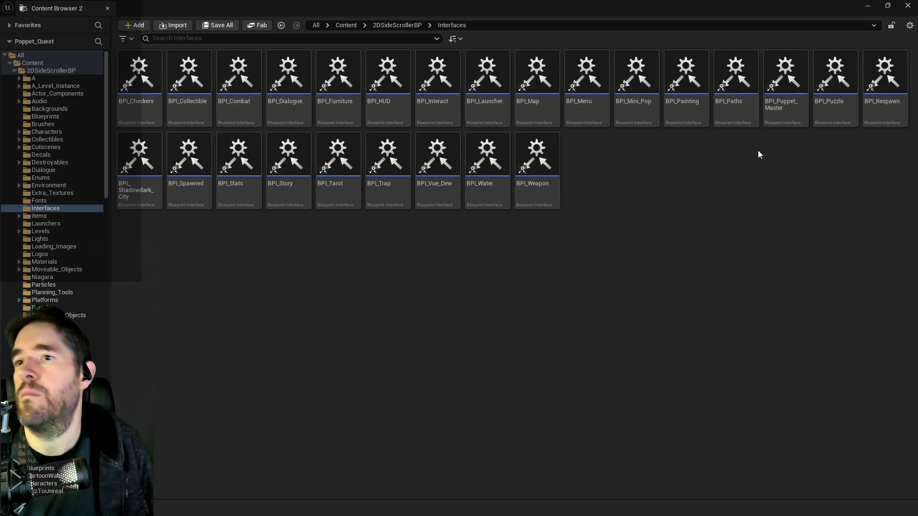
{"action": "double_click", "coordinate": [344, 200]}
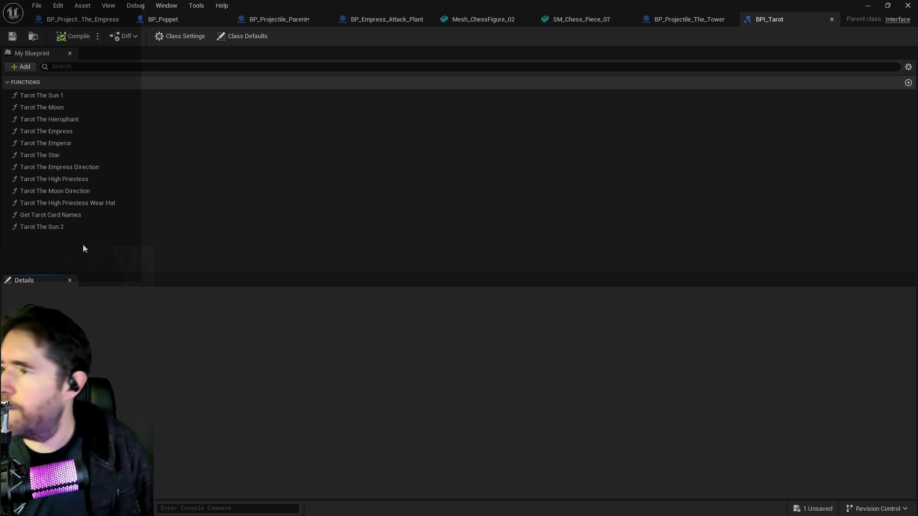
Add a 'Tarot The Tower' function to BPI_Tarot, save, and browse to the asset
{"action": "left_click", "coordinate": [15, 66]}
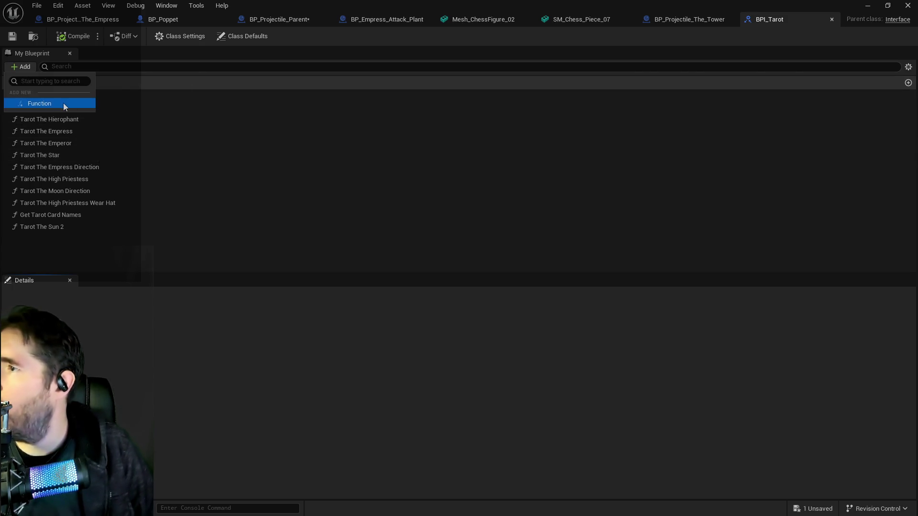
{"action": "left_click", "coordinate": [63, 102]}
{"action": "type", "text": "Tarot The"}
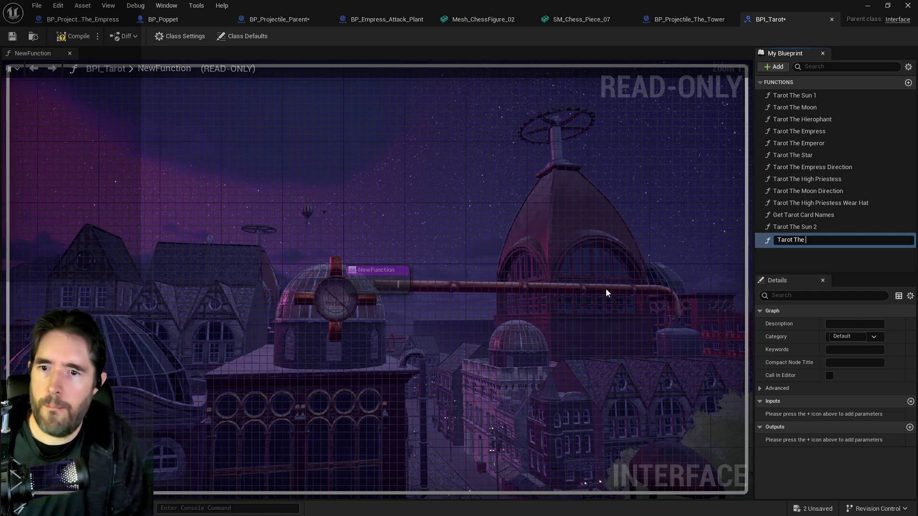
{"action": "key", "text": "Return"}
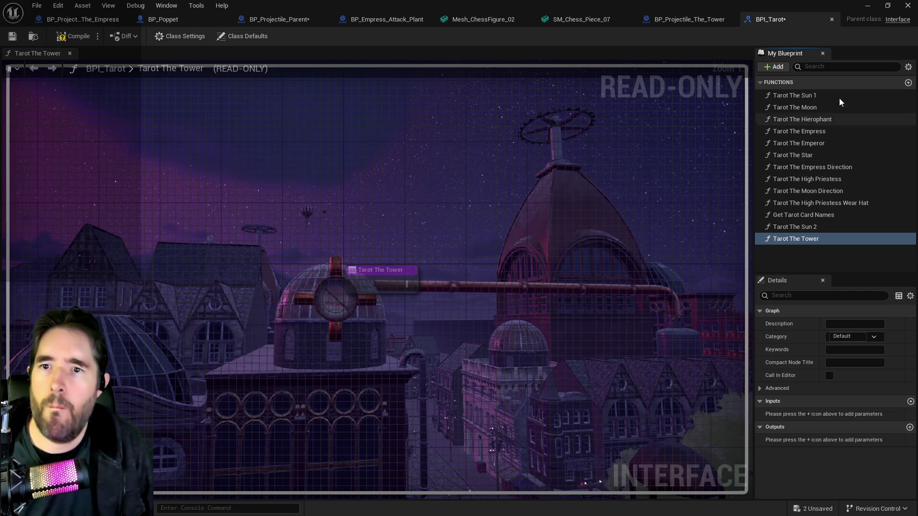
{"action": "left_click", "coordinate": [795, 107]}
{"action": "left_click", "coordinate": [795, 238]}
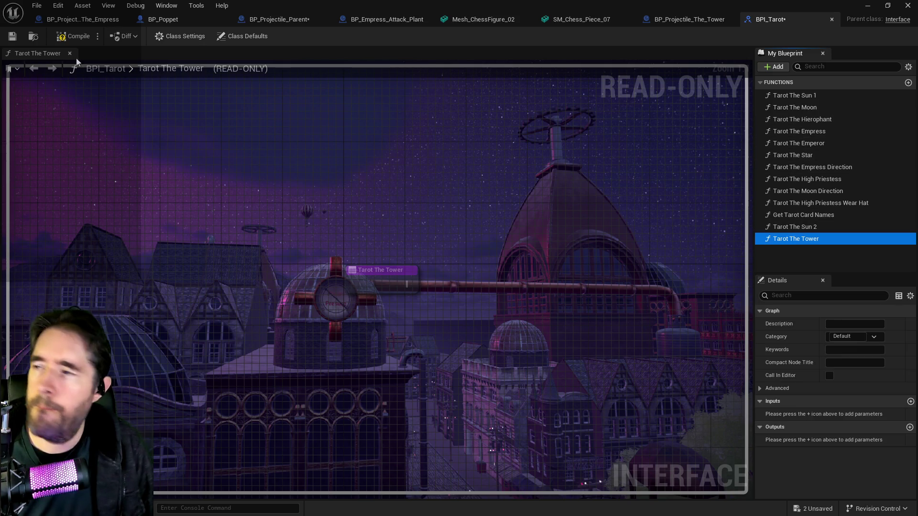
{"action": "left_click", "coordinate": [12, 37]}
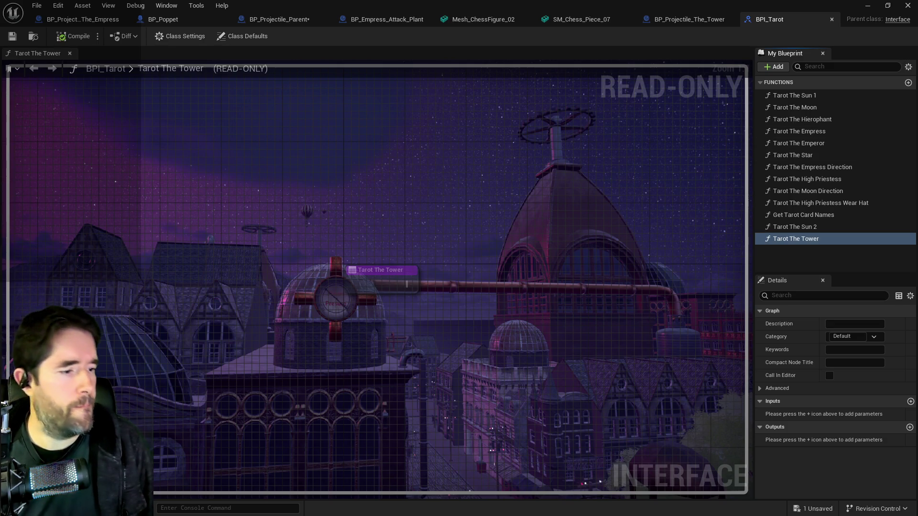
{"action": "key", "text": "ctrl+b"}
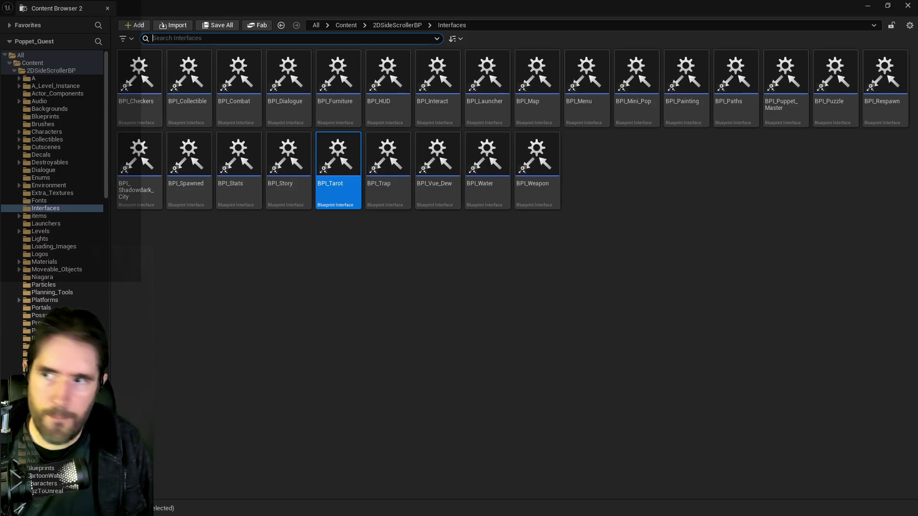
Search the 2DSideScrollerBP folder for 'moon door' assets and move the extra browser aside
{"action": "left_click", "coordinate": [104, 70]}
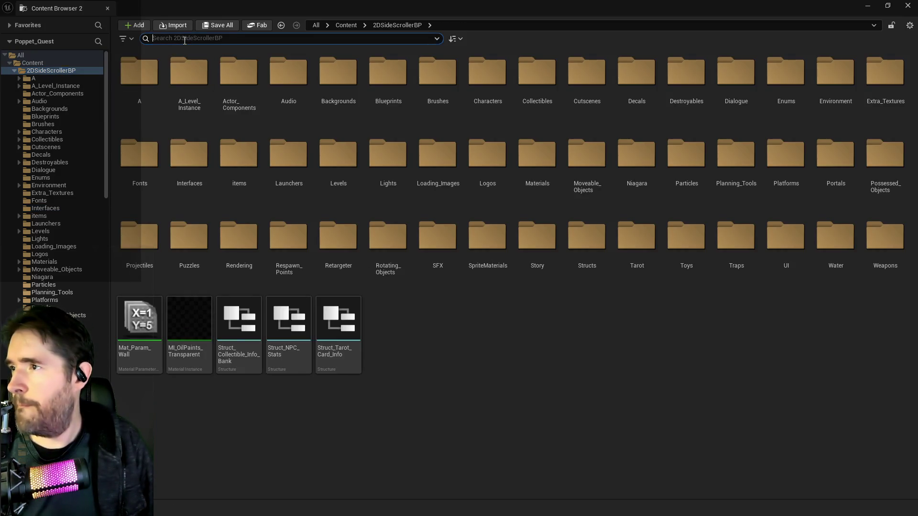
{"action": "type", "text": "moon"}
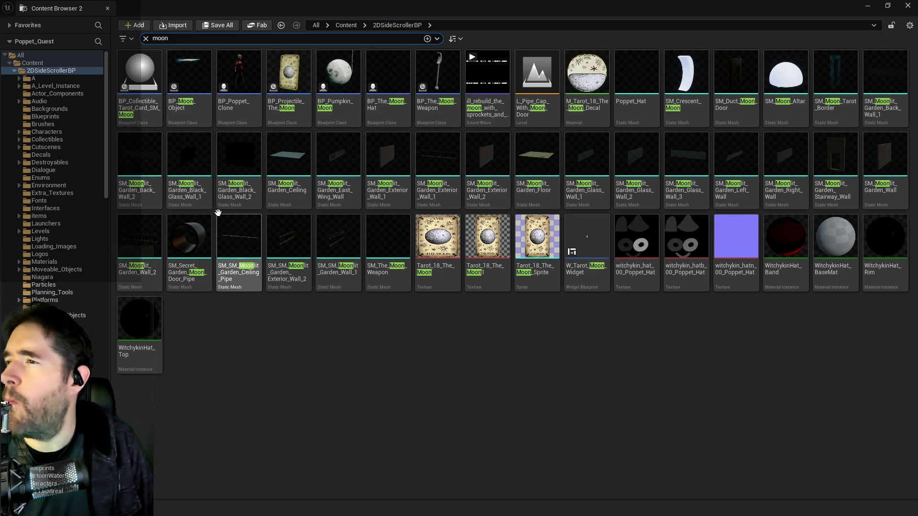
{"action": "mouse_move", "coordinate": [213, 193]}
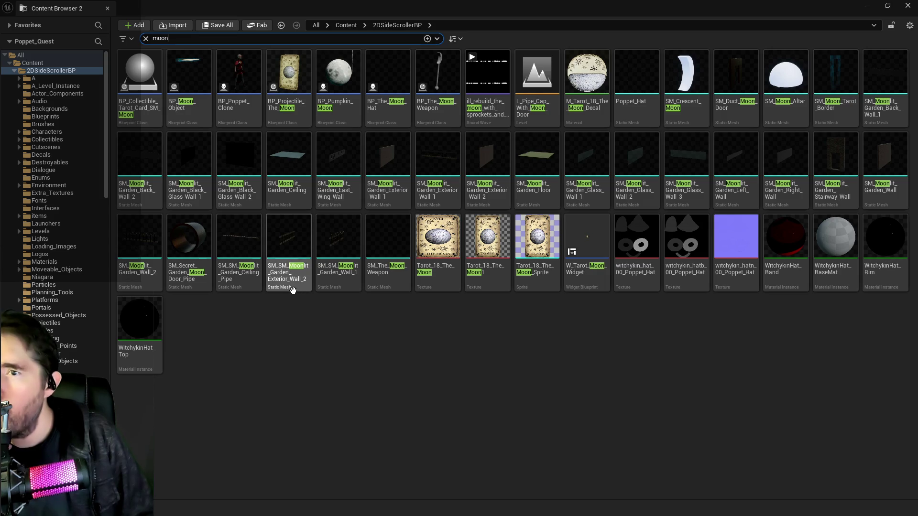
{"action": "mouse_move", "coordinate": [278, 234]}
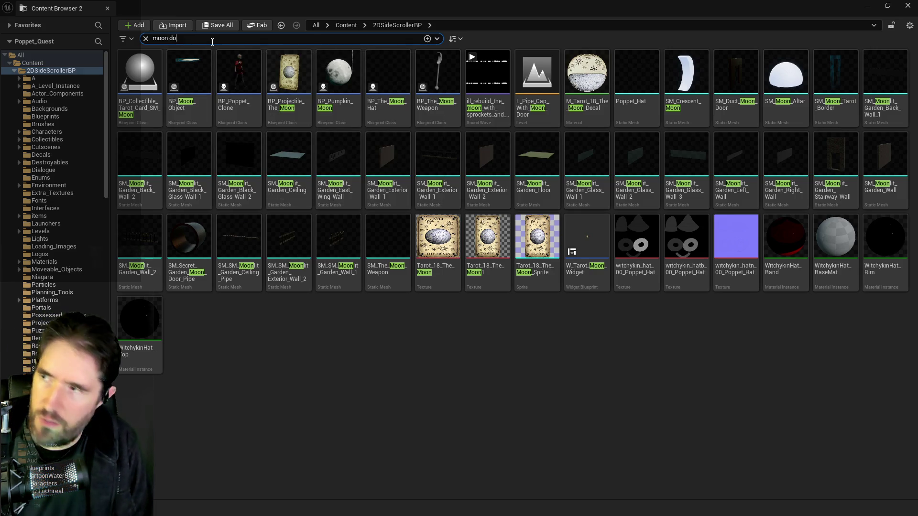
{"action": "type", "text": "or"}
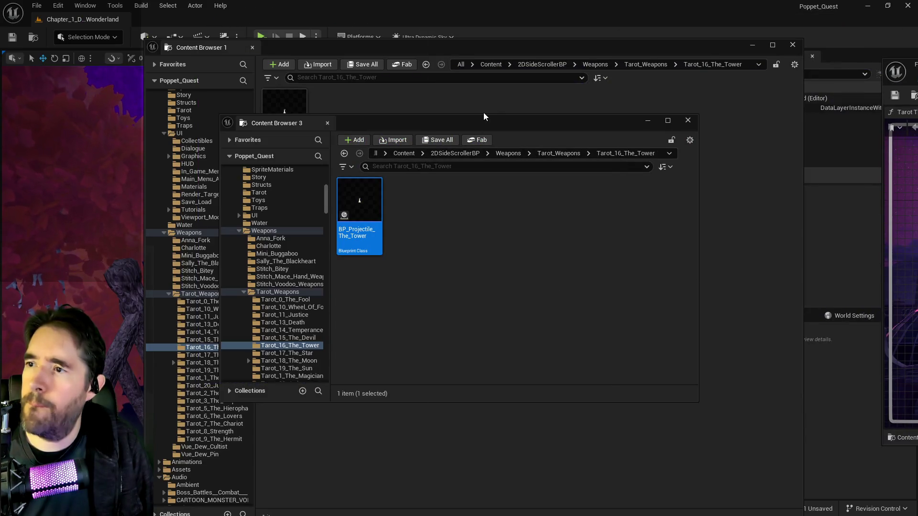
{"action": "left_click_drag", "start_coordinate": [483, 116], "coordinate": [917, 118]}
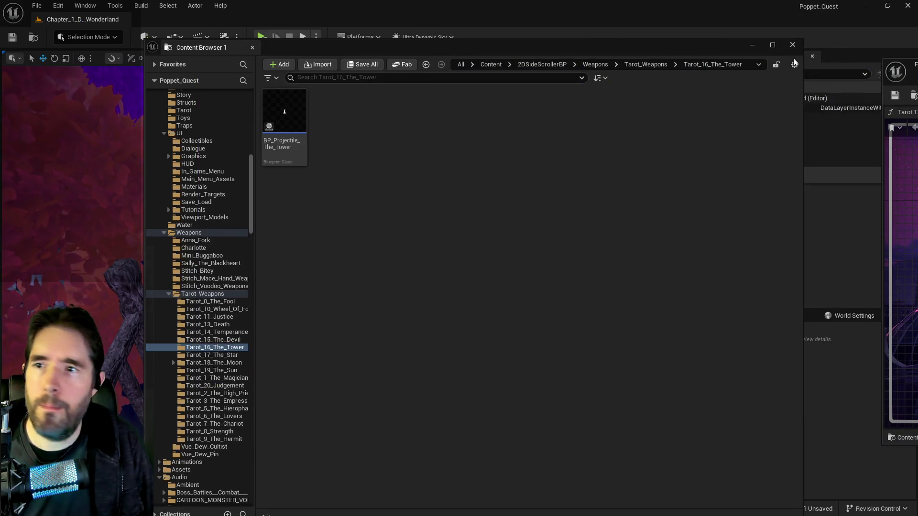
Filter Data Layers for 'machin' and enable DL_C1_Machinery_Room
{"action": "left_click_drag", "start_coordinate": [579, 54], "coordinate": [917, 55]}
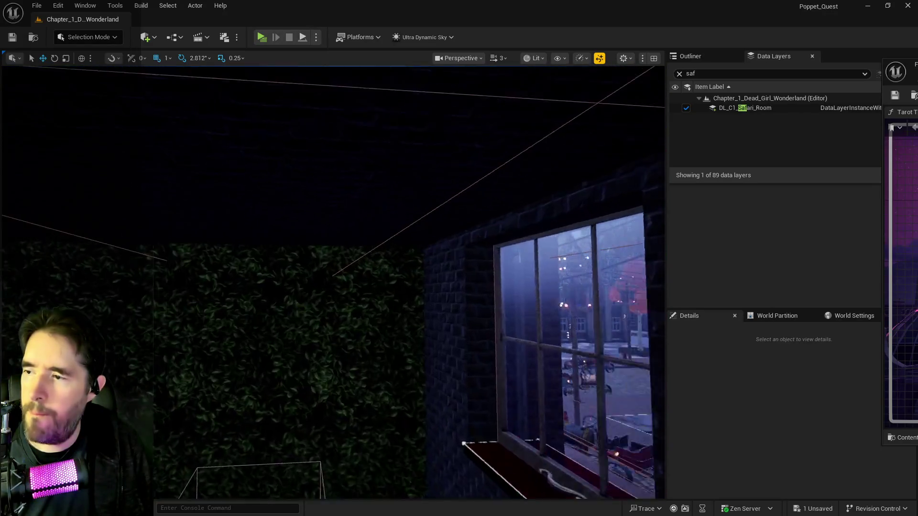
{"action": "type", "text": "machin"}
{"action": "left_click", "coordinate": [691, 108]}
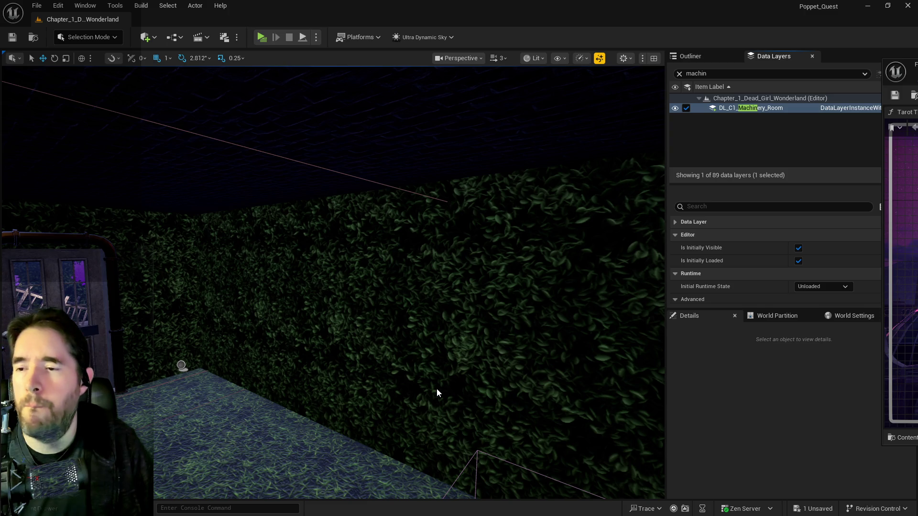
{"action": "left_click_drag", "start_coordinate": [437, 389], "coordinate": [437, 354]}
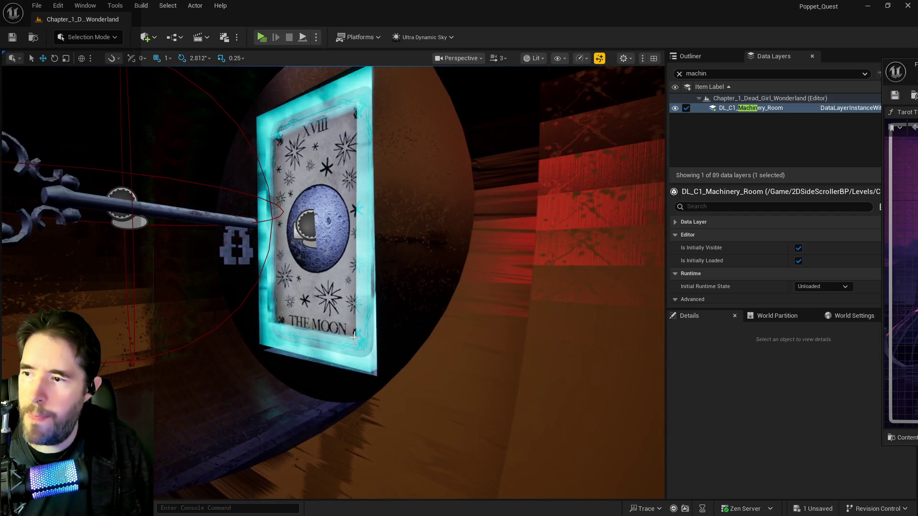
Select the Moon tarot card actor and open its BP_Moon_Object blueprint
{"action": "left_click", "coordinate": [325, 249]}
{"action": "left_click", "coordinate": [711, 58]}
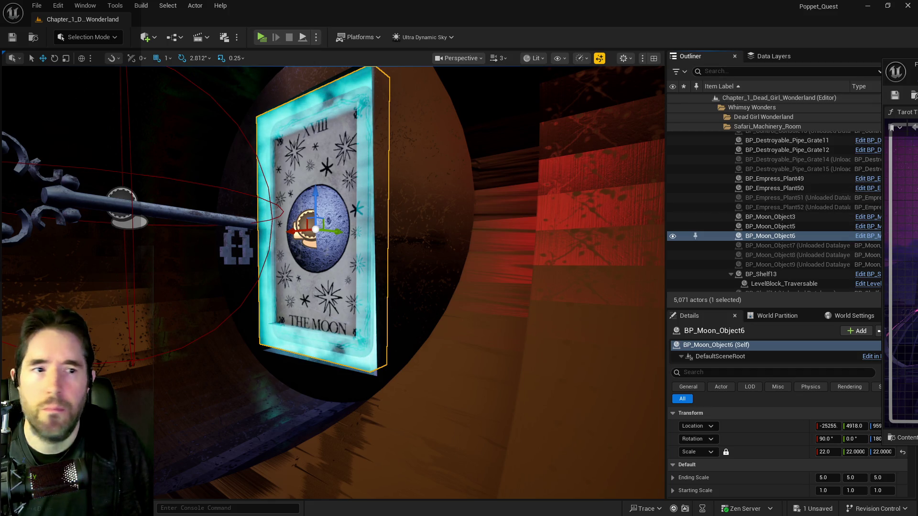
{"action": "left_click", "coordinate": [868, 236]}
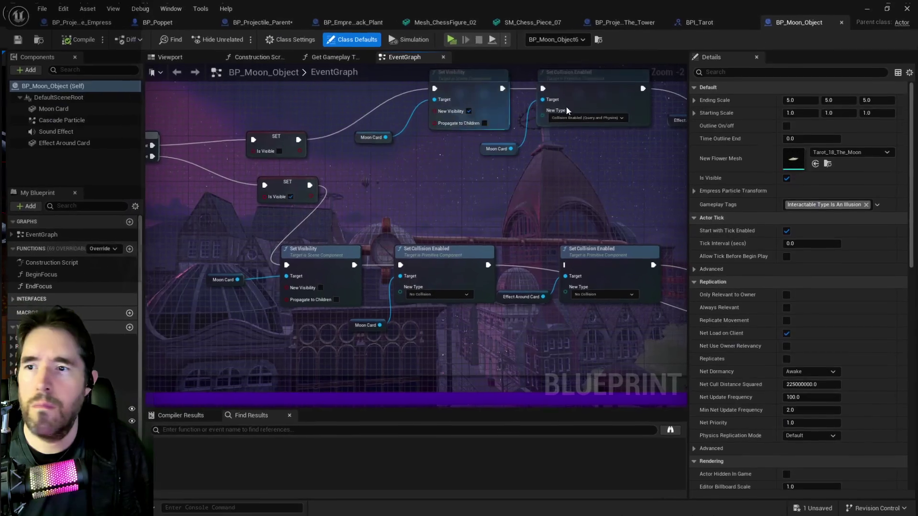
Set the Moon Card component's Static Mesh to Tarot16TheTower
{"action": "scroll", "coordinate": [525, 227], "scroll_direction": "down", "scroll_amount": 2}
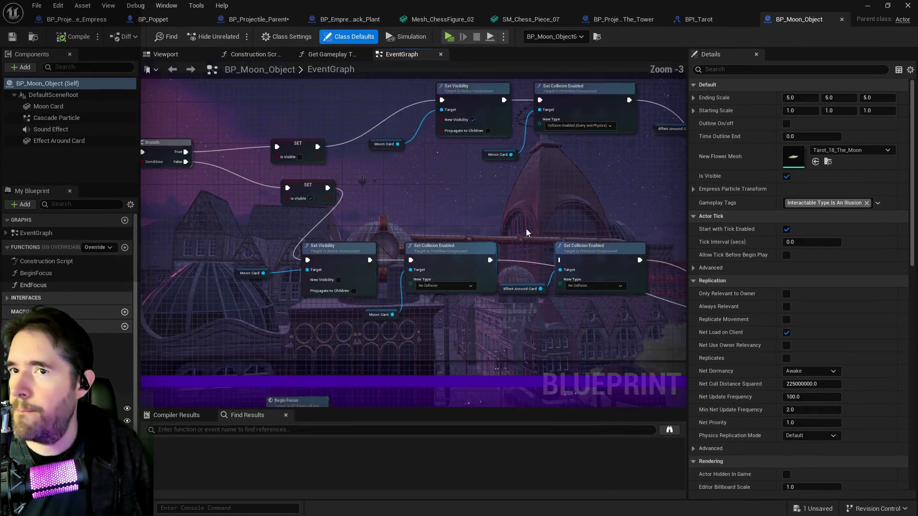
{"action": "left_click", "coordinate": [48, 106]}
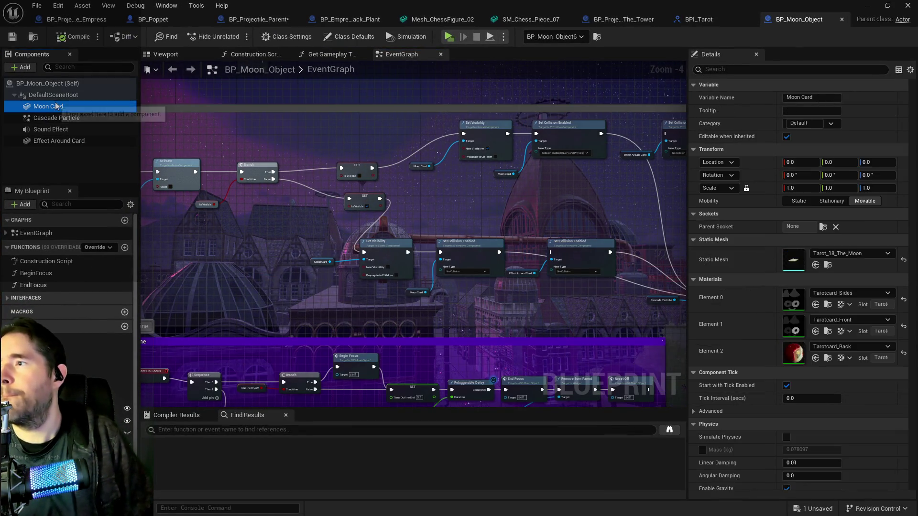
{"action": "left_click", "coordinate": [836, 254]}
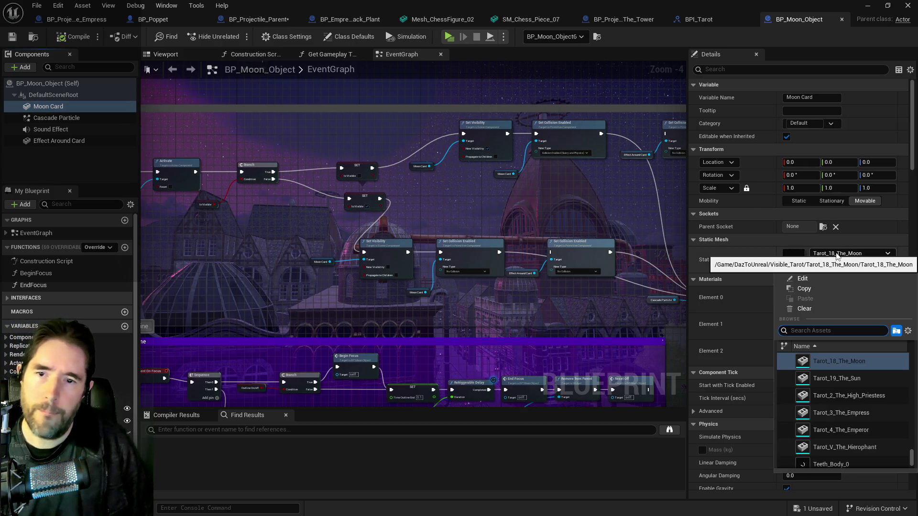
{"action": "type", "text": "thetower"}
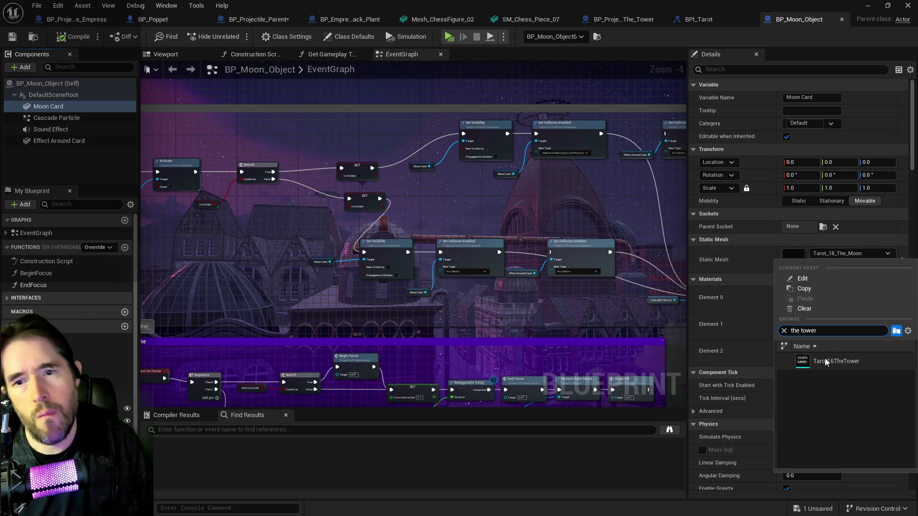
{"action": "left_click", "coordinate": [825, 362]}
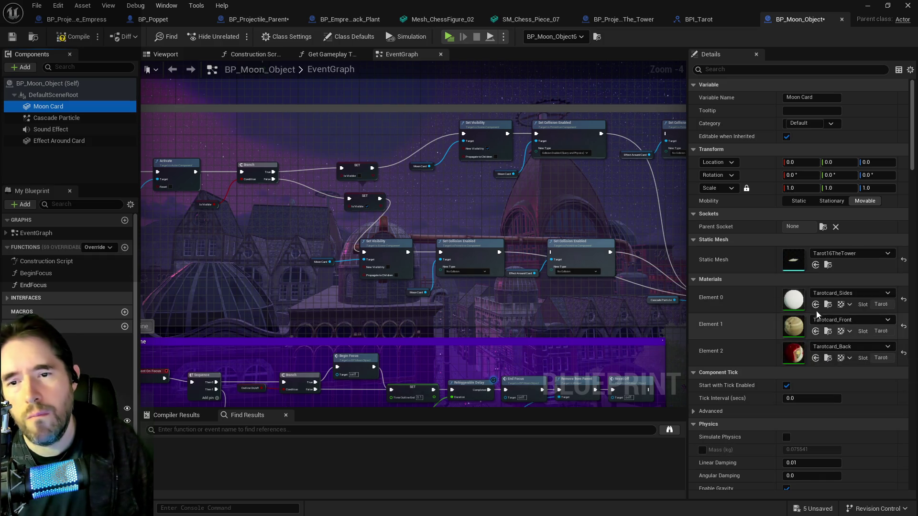
Preview the Tower card in the blueprint Viewport and compile BP_Moon_Object
{"action": "left_click", "coordinate": [165, 54]}
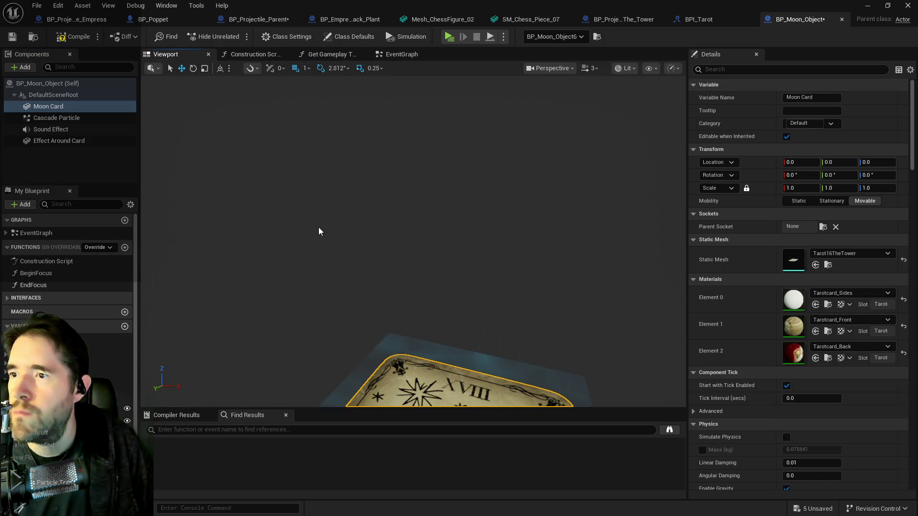
{"action": "scroll", "coordinate": [393, 284], "scroll_direction": "down", "scroll_amount": 3}
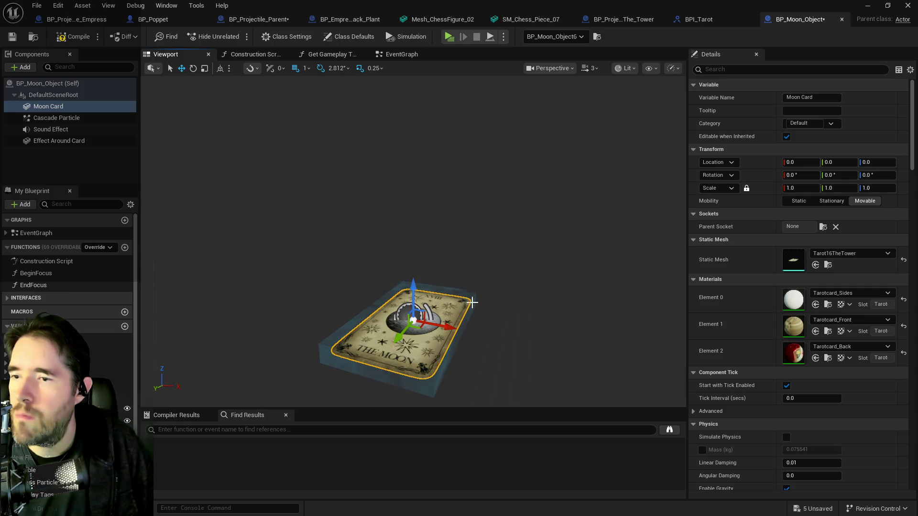
{"action": "left_click_drag", "start_coordinate": [397, 248], "coordinate": [397, 287]}
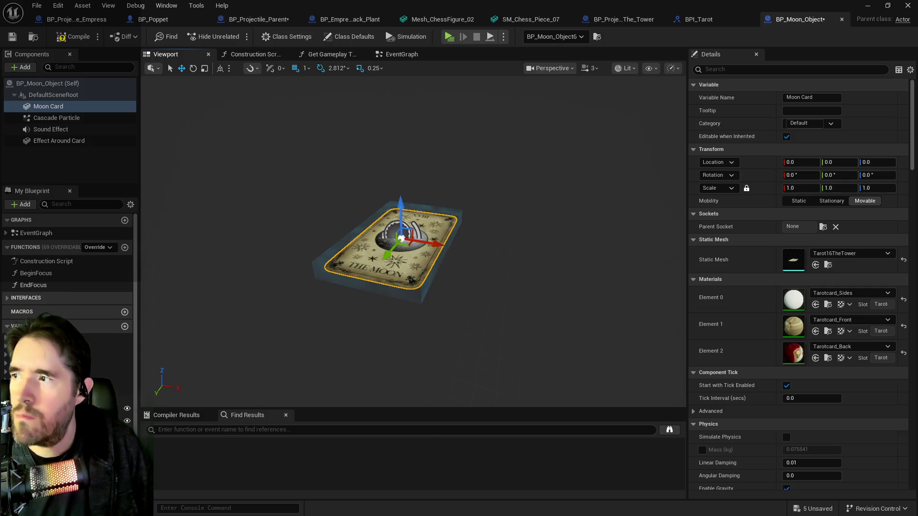
{"action": "left_click", "coordinate": [72, 37]}
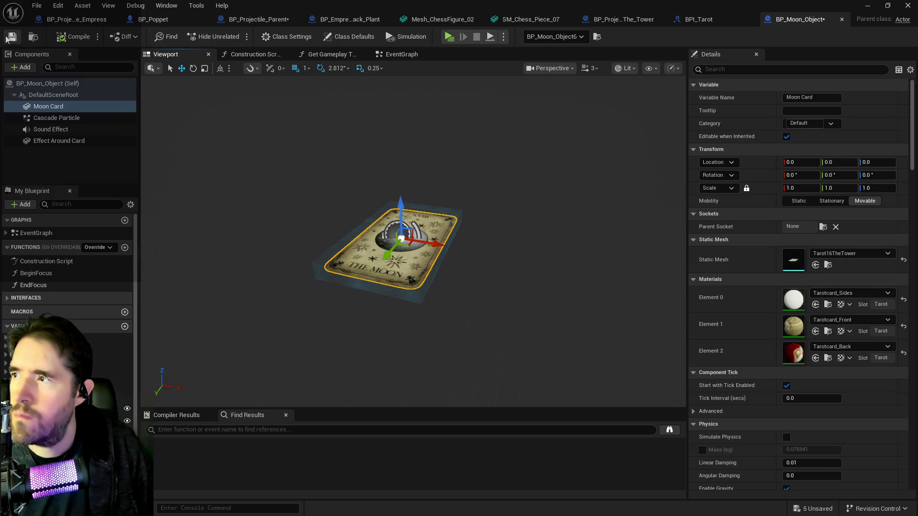
{"action": "left_click", "coordinate": [242, 55]}
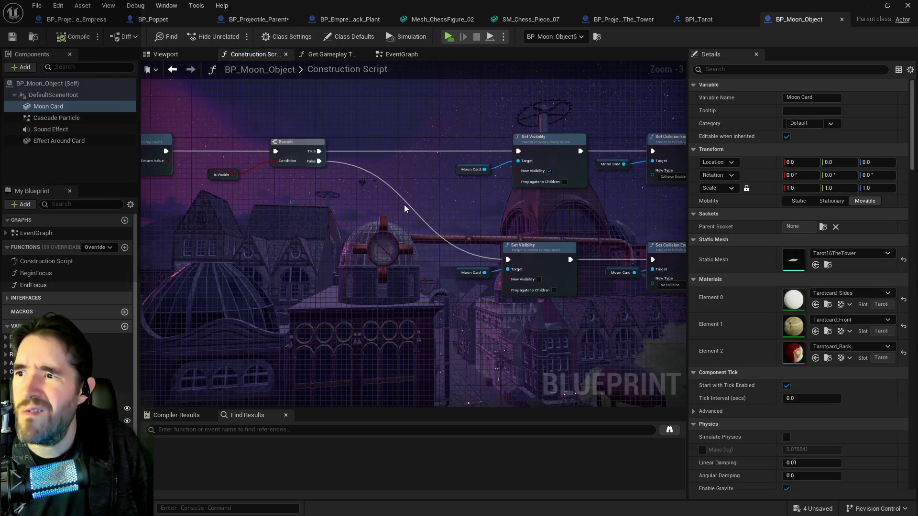
Inspect the Construction Script's Moon Card, Branch and Set Static Mesh nodes
{"action": "left_click_drag", "start_coordinate": [484, 238], "coordinate": [379, 219]}
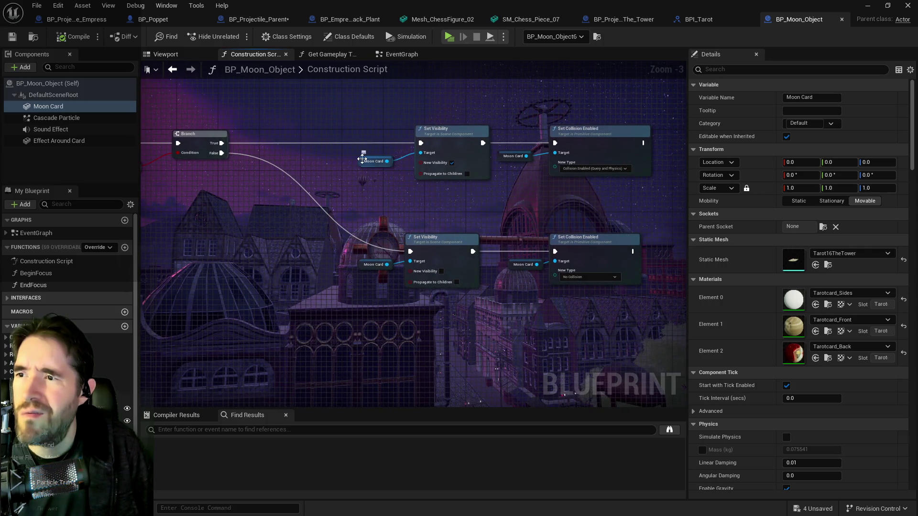
{"action": "left_click", "coordinate": [362, 159]}
{"action": "left_click_drag", "start_coordinate": [372, 199], "coordinate": [362, 178]}
{"action": "left_click_drag", "start_coordinate": [412, 228], "coordinate": [486, 229]}
{"action": "mouse_move", "coordinate": [424, 220]}
{"action": "left_mouse_down"}
{"action": "mouse_move", "coordinate": [522, 221]}
{"action": "mouse_move", "coordinate": [373, 235]}
{"action": "left_mouse_up"}
{"action": "left_click", "coordinate": [388, 205]}
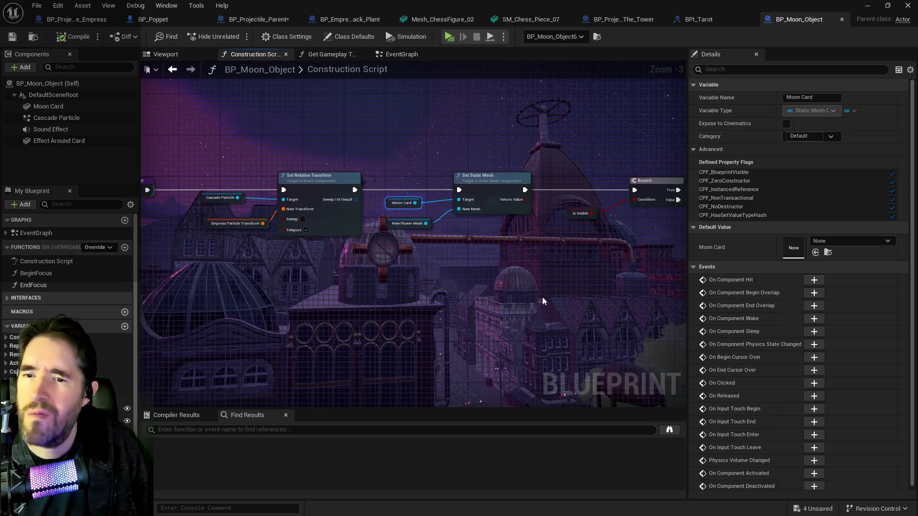
{"action": "scroll", "coordinate": [768, 287], "scroll_direction": "down", "scroll_amount": 1}
{"action": "scroll", "coordinate": [67, 287], "scroll_direction": "down", "scroll_amount": 3}
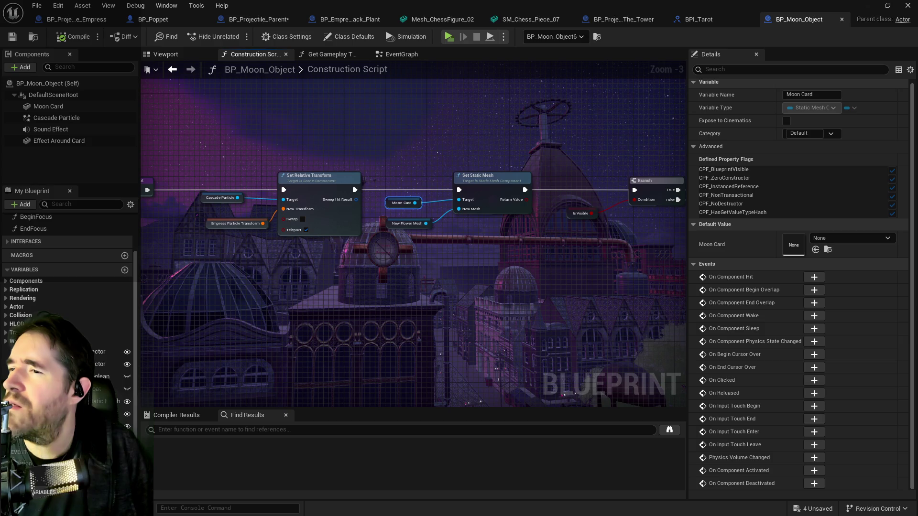
Set the New Flower Mesh variable's default value to Tarot16TheTower
{"action": "left_click", "coordinate": [406, 223]}
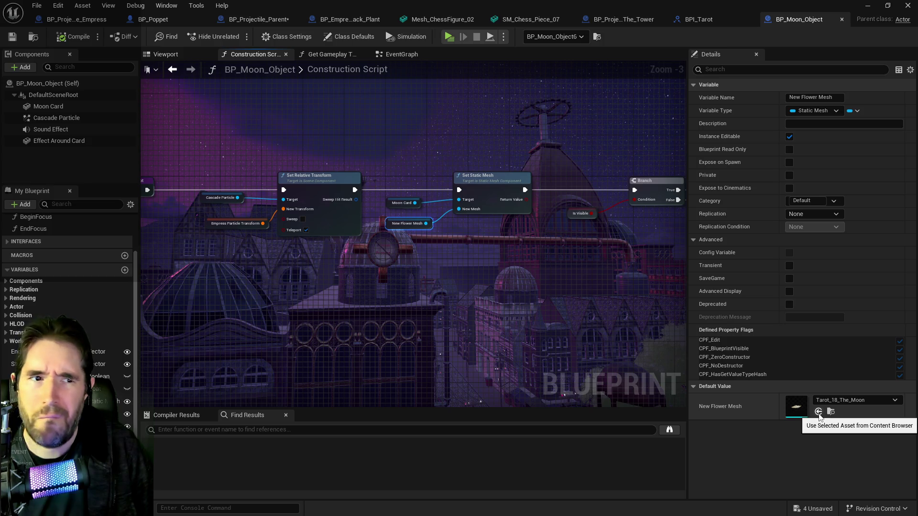
{"action": "left_click", "coordinate": [836, 400]}
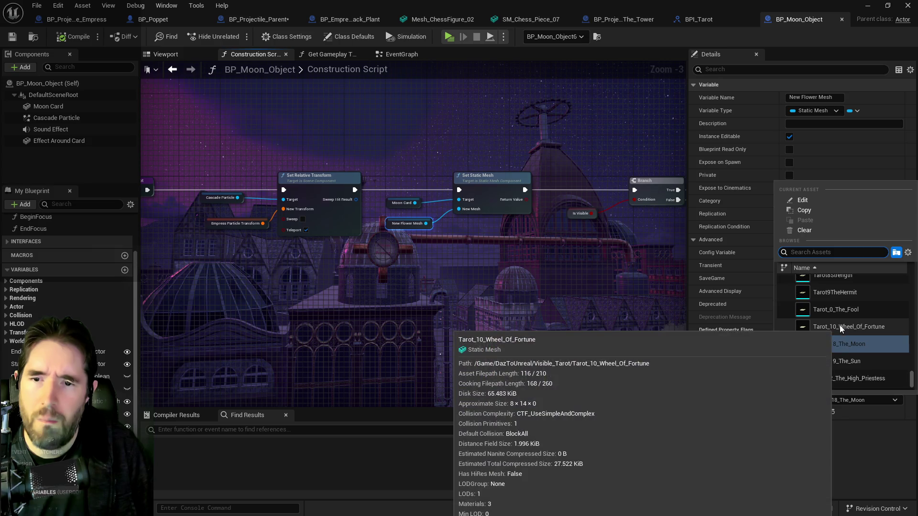
{"action": "scroll", "coordinate": [841, 325], "scroll_direction": "down", "scroll_amount": 5}
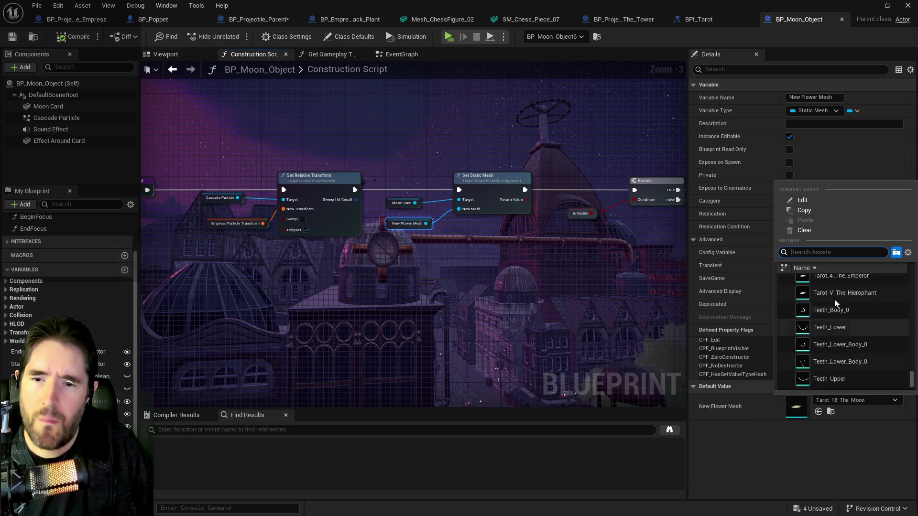
{"action": "type", "text": "ttower"}
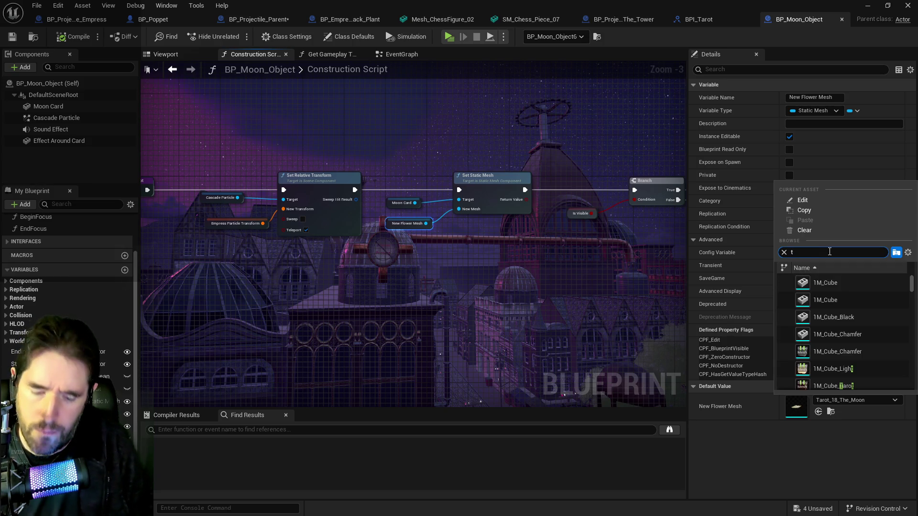
{"action": "type", "text": "r"}
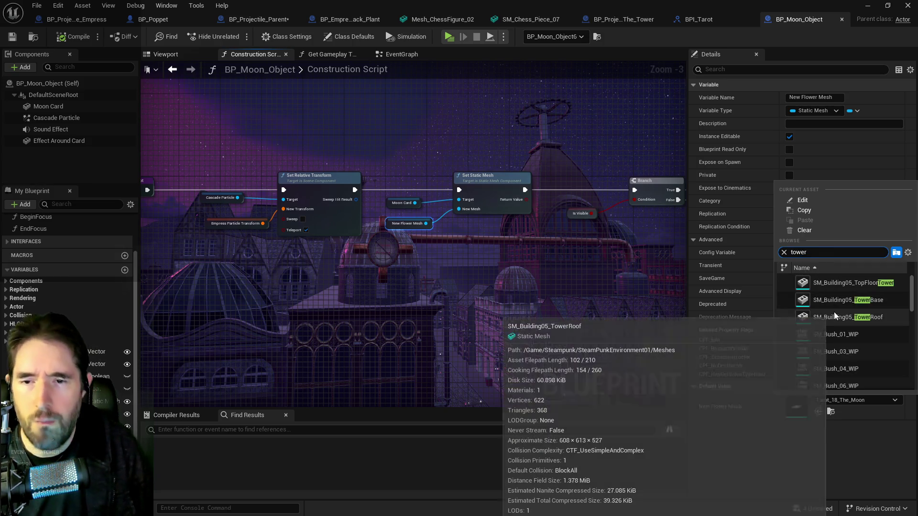
{"action": "scroll", "coordinate": [835, 315], "scroll_direction": "down", "scroll_amount": 5}
{"action": "scroll", "coordinate": [835, 316], "scroll_direction": "down", "scroll_amount": 8}
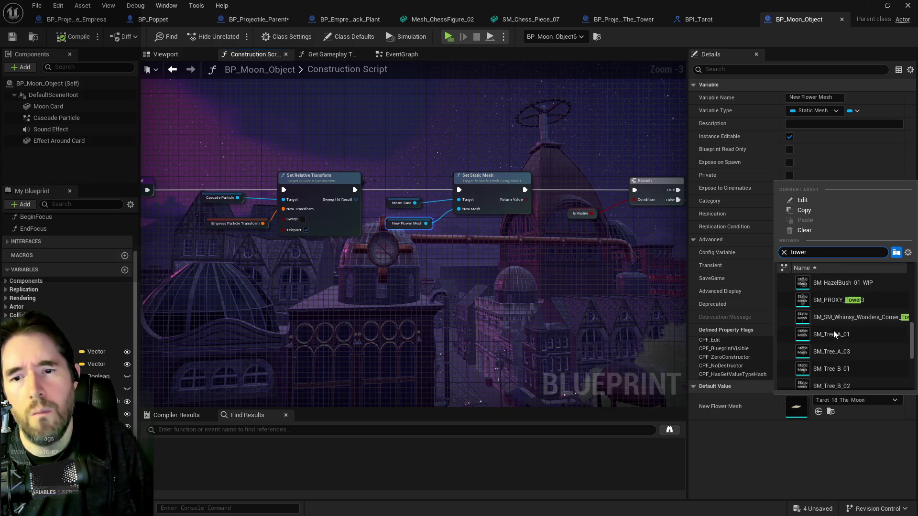
{"action": "scroll", "coordinate": [833, 342], "scroll_direction": "down", "scroll_amount": 3}
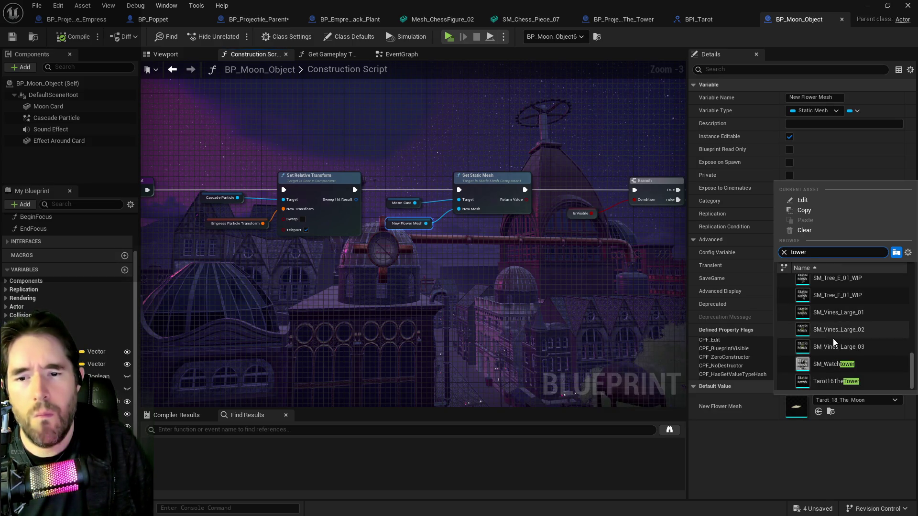
{"action": "left_click", "coordinate": [833, 381]}
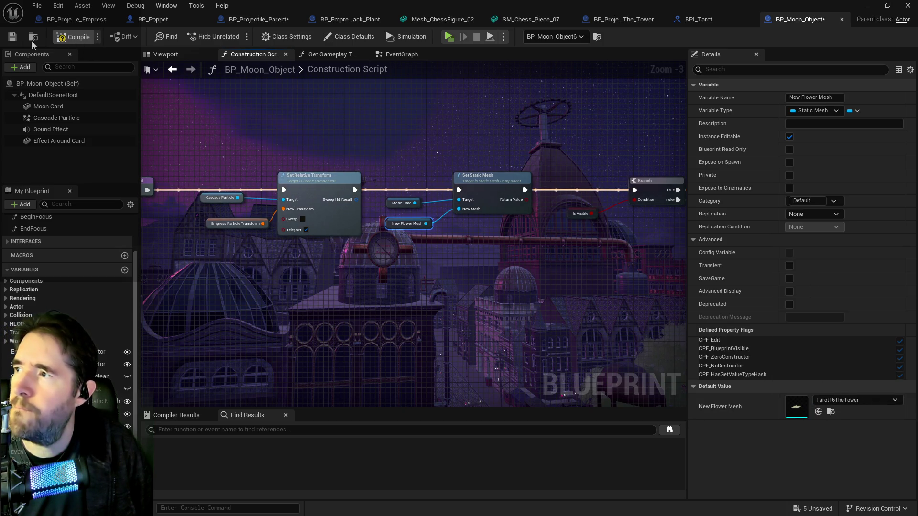
Compile and save, then check The Tower card in the Viewport
{"action": "left_click", "coordinate": [13, 38]}
{"action": "left_click", "coordinate": [167, 56]}
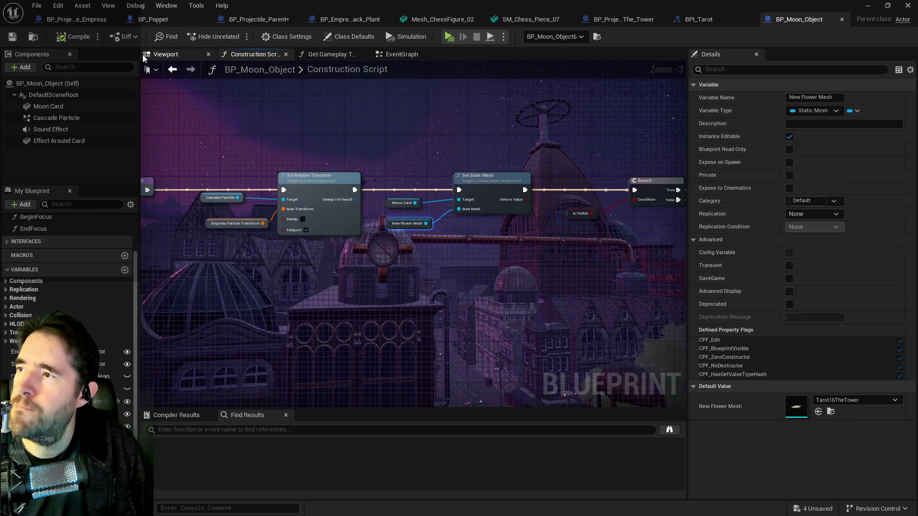
{"action": "scroll", "coordinate": [439, 269], "scroll_direction": "up", "scroll_amount": 3}
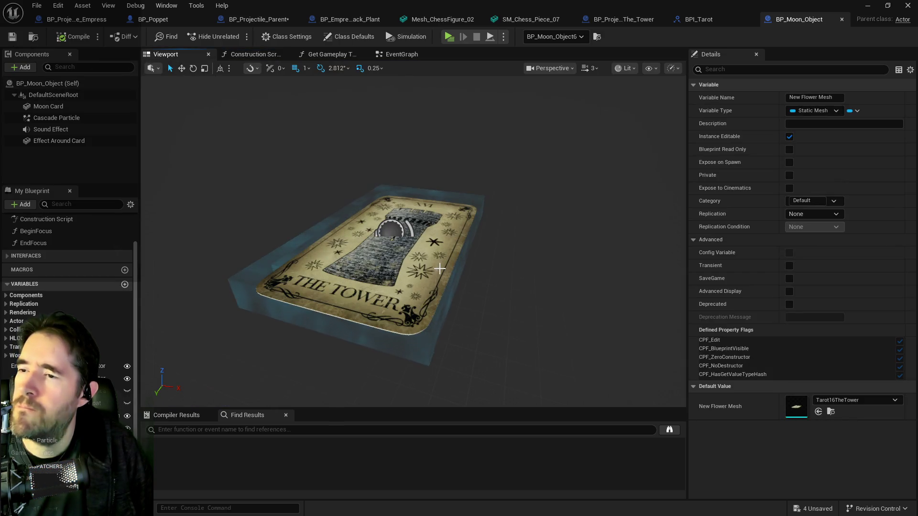
{"action": "scroll", "coordinate": [439, 269], "scroll_direction": "down", "scroll_amount": 3}
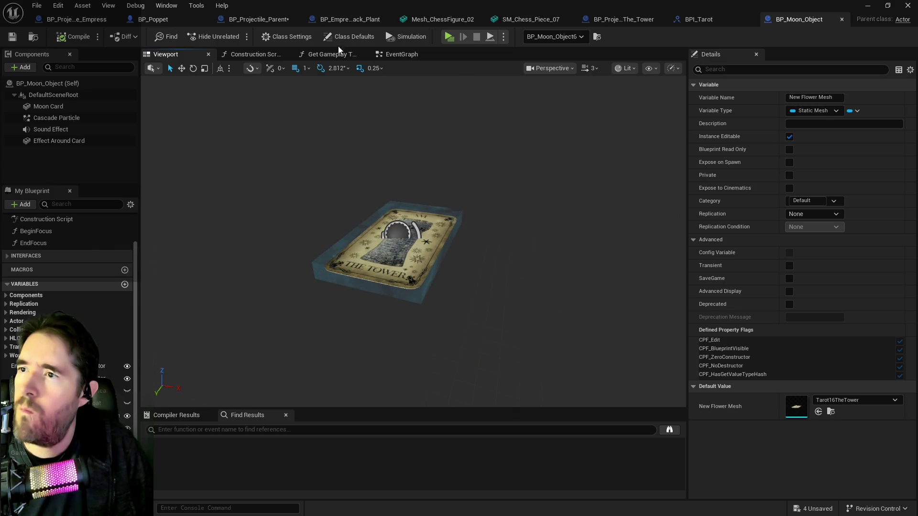
{"action": "left_click", "coordinate": [401, 54]}
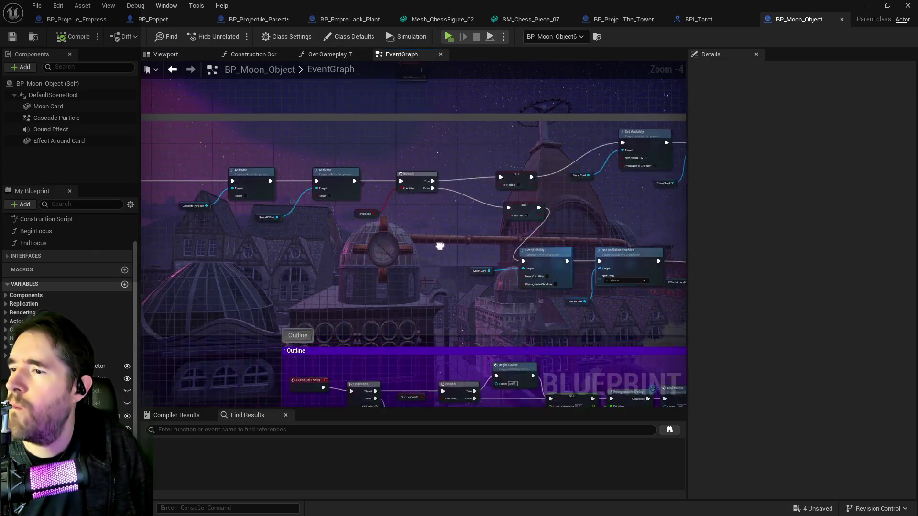
Add Event Tarot The Tower, wire it to Activate, and delete Event Tarot The Moon
{"action": "scroll", "coordinate": [316, 213], "scroll_direction": "up", "scroll_amount": 2}
{"action": "right_click", "coordinate": [315, 222]}
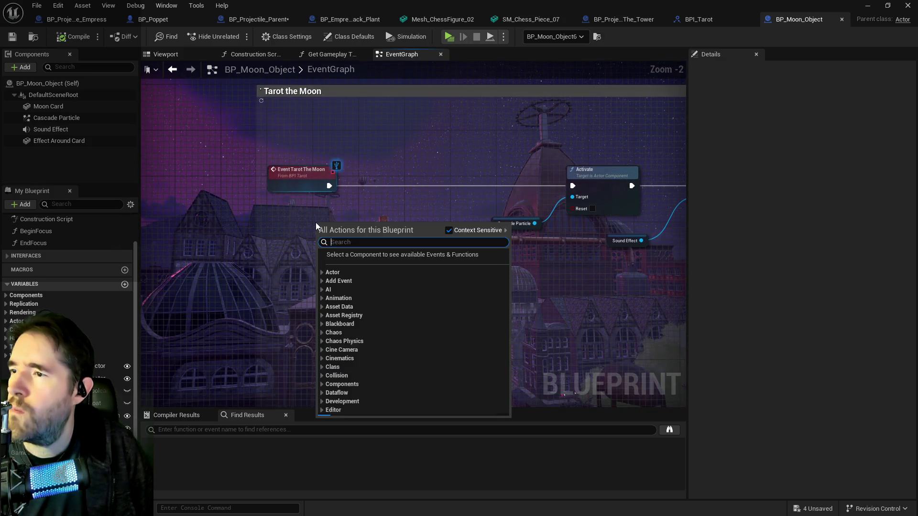
{"action": "type", "text": "tarot the towe"}
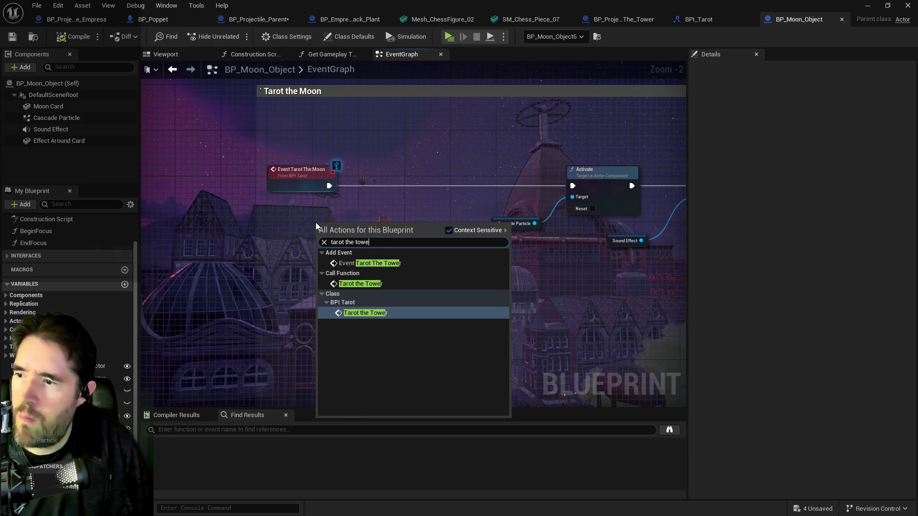
{"action": "left_click", "coordinate": [353, 263]}
{"action": "mouse_move", "coordinate": [374, 243]}
{"action": "left_mouse_down"}
{"action": "mouse_move", "coordinate": [477, 188]}
{"action": "mouse_move", "coordinate": [572, 186]}
{"action": "left_mouse_up"}
{"action": "left_click", "coordinate": [306, 173]}
{"action": "key", "text": "Delete"}
{"action": "left_click_drag", "start_coordinate": [335, 226], "coordinate": [335, 180]}
Rearrange the Outline nodes: Tarot the Moon Direction, Get Player Character and Is Visible
{"action": "scroll", "coordinate": [498, 282], "scroll_direction": "down", "scroll_amount": 3}
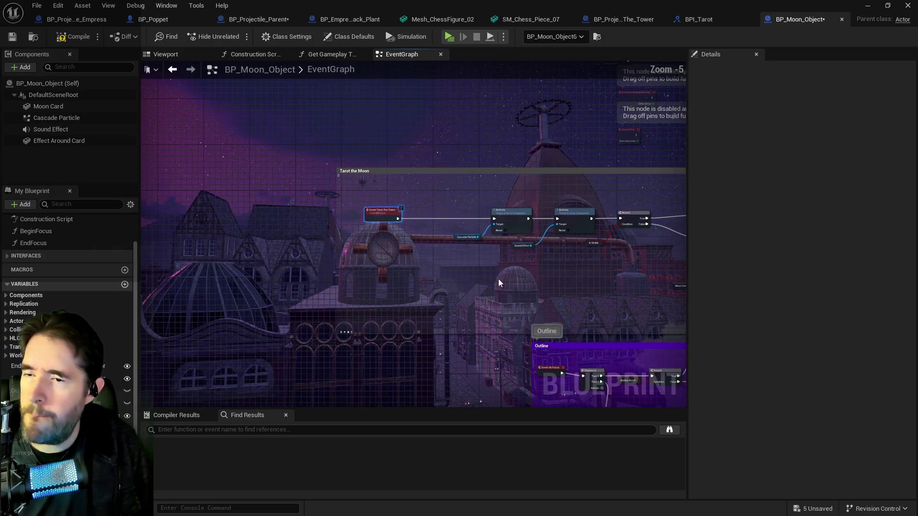
{"action": "left_click_drag", "start_coordinate": [498, 282], "coordinate": [348, 204]}
{"action": "scroll", "coordinate": [378, 286], "scroll_direction": "up", "scroll_amount": 2}
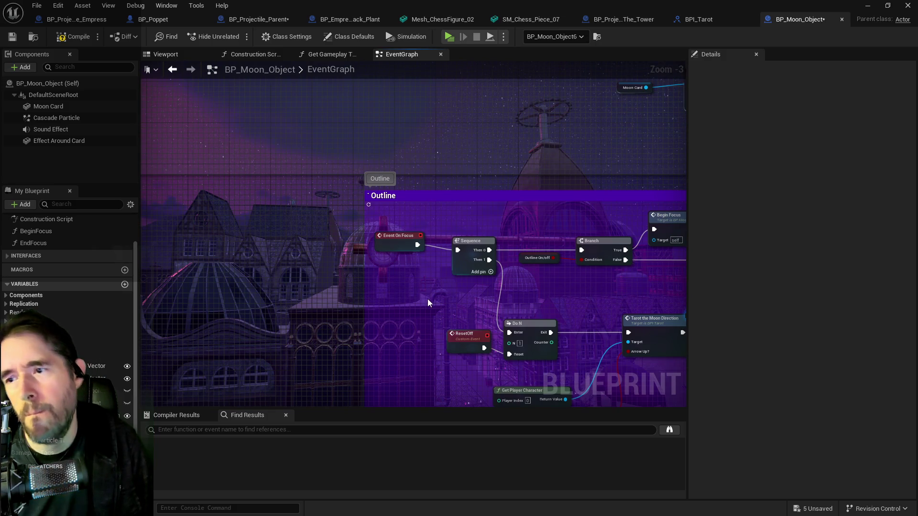
{"action": "left_click_drag", "start_coordinate": [427, 299], "coordinate": [122, 276]}
{"action": "left_click_drag", "start_coordinate": [433, 274], "coordinate": [356, 266]}
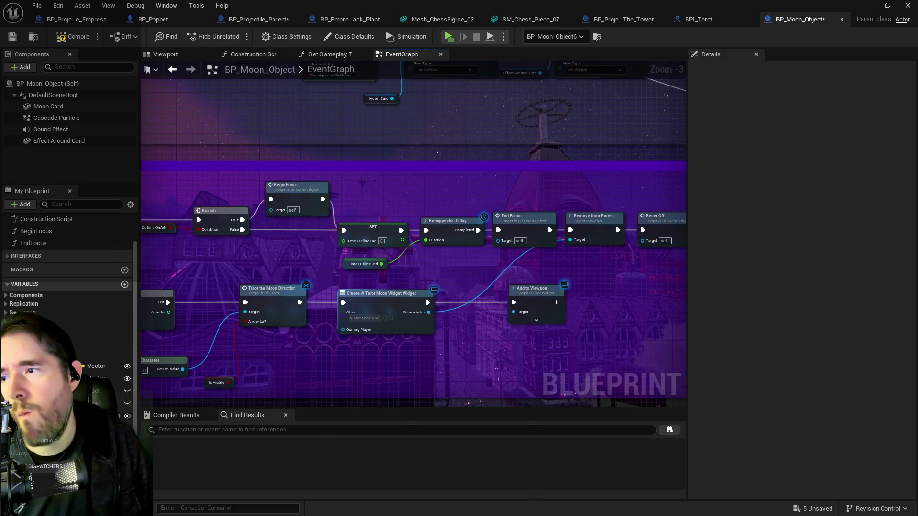
{"action": "left_click_drag", "start_coordinate": [295, 348], "coordinate": [420, 331]}
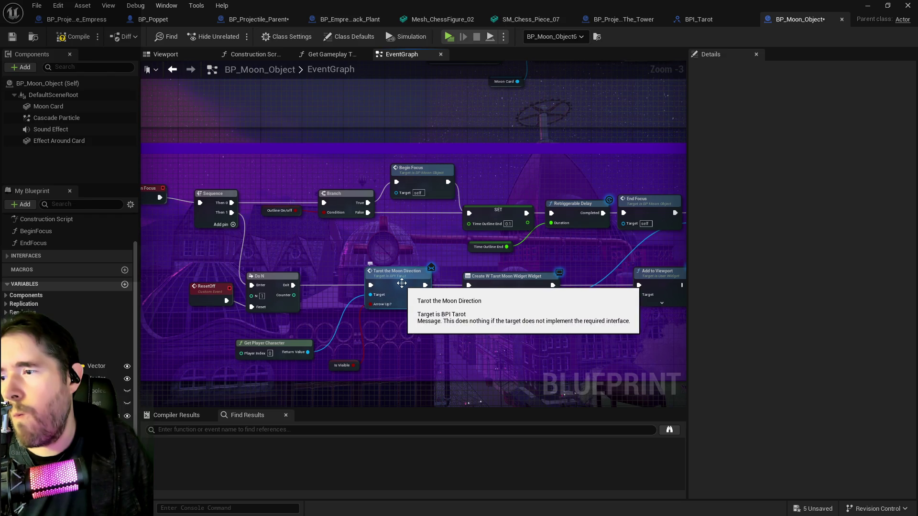
{"action": "mouse_move", "coordinate": [402, 281]}
{"action": "left_mouse_down"}
{"action": "mouse_move", "coordinate": [326, 253]}
{"action": "mouse_move", "coordinate": [437, 267]}
{"action": "left_mouse_up"}
{"action": "left_click_drag", "start_coordinate": [366, 264], "coordinate": [334, 252]}
{"action": "left_click_drag", "start_coordinate": [263, 246], "coordinate": [628, 285]}
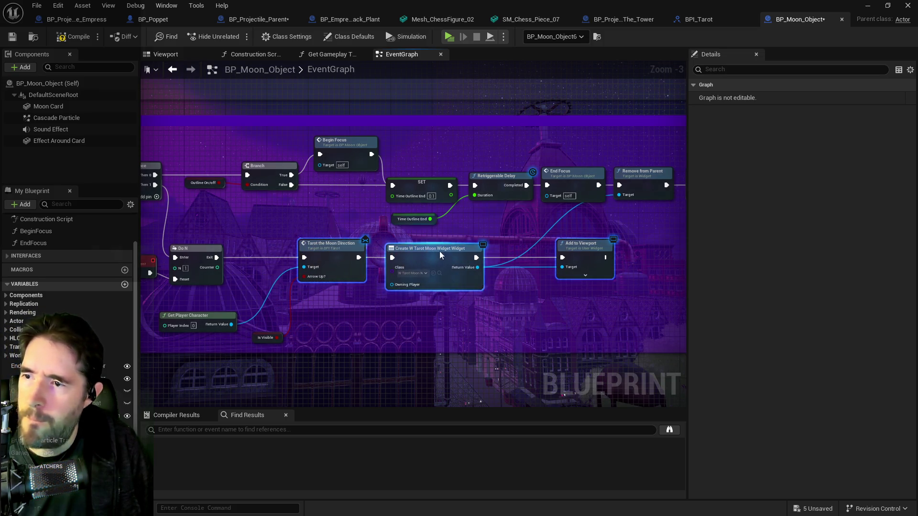
{"action": "left_click_drag", "start_coordinate": [433, 251], "coordinate": [484, 251]}
{"action": "mouse_move", "coordinate": [196, 316]}
{"action": "left_mouse_down"}
{"action": "mouse_move", "coordinate": [266, 299]}
{"action": "mouse_move", "coordinate": [272, 263]}
{"action": "left_mouse_up"}
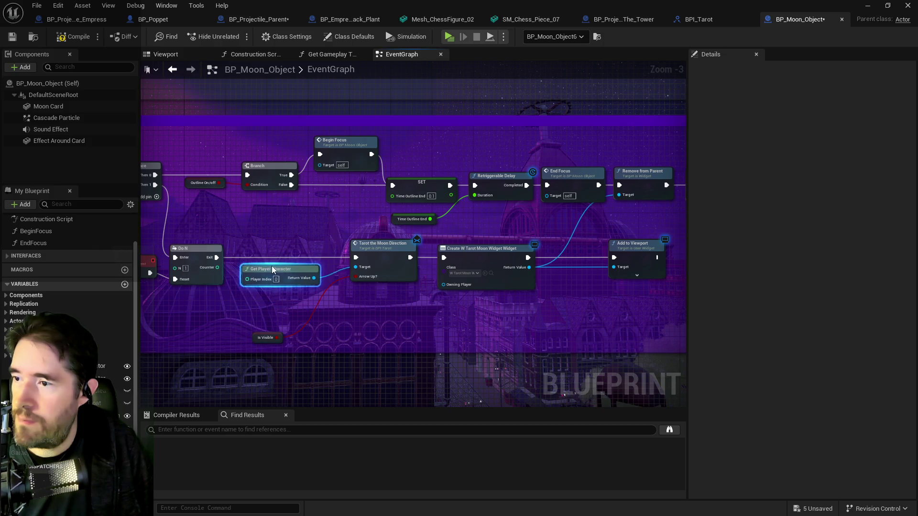
{"action": "left_click_drag", "start_coordinate": [255, 335], "coordinate": [301, 288]}
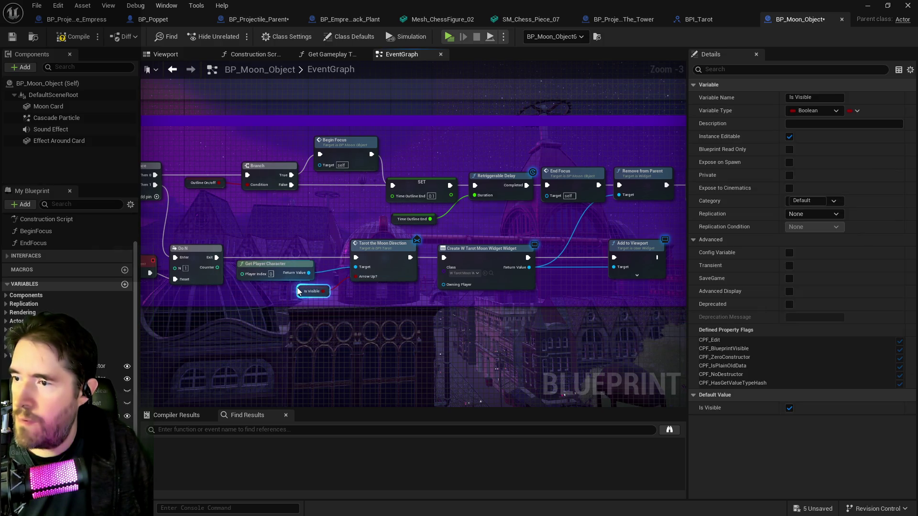
Compile and save BP_Moon_Object
{"action": "left_click", "coordinate": [63, 38]}
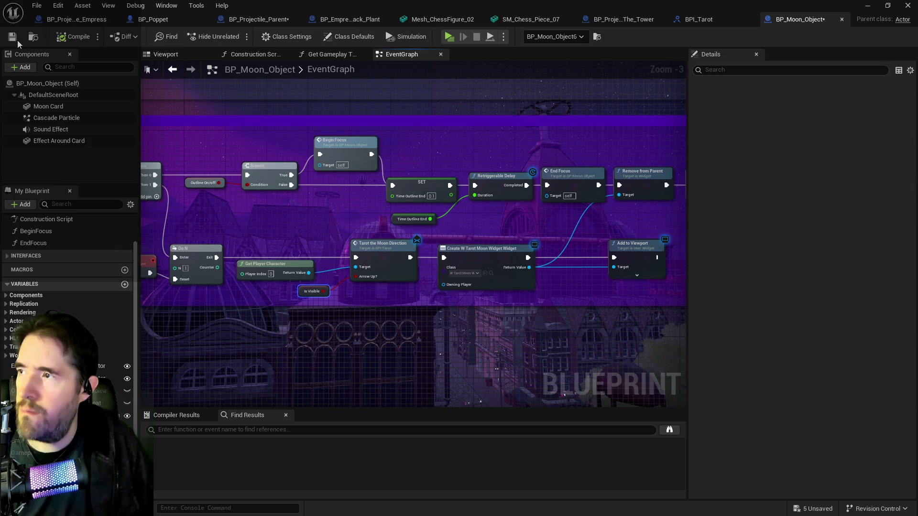
{"action": "left_click", "coordinate": [12, 37]}
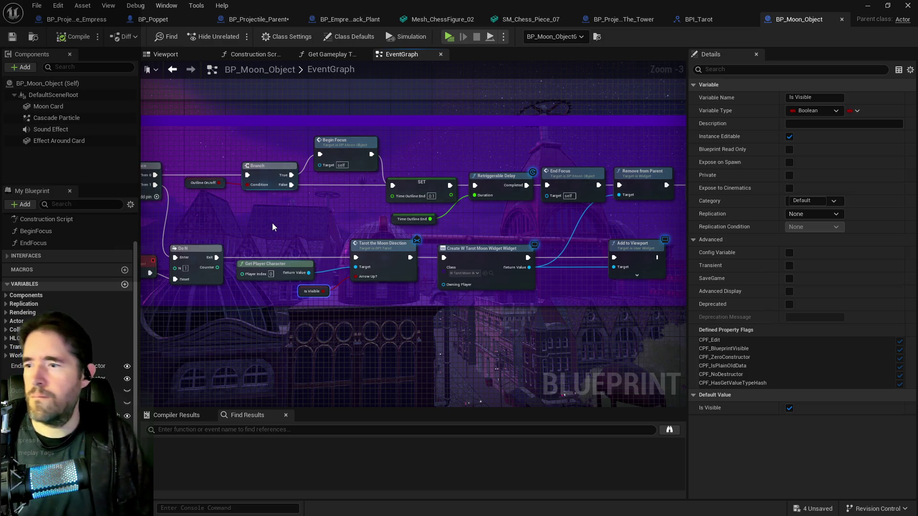
{"action": "scroll", "coordinate": [273, 208], "scroll_direction": "down", "scroll_amount": 2}
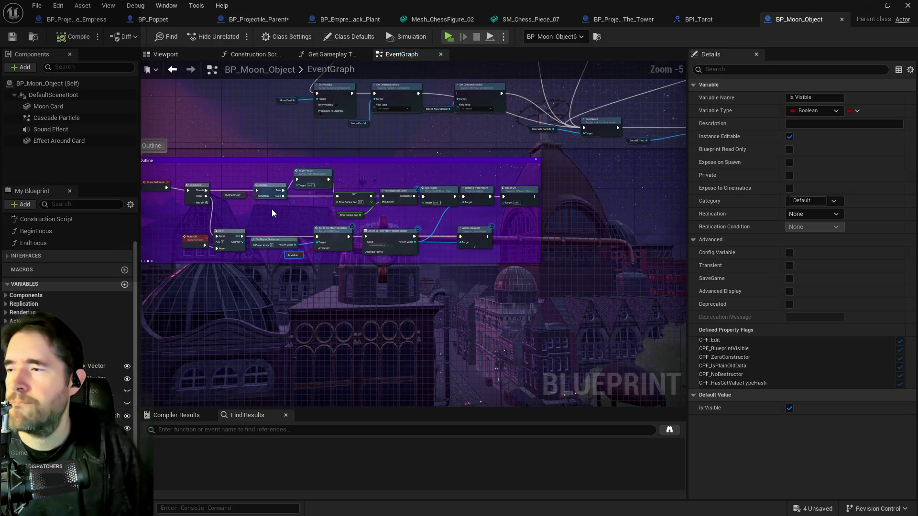
{"action": "scroll", "coordinate": [272, 209], "scroll_direction": "up", "scroll_amount": 1}
{"action": "scroll", "coordinate": [334, 259], "scroll_direction": "up", "scroll_amount": 1}
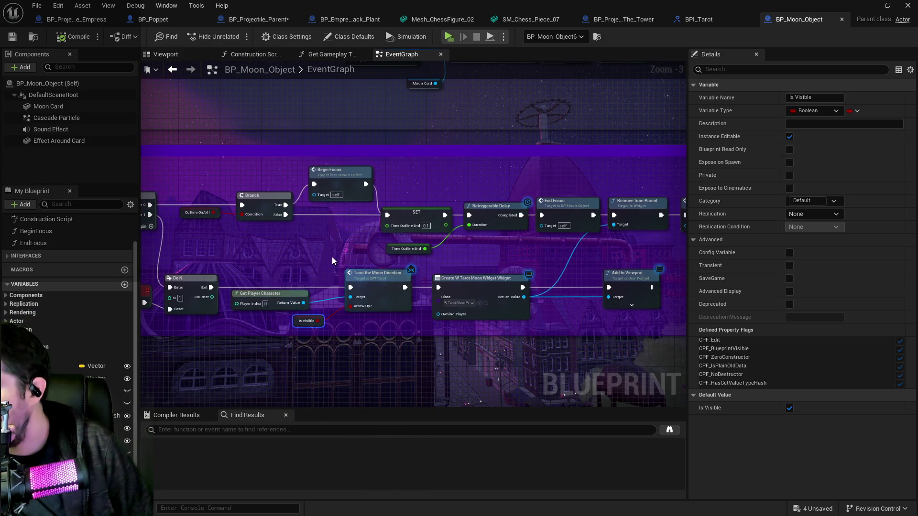
{"action": "scroll", "coordinate": [222, 131], "scroll_direction": "down", "scroll_amount": 2}
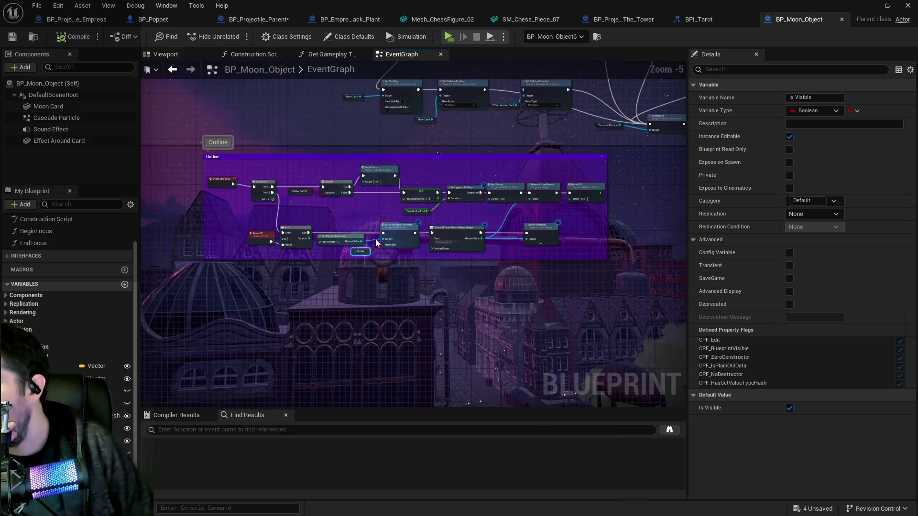
{"action": "scroll", "coordinate": [374, 239], "scroll_direction": "up", "scroll_amount": 2}
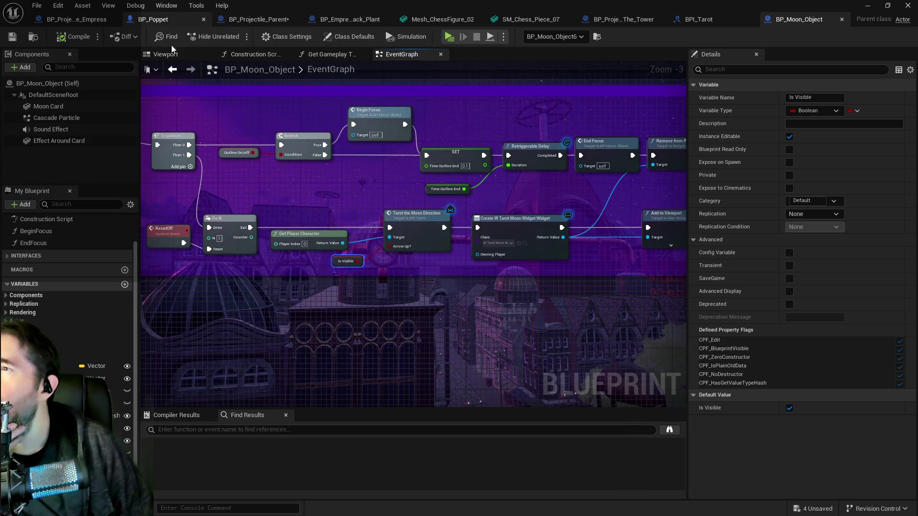
Find and delete the stray Event Tarot The Moon Direction node in BP_Poppet
{"action": "left_click", "coordinate": [152, 19]}
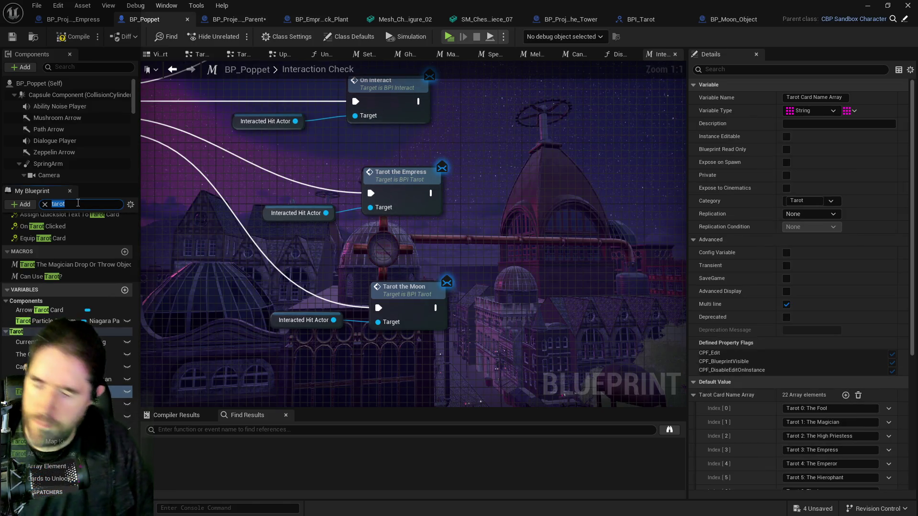
{"action": "type", "text": "the moon"}
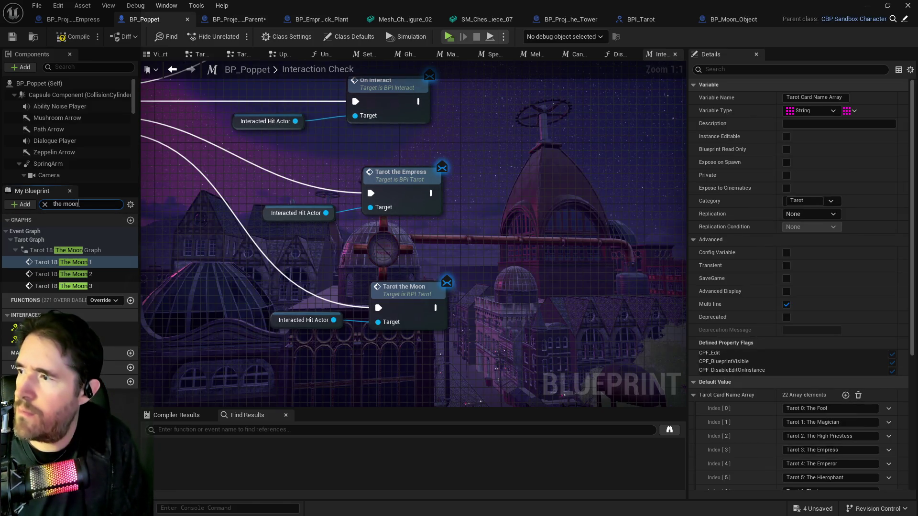
{"action": "double_click", "coordinate": [76, 327]}
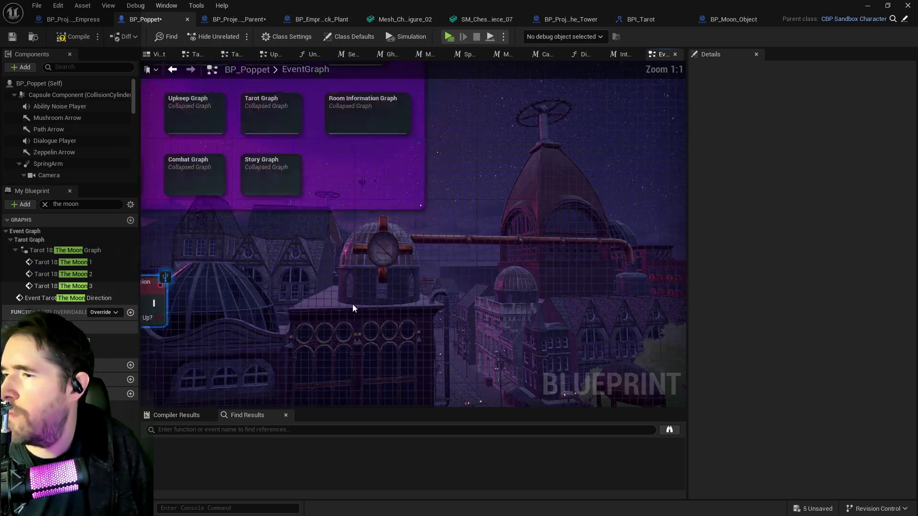
{"action": "scroll", "coordinate": [412, 268], "scroll_direction": "down", "scroll_amount": 1}
{"action": "left_click_drag", "start_coordinate": [334, 229], "coordinate": [410, 269]}
{"action": "key", "text": "Delete"}
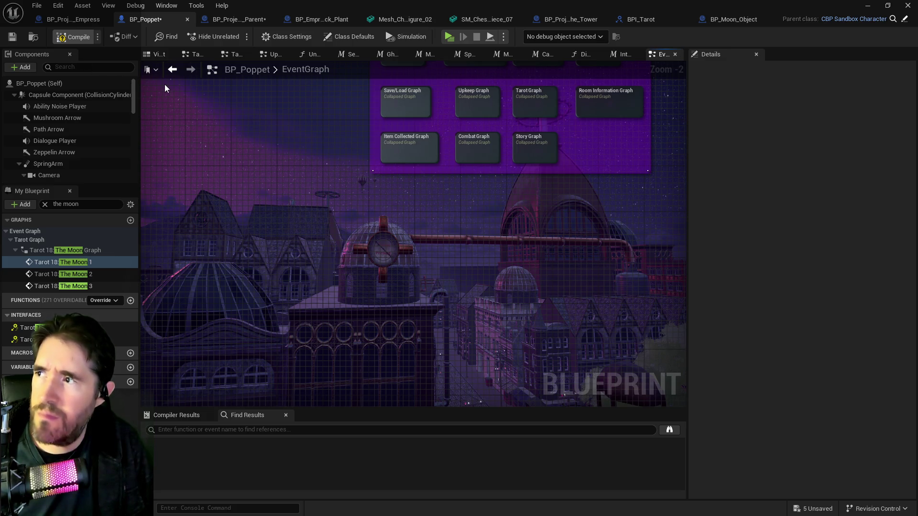
Compile and save BP_Poppet
{"action": "key", "text": "F7"}
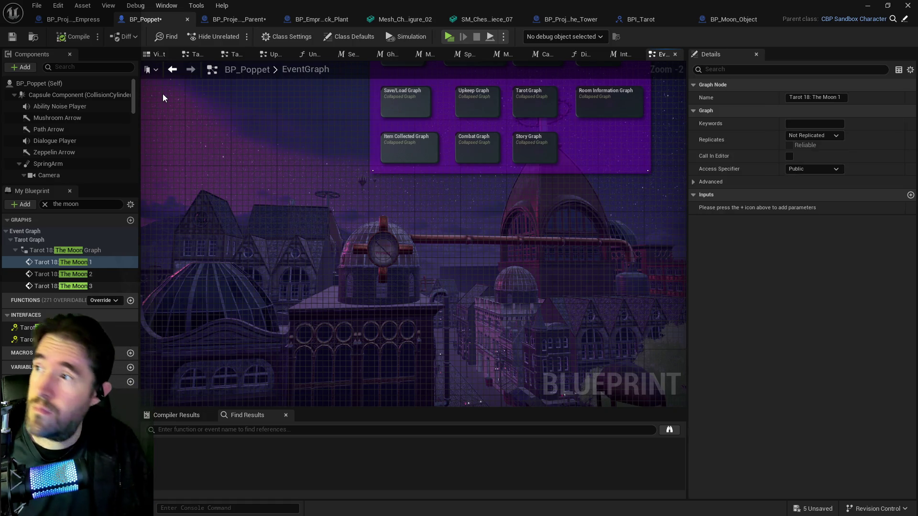
{"action": "left_click", "coordinate": [12, 36]}
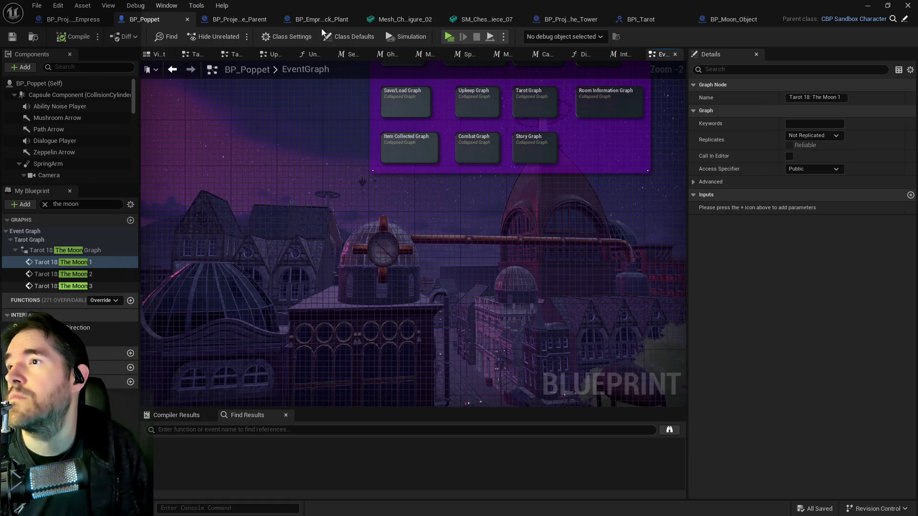
{"action": "left_click", "coordinate": [733, 20]}
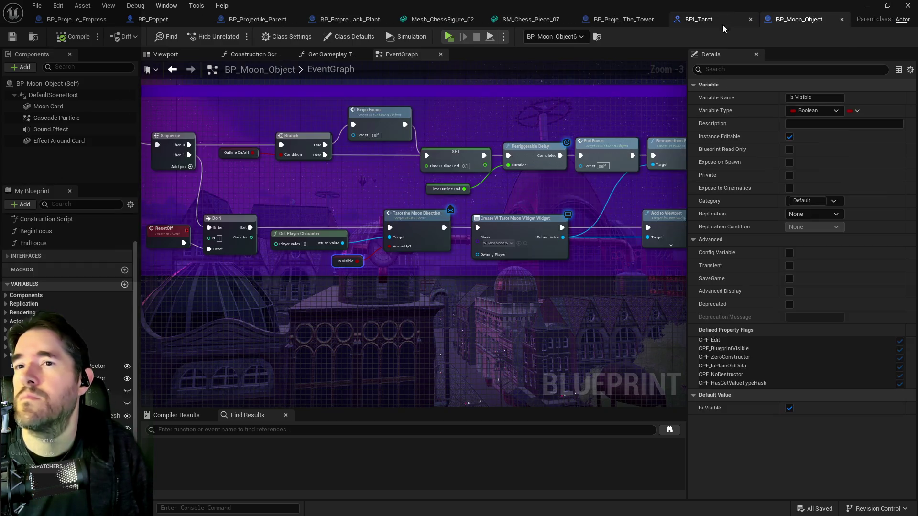
Locate W_Tarot_Moon_Widget via its Create Widget node, duplicate it as W_Tarot_The_Tower, and open it
{"action": "scroll", "coordinate": [494, 220], "scroll_direction": "up", "scroll_amount": 3}
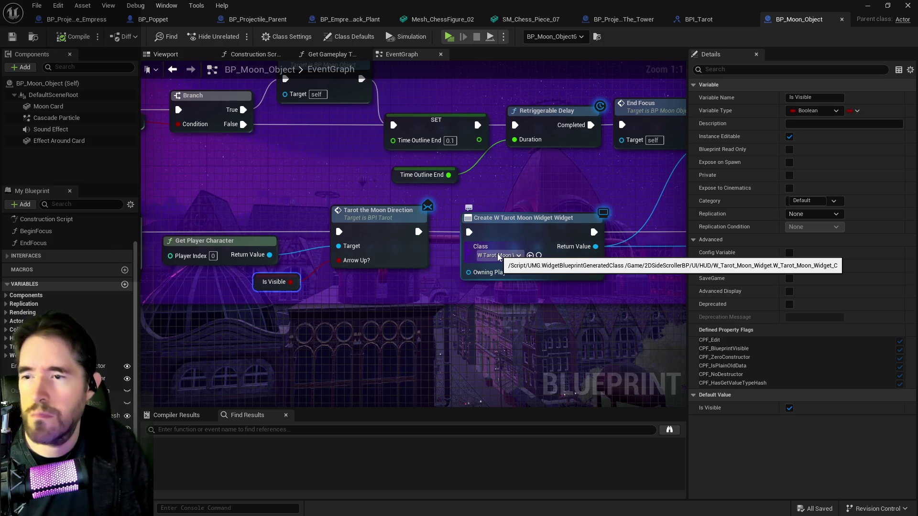
{"action": "left_click", "coordinate": [497, 263]}
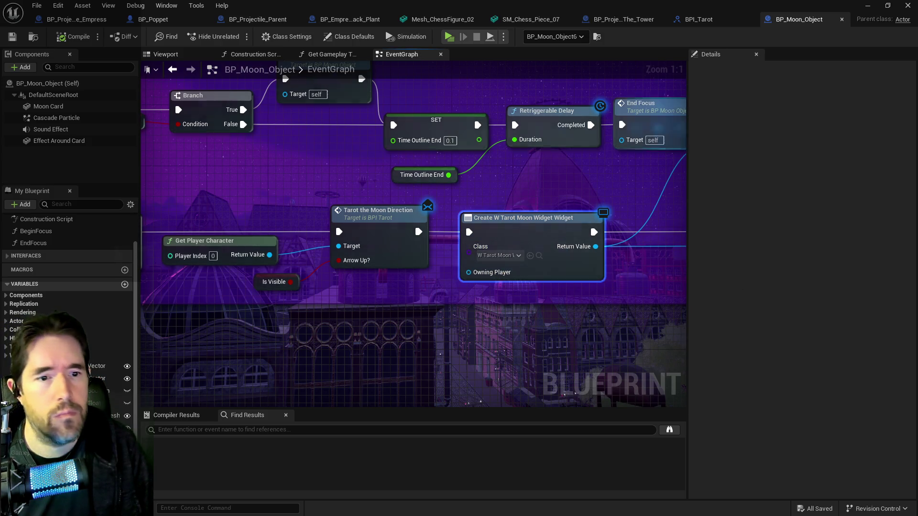
{"action": "left_click", "coordinate": [539, 255]}
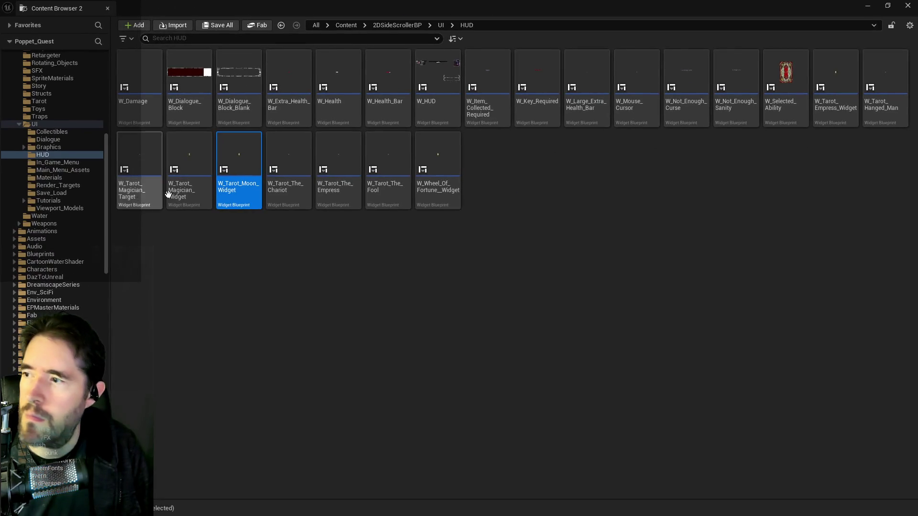
{"action": "right_click", "coordinate": [225, 181]}
{"action": "left_click", "coordinate": [241, 264]}
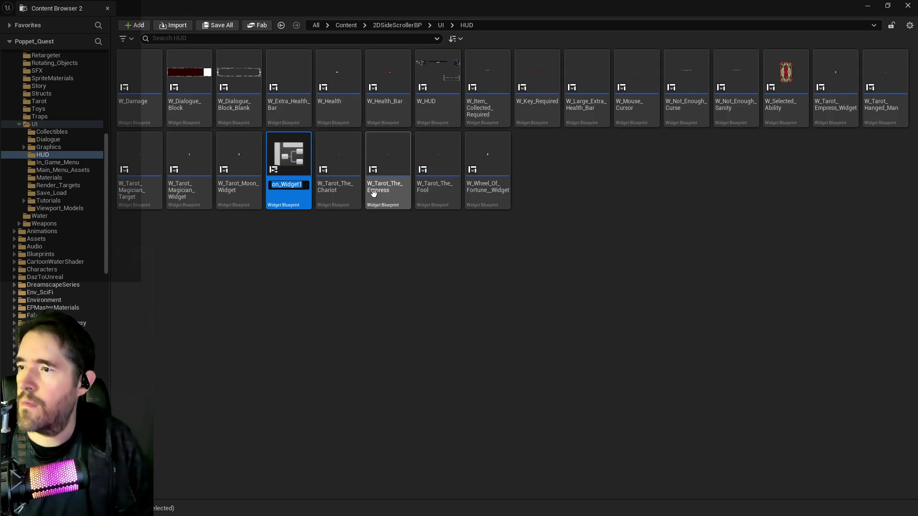
{"action": "key", "text": "BackSpace"}
{"action": "key", "text": "BackSpace"}
{"action": "key", "text": "BackSpace"}
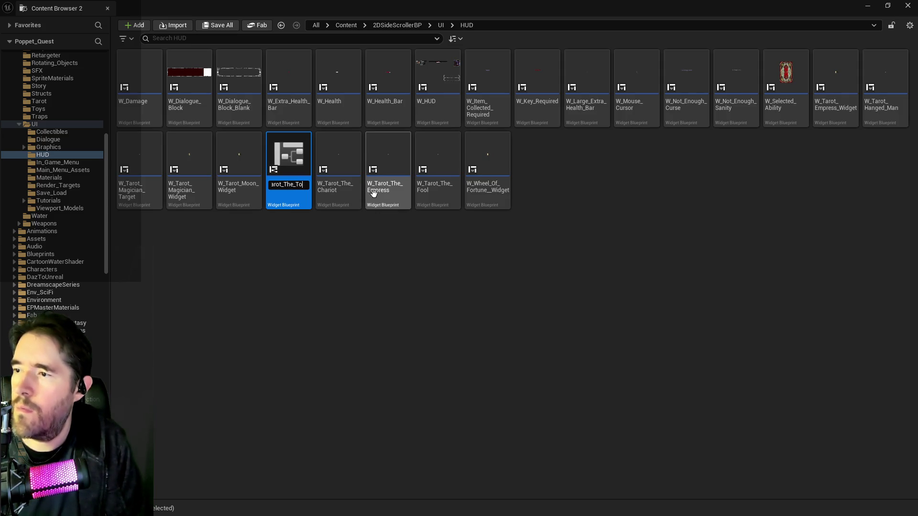
{"action": "key", "text": "Return"}
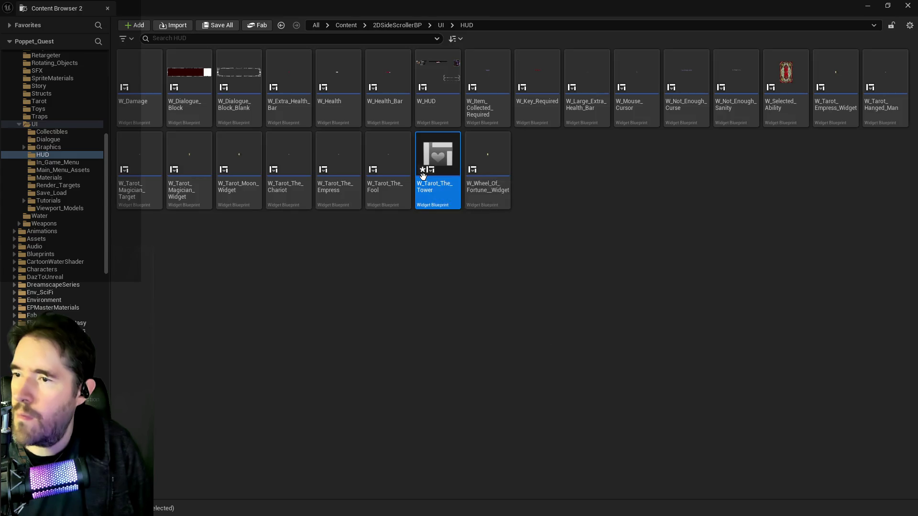
{"action": "double_click", "coordinate": [423, 170]}
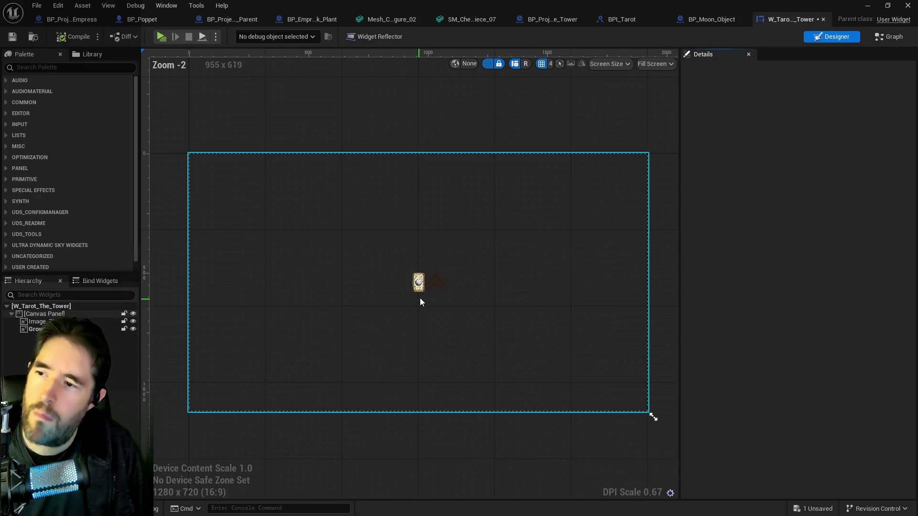
Set the card Image brush to Tarot_16_The_Tower_Sprite and save the widget
{"action": "left_click", "coordinate": [418, 286]}
{"action": "scroll", "coordinate": [418, 287], "scroll_direction": "up", "scroll_amount": 3}
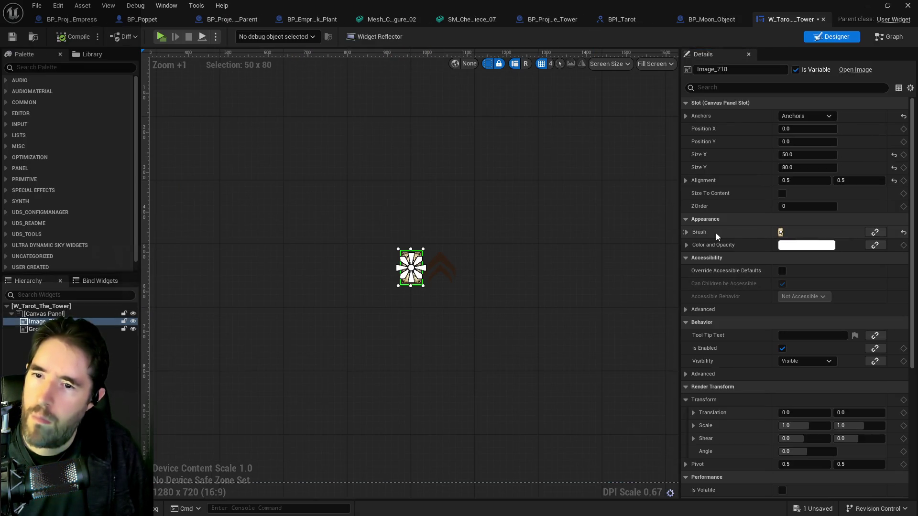
{"action": "left_click", "coordinate": [686, 231]}
{"action": "left_click", "coordinate": [828, 247]}
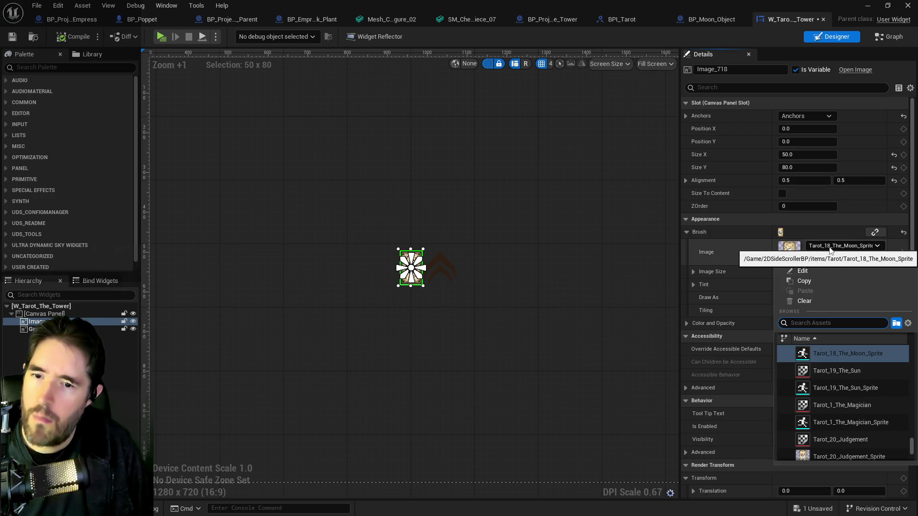
{"action": "type", "text": "the tower"}
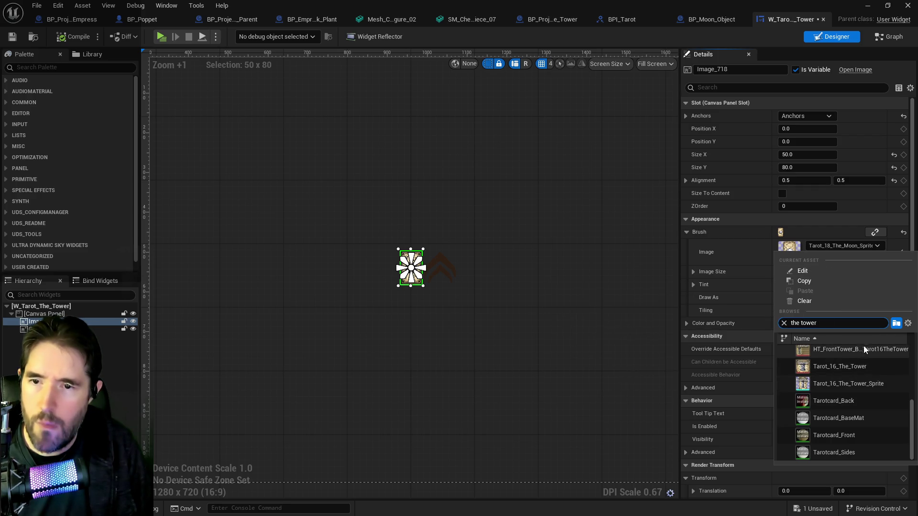
{"action": "left_click", "coordinate": [850, 382]}
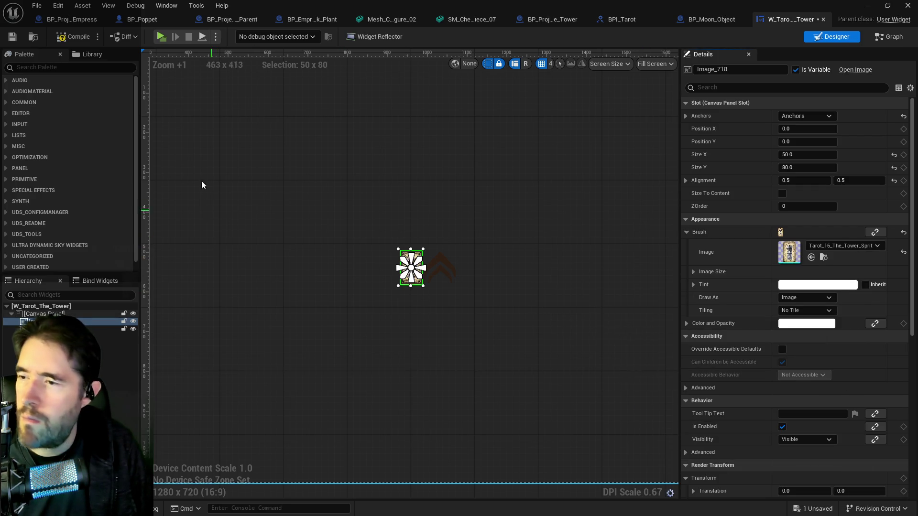
{"action": "left_click", "coordinate": [12, 37]}
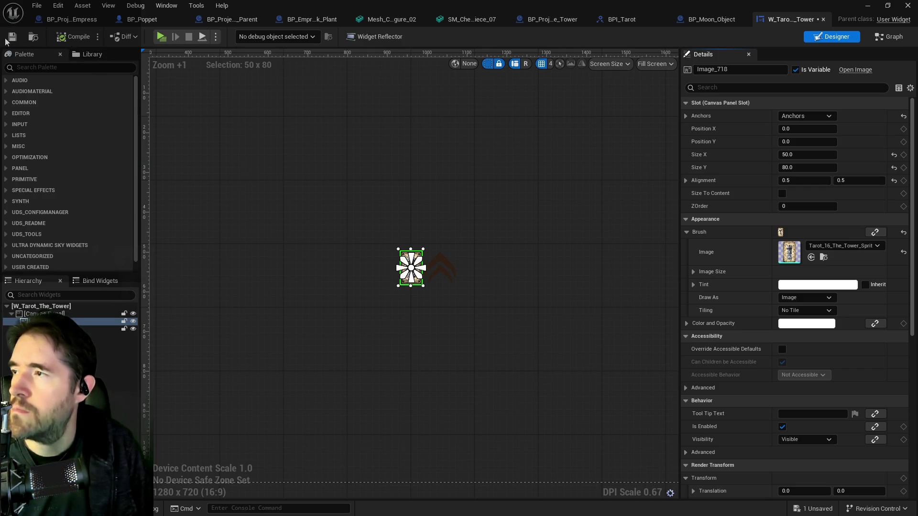
Make BP_Moon_Object's Create Widget node spawn W_Tarot_The_Tower and save it
{"action": "left_click", "coordinate": [693, 21]}
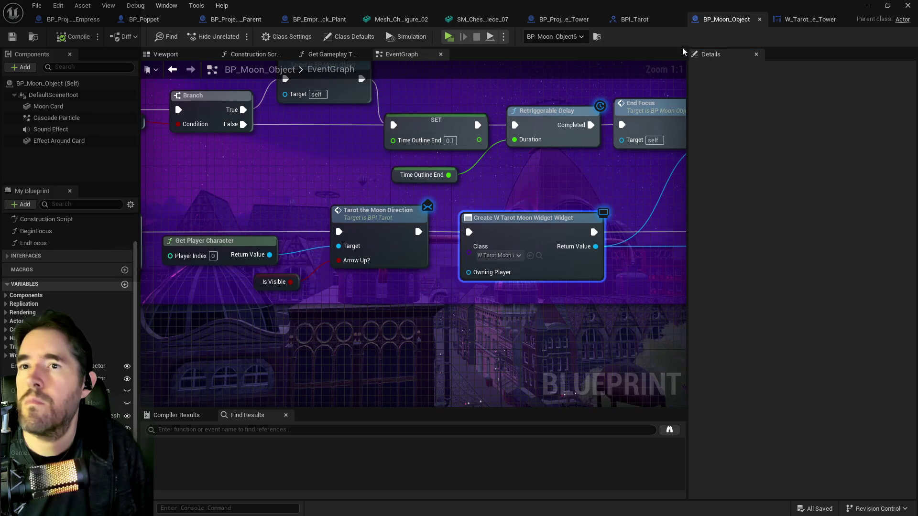
{"action": "left_click", "coordinate": [530, 256]}
{"action": "scroll", "coordinate": [512, 247], "scroll_direction": "down", "scroll_amount": 3}
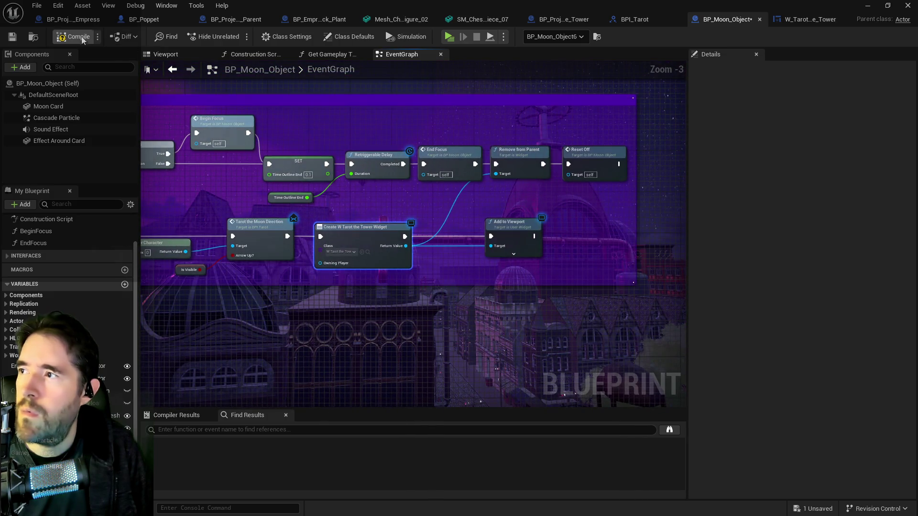
{"action": "key", "text": "ctrl+s"}
{"action": "mouse_move", "coordinate": [209, 96]}
{"action": "left_mouse_down"}
{"action": "mouse_move", "coordinate": [363, 191]}
{"action": "mouse_move", "coordinate": [500, 331]}
{"action": "mouse_move", "coordinate": [430, 242]}
{"action": "mouse_move", "coordinate": [387, 135]}
{"action": "left_mouse_up"}
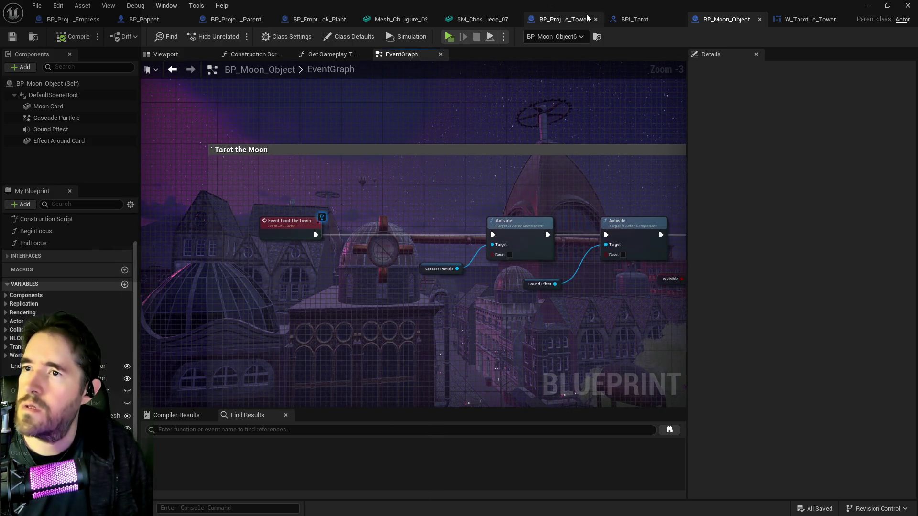
{"action": "left_click", "coordinate": [237, 21]}
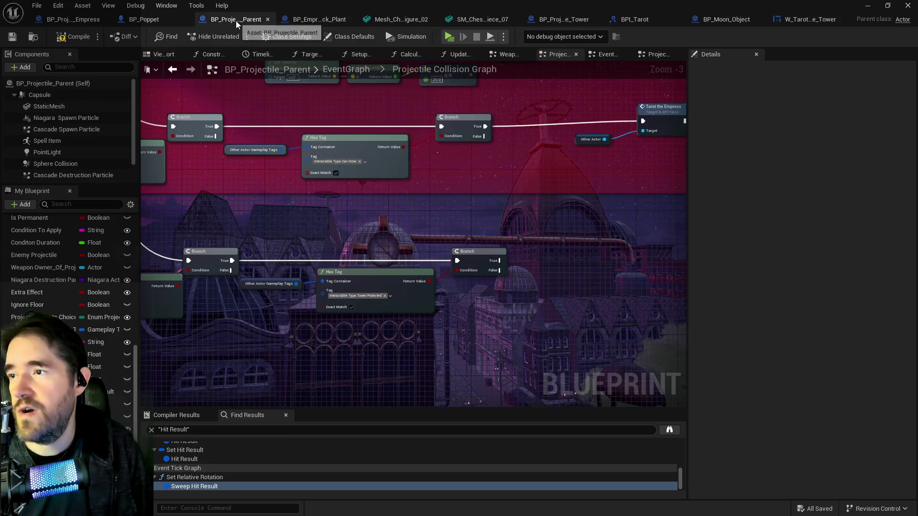
Add a Tarot the Tower message node to BP_Projectile_Parent's collision graph
{"action": "scroll", "coordinate": [333, 241], "scroll_direction": "down", "scroll_amount": 1}
{"action": "right_click", "coordinate": [373, 244]}
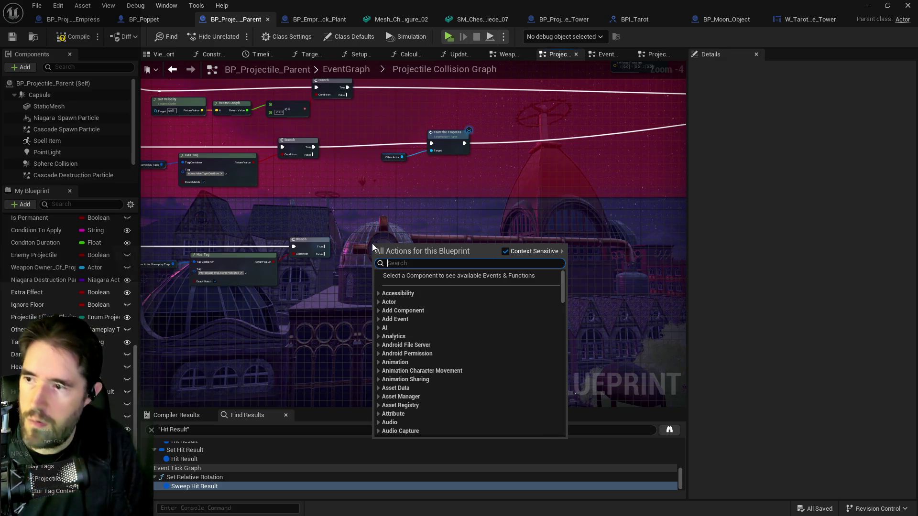
{"action": "type", "text": "the tower"}
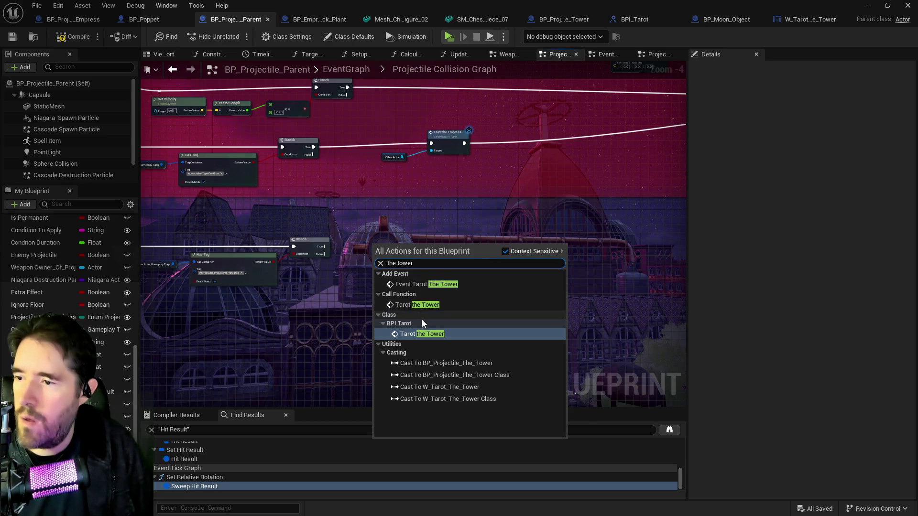
{"action": "left_click", "coordinate": [504, 252]}
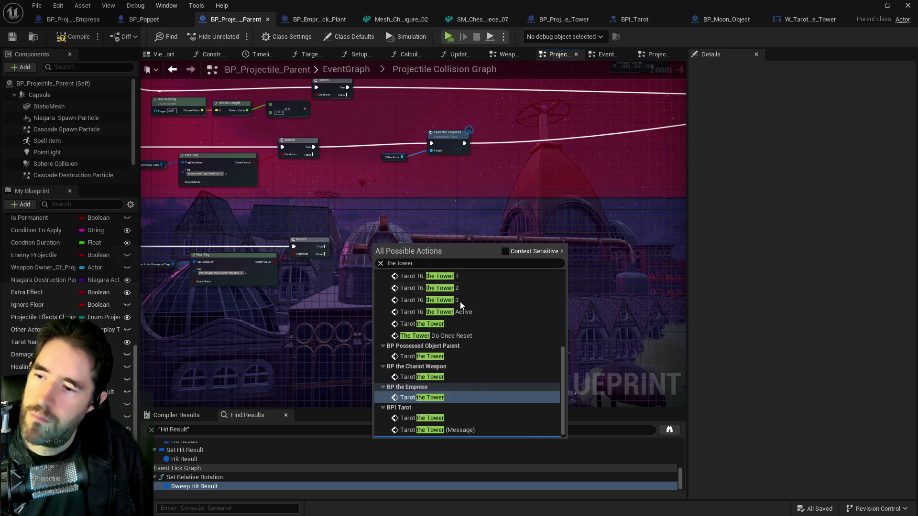
{"action": "scroll", "coordinate": [458, 392], "scroll_direction": "down", "scroll_amount": 5}
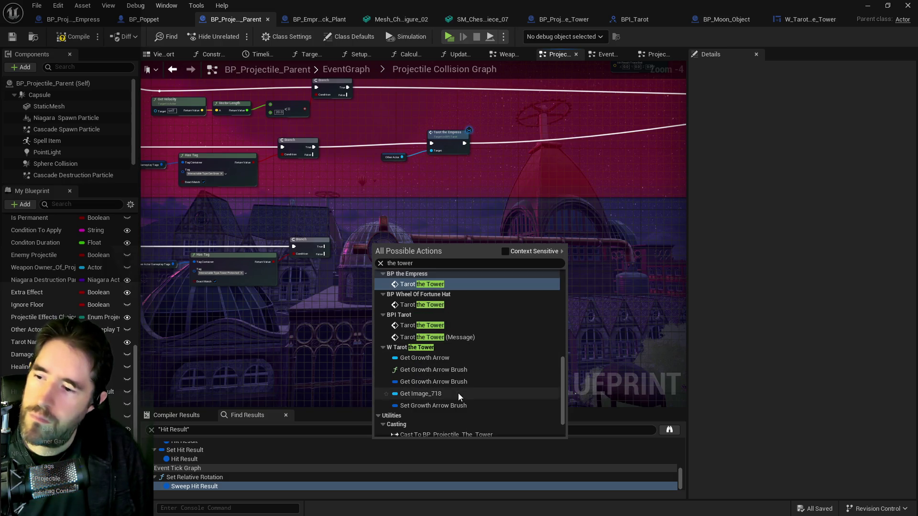
{"action": "left_click", "coordinate": [441, 339]}
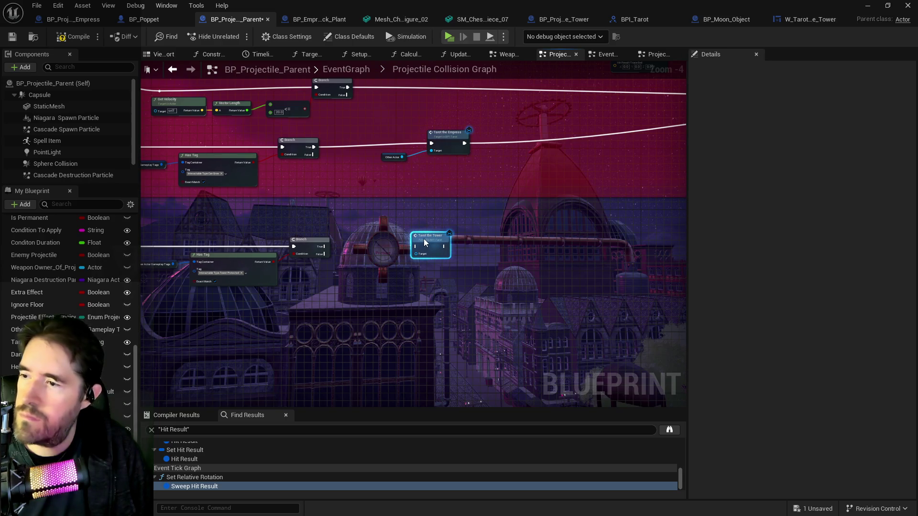
Wire a copied Other Actor getter into Tarot the Tower's target, connect its output, and save
{"action": "left_click", "coordinate": [381, 160]}
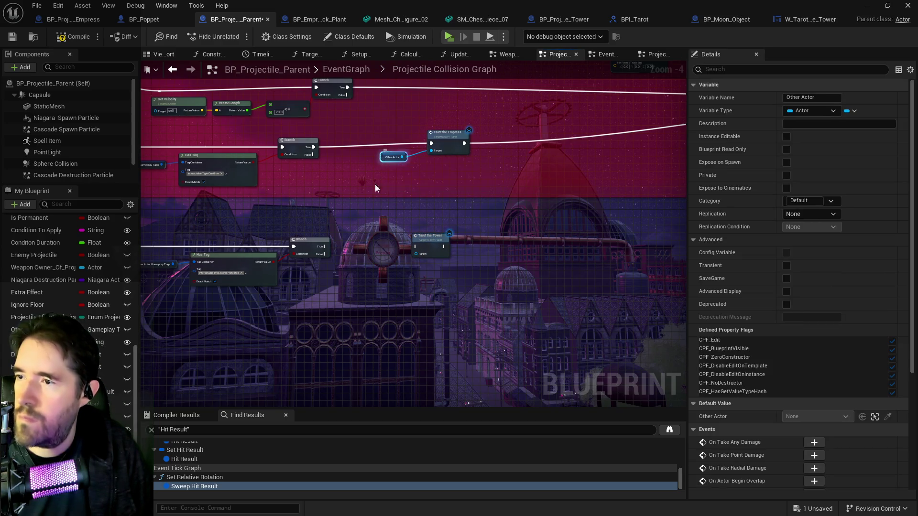
{"action": "key", "text": "ctrl+c"}
{"action": "key", "text": "ctrl+v"}
{"action": "scroll", "coordinate": [380, 258], "scroll_direction": "up", "scroll_amount": 3}
{"action": "mouse_move", "coordinate": [442, 250]}
{"action": "left_mouse_down"}
{"action": "mouse_move", "coordinate": [393, 245]}
{"action": "mouse_move", "coordinate": [463, 247]}
{"action": "left_mouse_up"}
{"action": "scroll", "coordinate": [373, 254], "scroll_direction": "down", "scroll_amount": 2}
{"action": "scroll", "coordinate": [400, 260], "scroll_direction": "down", "scroll_amount": 2}
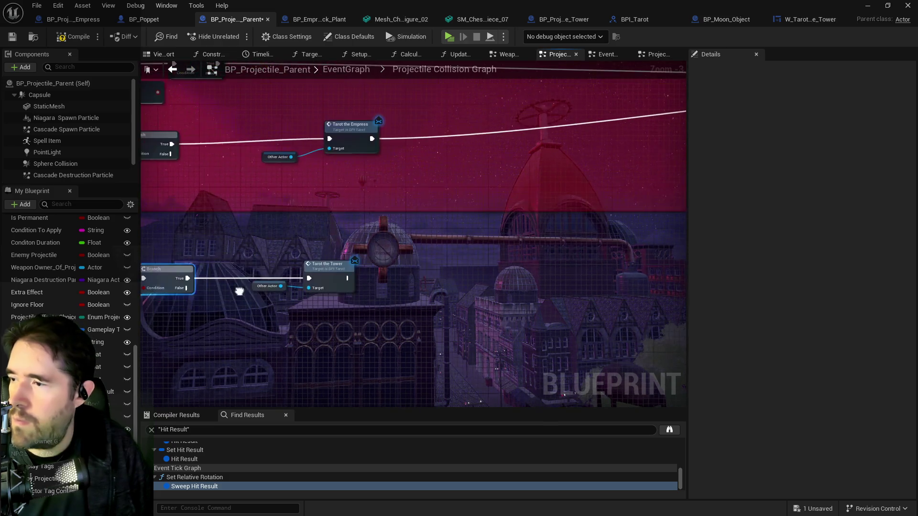
{"action": "scroll", "coordinate": [329, 279], "scroll_direction": "down", "scroll_amount": 1}
{"action": "scroll", "coordinate": [328, 279], "scroll_direction": "up", "scroll_amount": 3}
{"action": "mouse_move", "coordinate": [335, 277]}
{"action": "left_mouse_down"}
{"action": "mouse_move", "coordinate": [507, 237]}
{"action": "mouse_move", "coordinate": [671, 166]}
{"action": "mouse_move", "coordinate": [807, 58]}
{"action": "mouse_move", "coordinate": [539, 153]}
{"action": "left_mouse_up"}
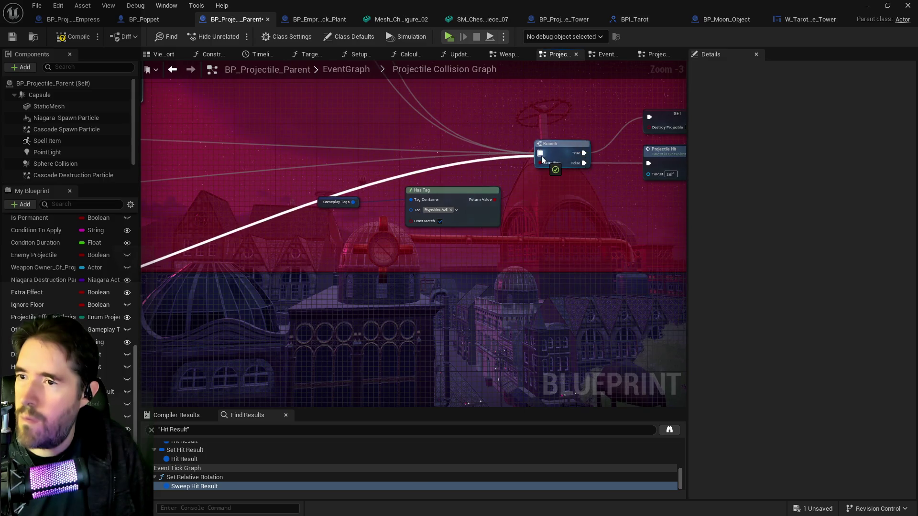
{"action": "left_click", "coordinate": [12, 37]}
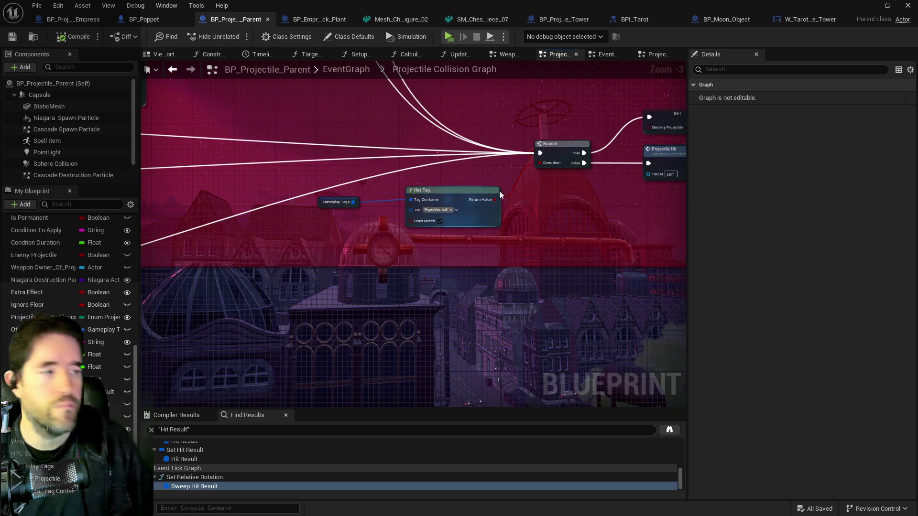
{"action": "left_click", "coordinate": [791, 21]}
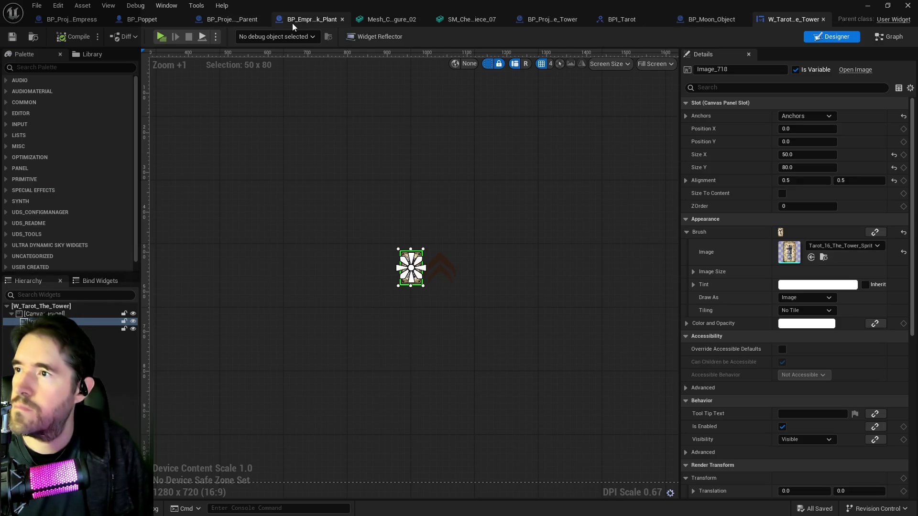
Tick Tower Protected and untick Is An Illusion in Gameplay Tags' default value, then save
{"action": "left_click", "coordinate": [712, 19]}
{"action": "type", "text": "gamep"}
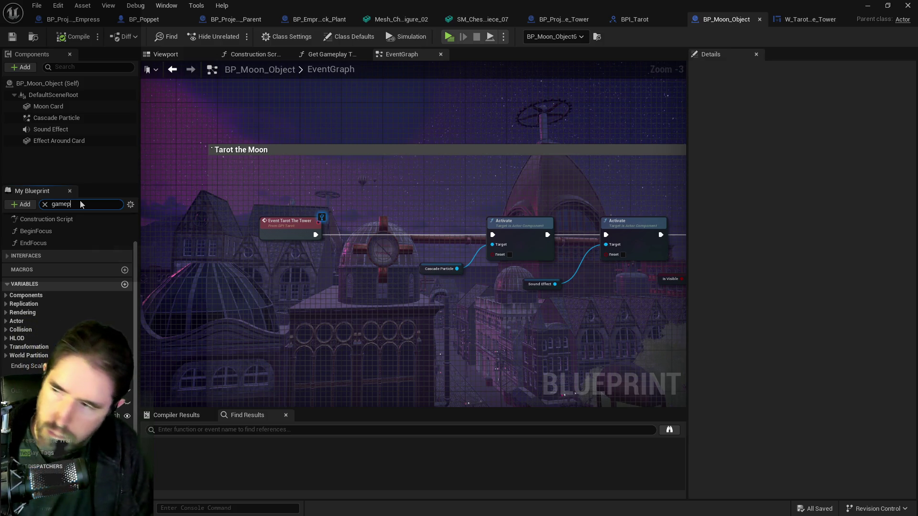
{"action": "left_click", "coordinate": [72, 315]}
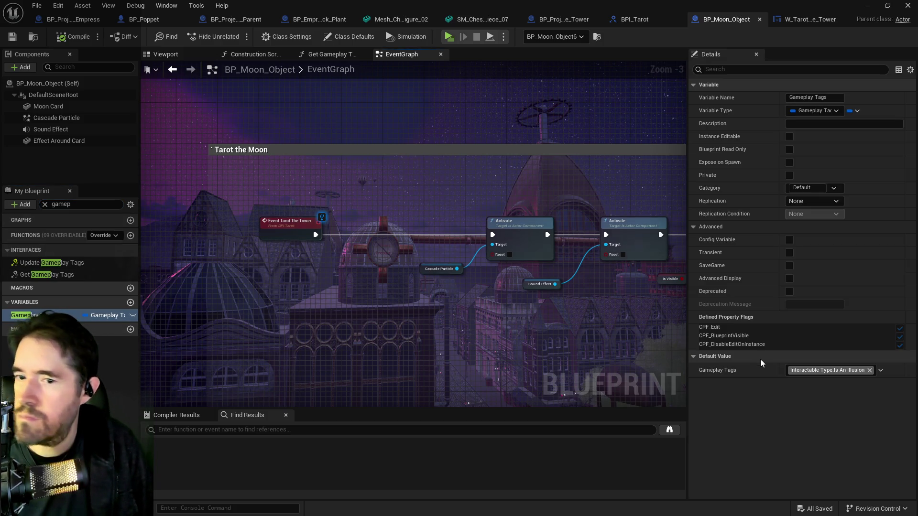
{"action": "left_click", "coordinate": [791, 371]}
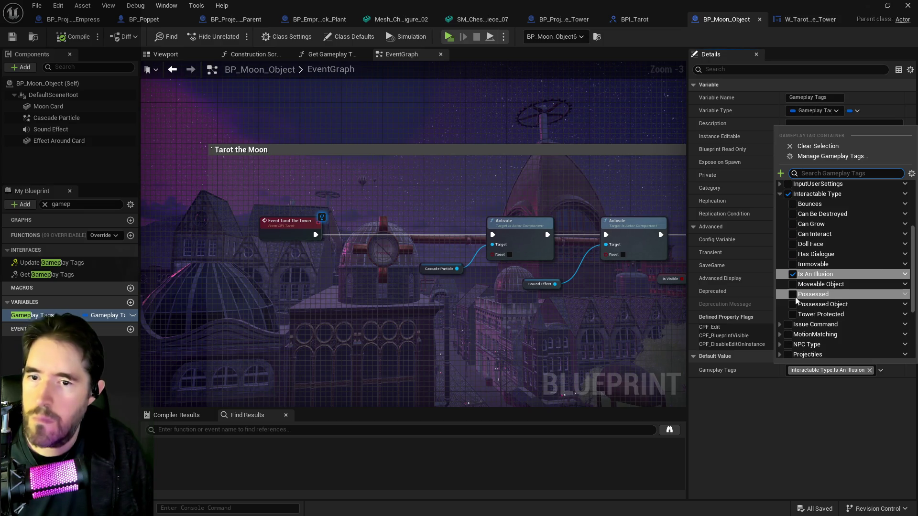
{"action": "left_click", "coordinate": [792, 314]}
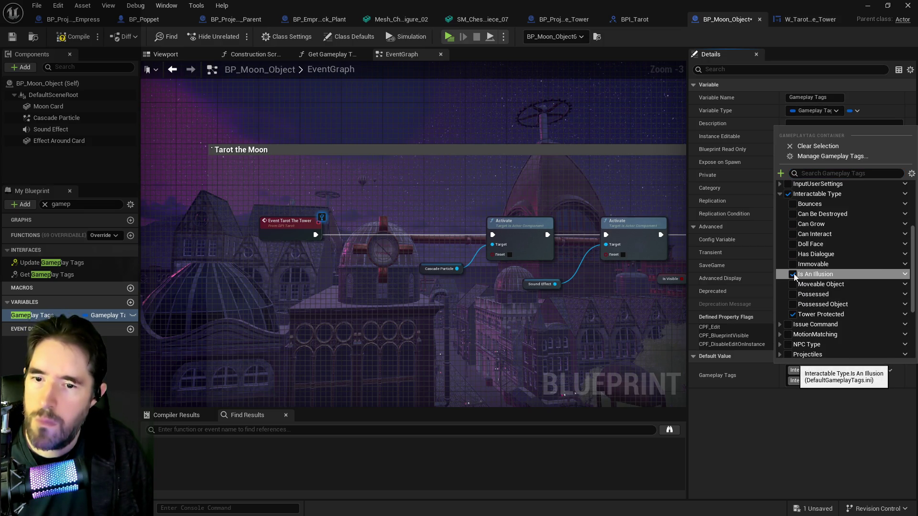
{"action": "left_click", "coordinate": [793, 275]}
{"action": "left_click", "coordinate": [76, 44]}
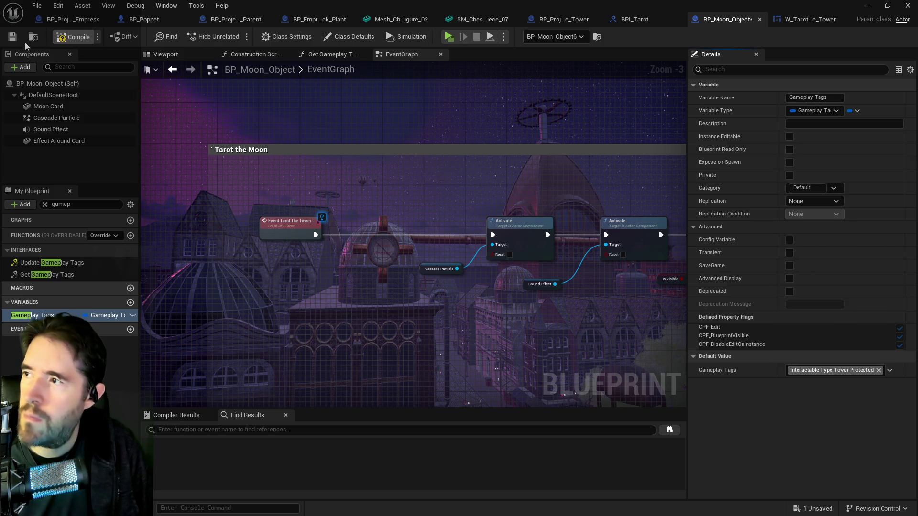
{"action": "key", "text": "ctrl+s"}
Move through the level viewport, then return to BP_Moon_Object and BP_Projectile_Parent
{"action": "key", "text": "alt+Tab"}
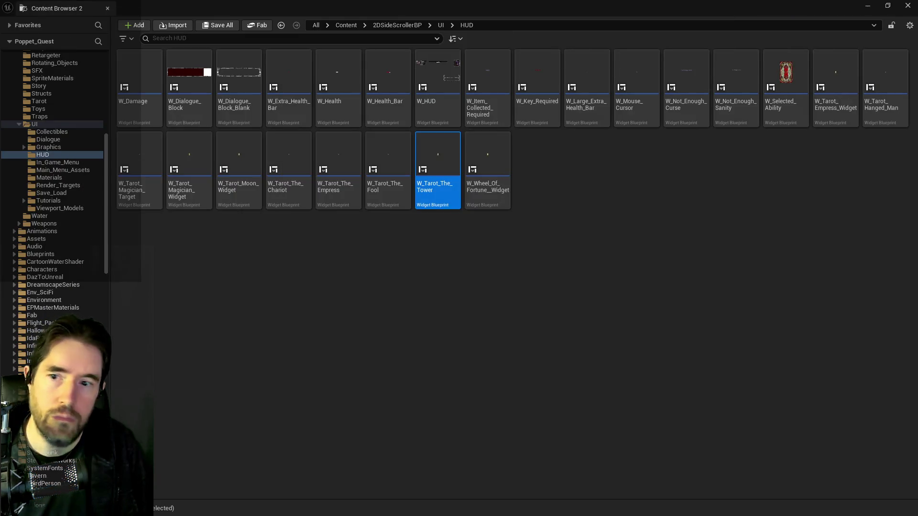
{"action": "key", "text": "alt+Tab"}
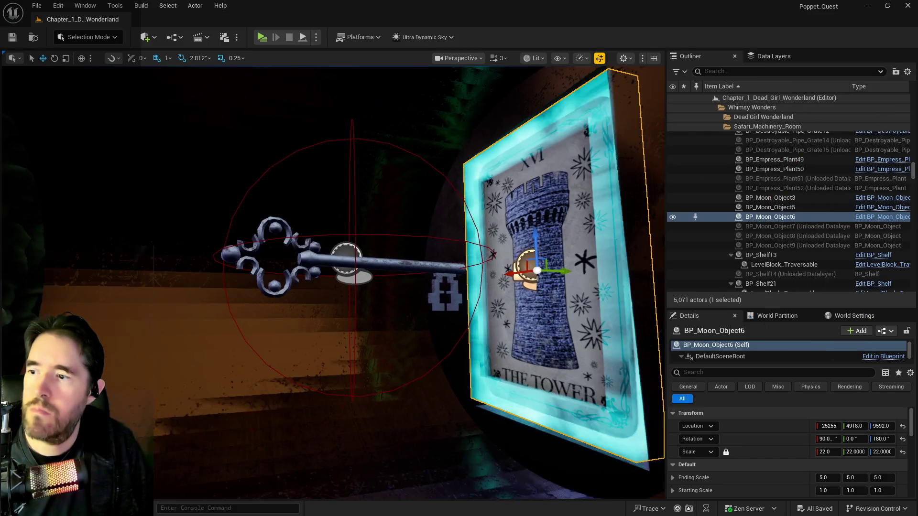
{"action": "key", "text": "w"}
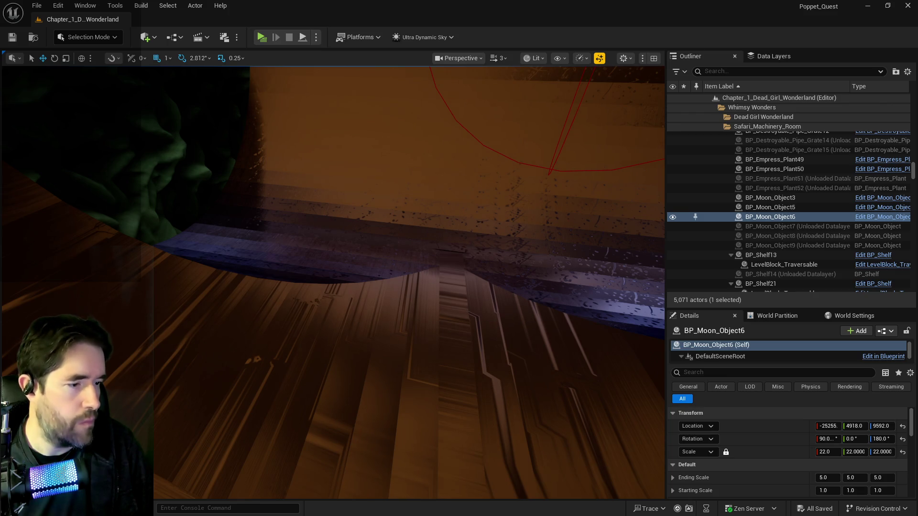
{"action": "left_click", "coordinate": [882, 217]}
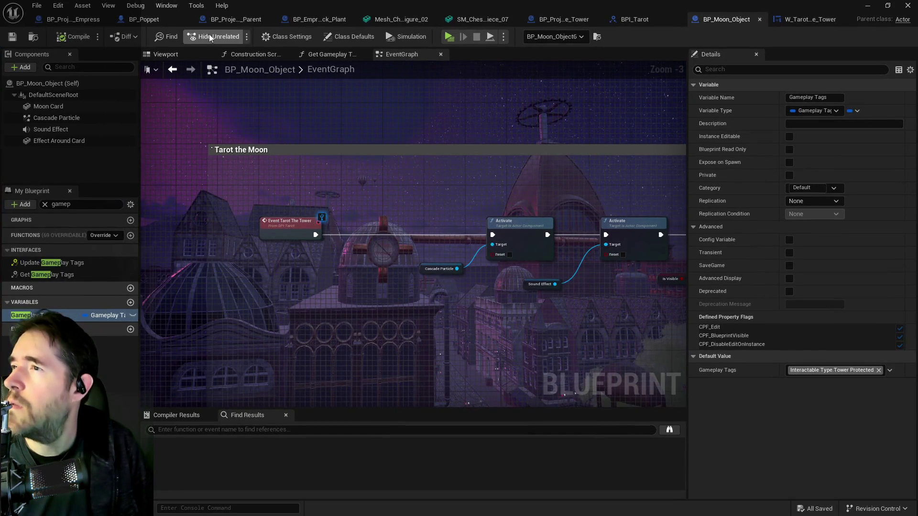
{"action": "left_click", "coordinate": [222, 19]}
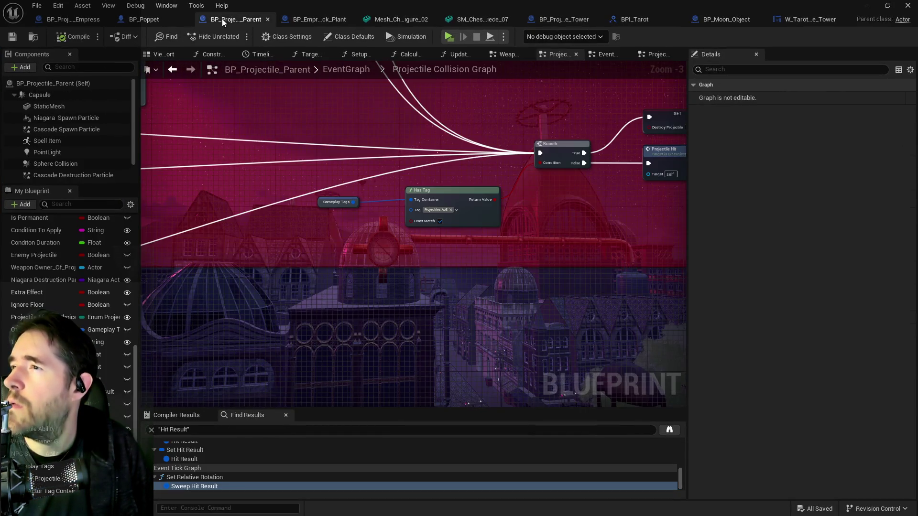
Pan and zoom the collision graph to inspect the Branch and Has Tag checks
{"action": "scroll", "coordinate": [310, 198], "scroll_direction": "down", "scroll_amount": 3}
{"action": "left_click_drag", "start_coordinate": [301, 193], "coordinate": [679, 129]}
{"action": "scroll", "coordinate": [289, 209], "scroll_direction": "up", "scroll_amount": 2}
{"action": "left_click_drag", "start_coordinate": [289, 209], "coordinate": [406, 207]}
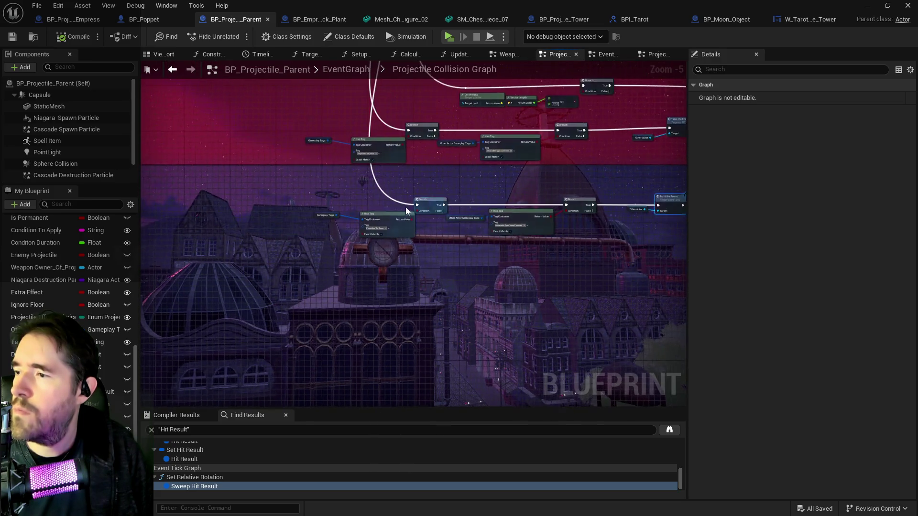
{"action": "left_click_drag", "start_coordinate": [509, 270], "coordinate": [323, 254]}
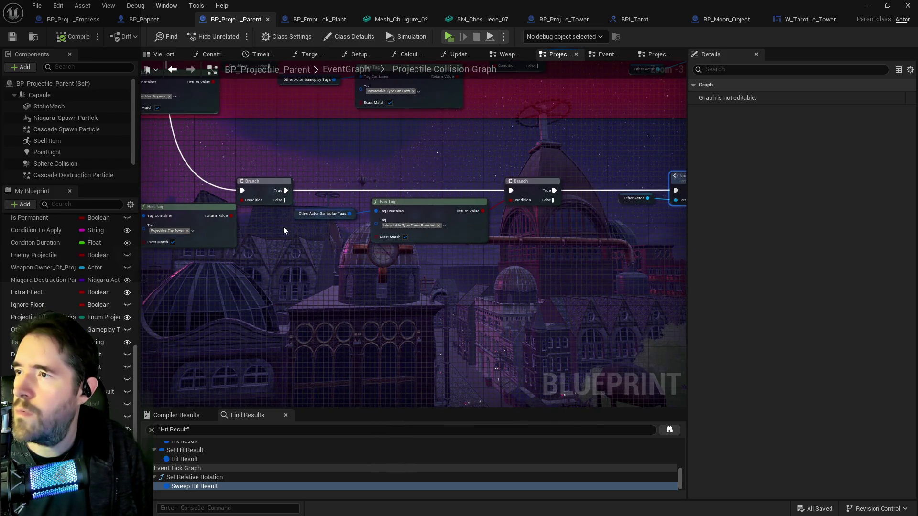
In BP_Poppet, open the Tarot Graph and then the Tarot 3: The Empress graph
{"action": "left_click", "coordinate": [139, 20]}
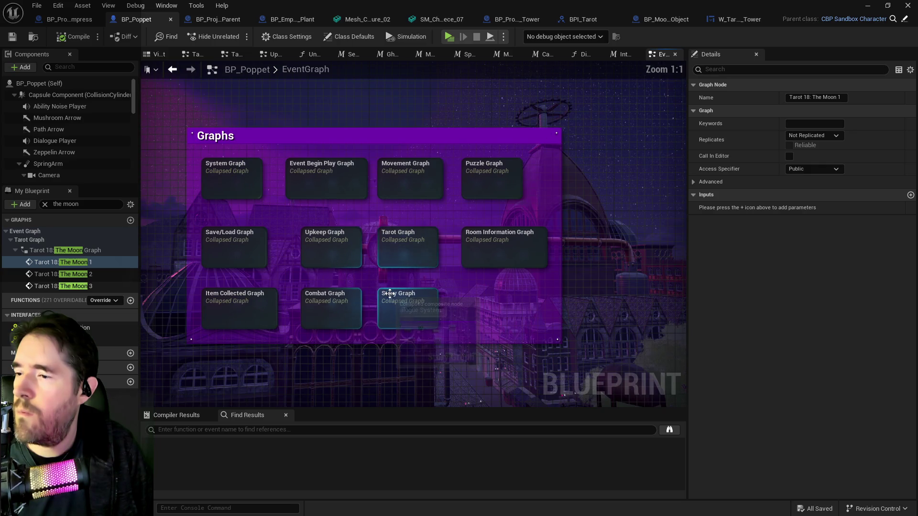
{"action": "double_click", "coordinate": [393, 252]}
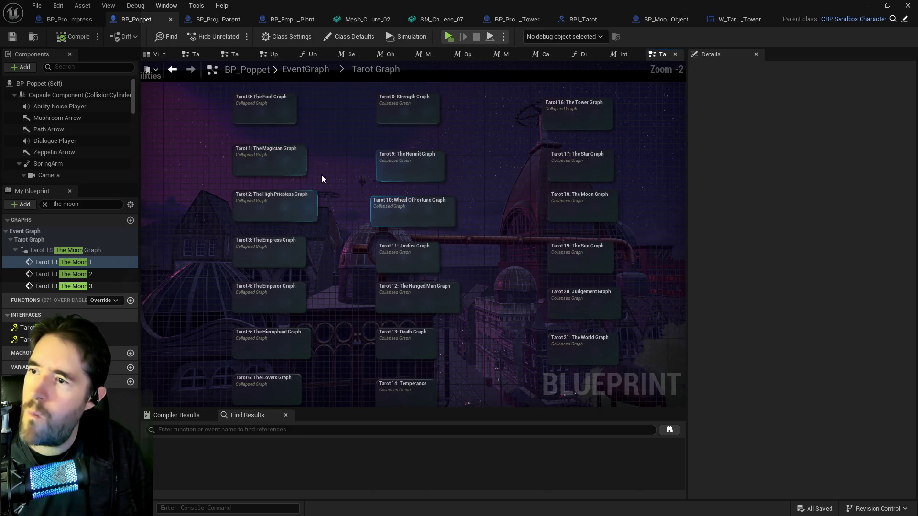
{"action": "double_click", "coordinate": [288, 252]}
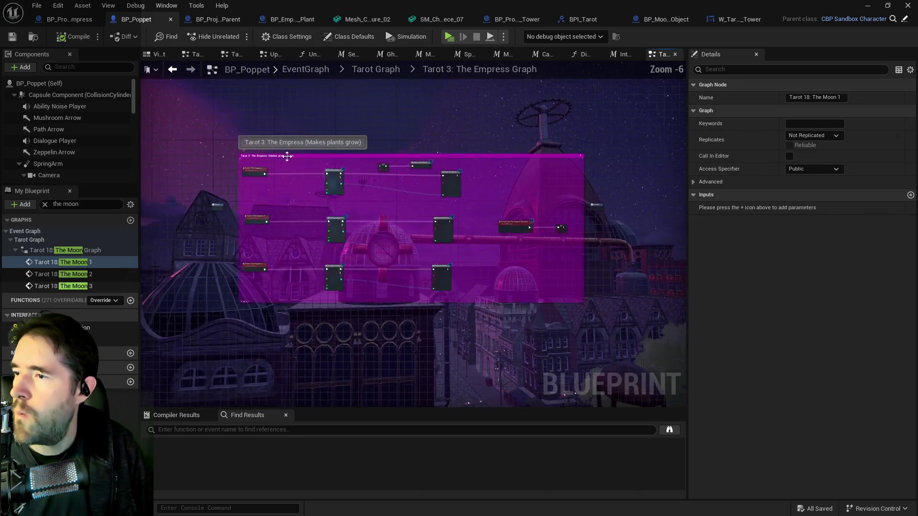
{"action": "scroll", "coordinate": [335, 175], "scroll_direction": "up", "scroll_amount": 4}
{"action": "scroll", "coordinate": [424, 231], "scroll_direction": "down", "scroll_amount": 1}
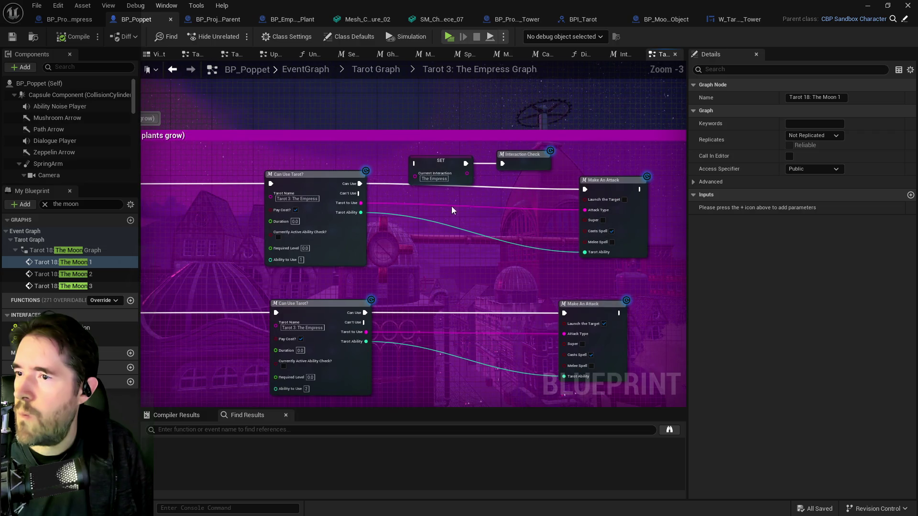
Delete the SET and Interaction Check nodes from the Empress graph
{"action": "left_click_drag", "start_coordinate": [406, 149], "coordinate": [521, 171]}
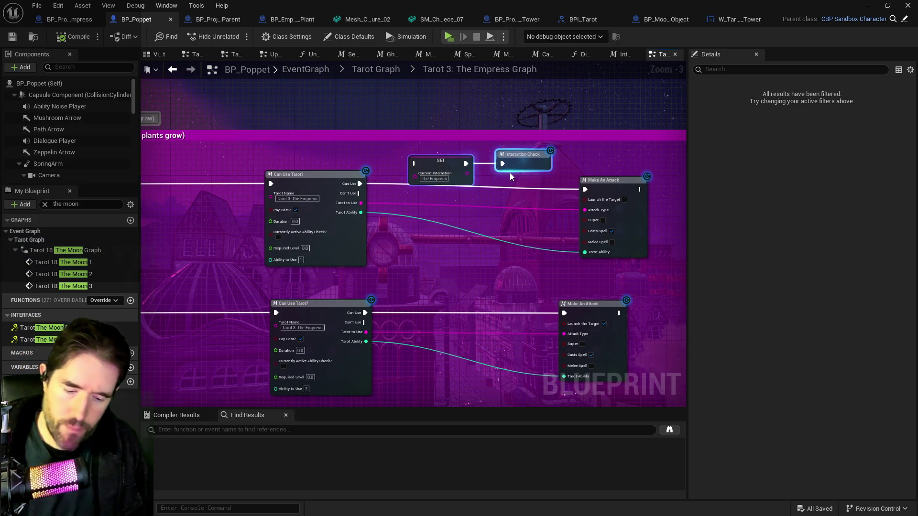
{"action": "key", "text": "Delete"}
{"action": "left_click_drag", "start_coordinate": [610, 265], "coordinate": [344, 191]}
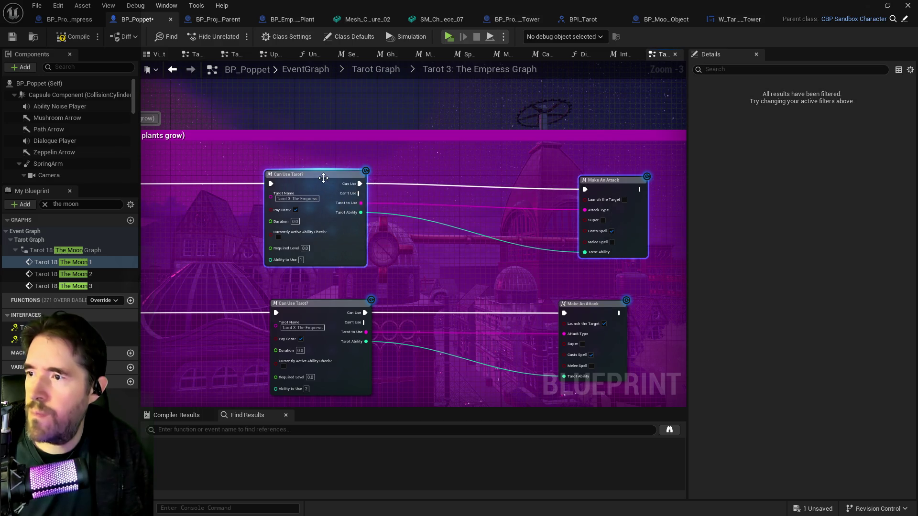
Return to the Tarot Graph and open the Tarot 16: The Tower graph
{"action": "left_click", "coordinate": [373, 69]}
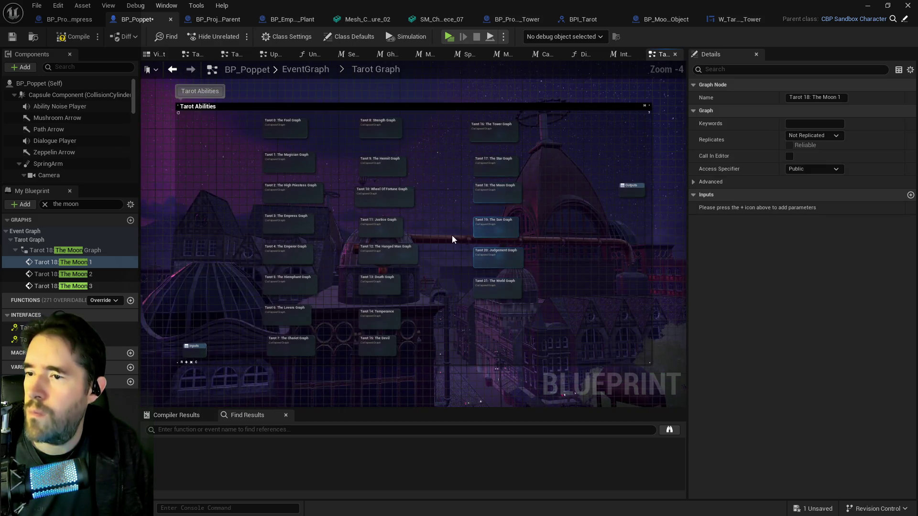
{"action": "mouse_move", "coordinate": [405, 279]}
{"action": "left_mouse_down"}
{"action": "mouse_move", "coordinate": [416, 265]}
{"action": "mouse_move", "coordinate": [403, 215]}
{"action": "left_mouse_up"}
{"action": "mouse_move", "coordinate": [441, 188]}
{"action": "left_mouse_down"}
{"action": "mouse_move", "coordinate": [393, 270]}
{"action": "mouse_move", "coordinate": [385, 263]}
{"action": "mouse_move", "coordinate": [427, 244]}
{"action": "left_mouse_up"}
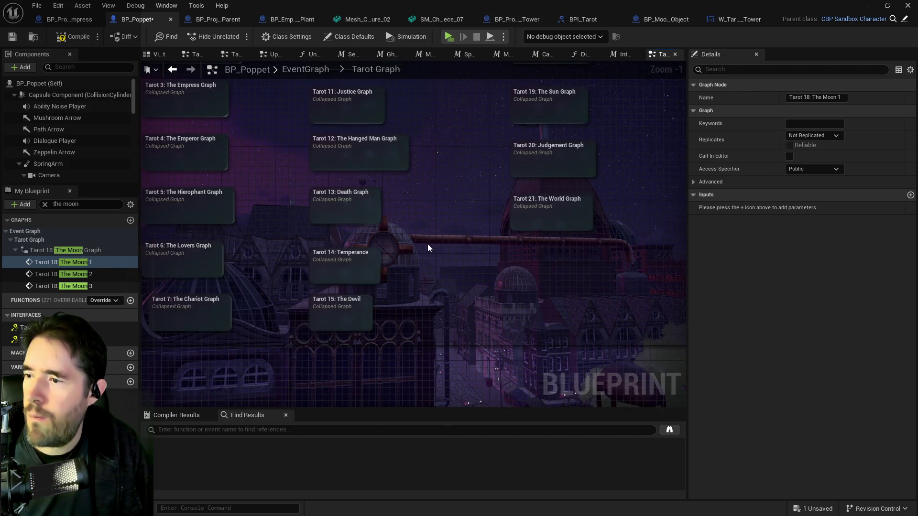
{"action": "mouse_move", "coordinate": [437, 205]}
{"action": "left_mouse_down"}
{"action": "mouse_move", "coordinate": [347, 256]}
{"action": "mouse_move", "coordinate": [344, 363]}
{"action": "left_mouse_up"}
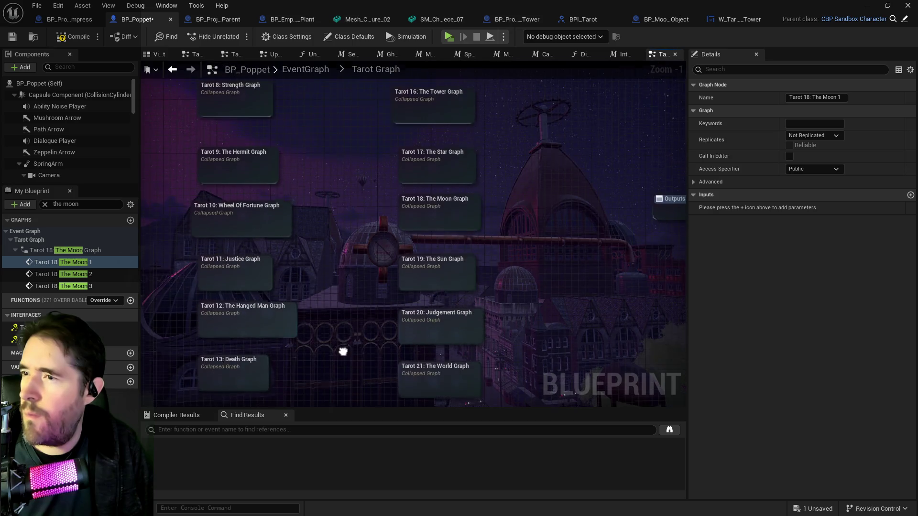
{"action": "left_click_drag", "start_coordinate": [361, 258], "coordinate": [352, 307]}
{"action": "double_click", "coordinate": [412, 175]}
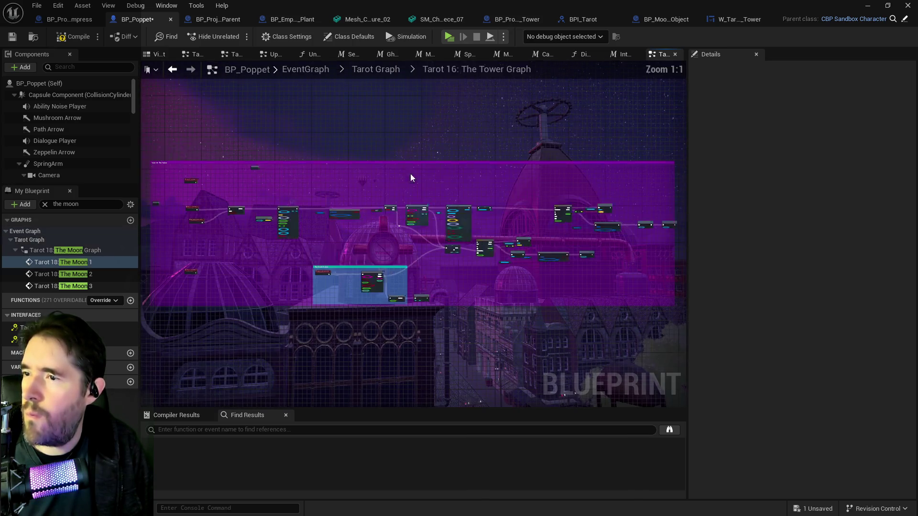
Clear space in the Tower graph and place the Tarot 16: The Tower 1 event beside Can Use Tarot?
{"action": "scroll", "coordinate": [335, 203], "scroll_direction": "up", "scroll_amount": 7}
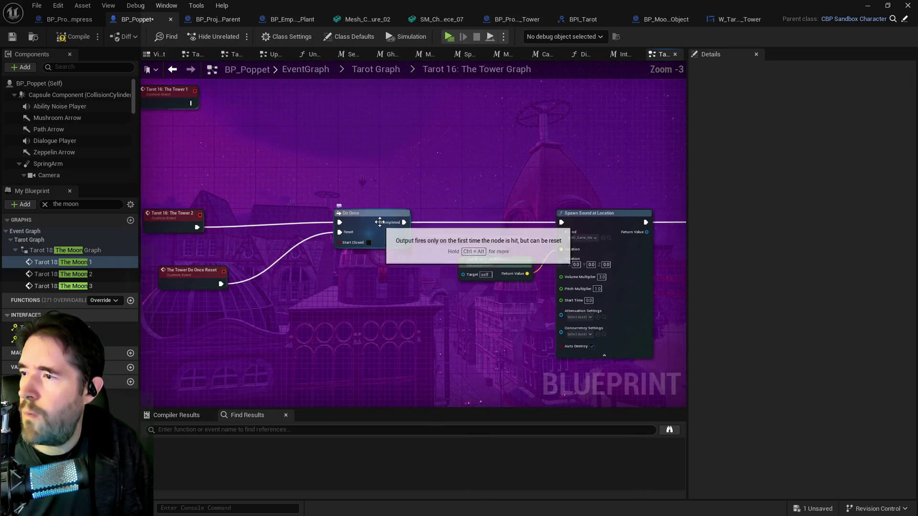
{"action": "left_click_drag", "start_coordinate": [422, 118], "coordinate": [343, 291]}
{"action": "scroll", "coordinate": [354, 292], "scroll_direction": "down", "scroll_amount": 2}
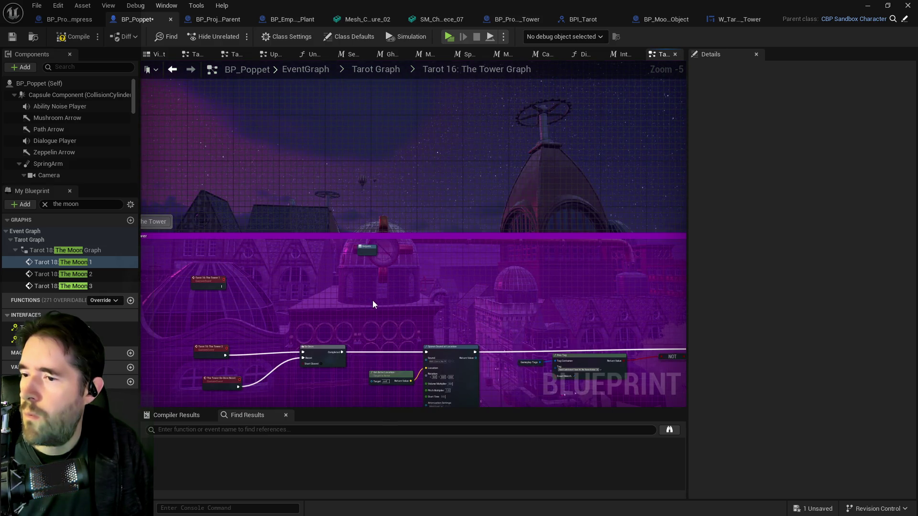
{"action": "mouse_move", "coordinate": [372, 248]}
{"action": "left_mouse_down"}
{"action": "mouse_move", "coordinate": [463, 172]}
{"action": "mouse_move", "coordinate": [517, 161]}
{"action": "left_mouse_up"}
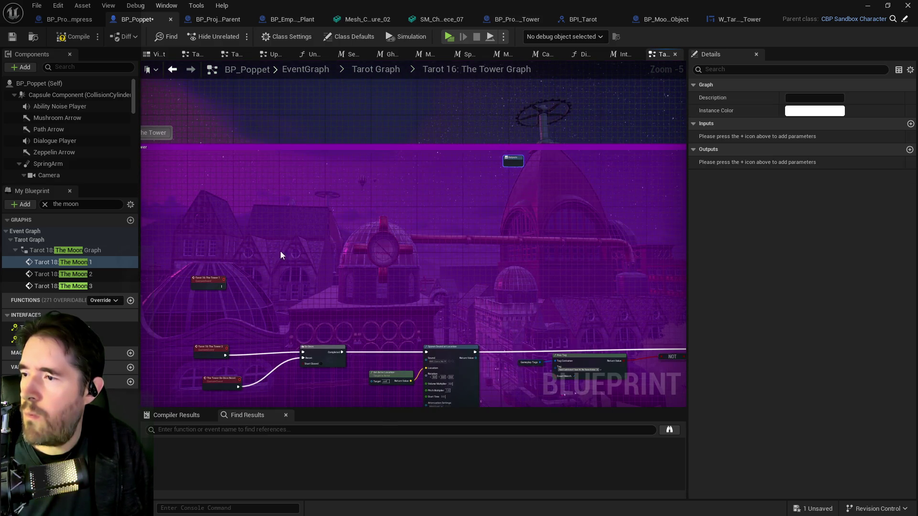
{"action": "left_click", "coordinate": [343, 250]}
{"action": "scroll", "coordinate": [247, 265], "scroll_direction": "up", "scroll_amount": 4}
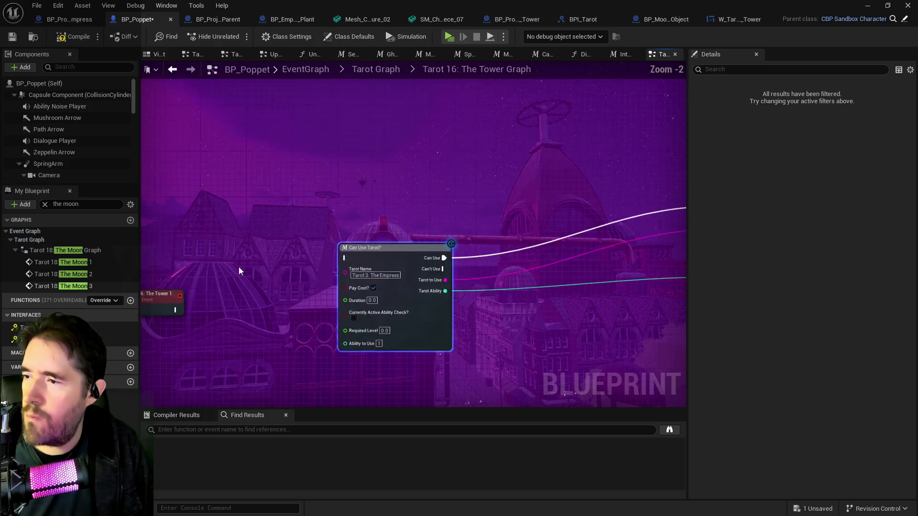
{"action": "left_click_drag", "start_coordinate": [169, 304], "coordinate": [270, 251]}
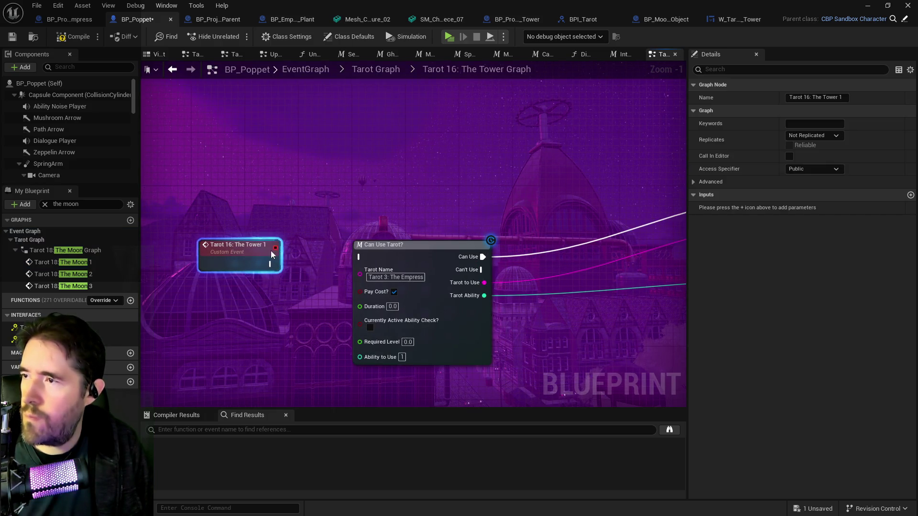
Set Can Use Tarot?'s Tarot Name to The Tower and wire the Tower event into it
{"action": "left_click", "coordinate": [384, 278]}
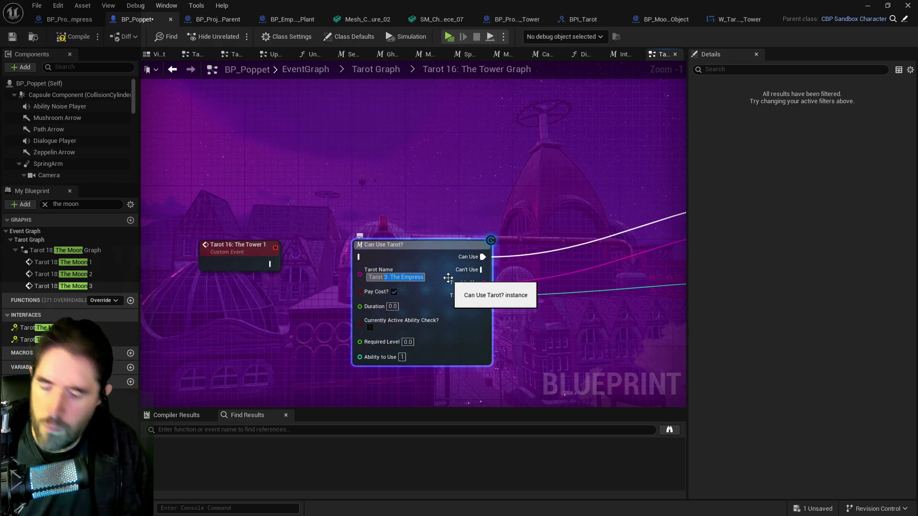
{"action": "key", "text": "ctrl+v"}
{"action": "key", "text": "Return"}
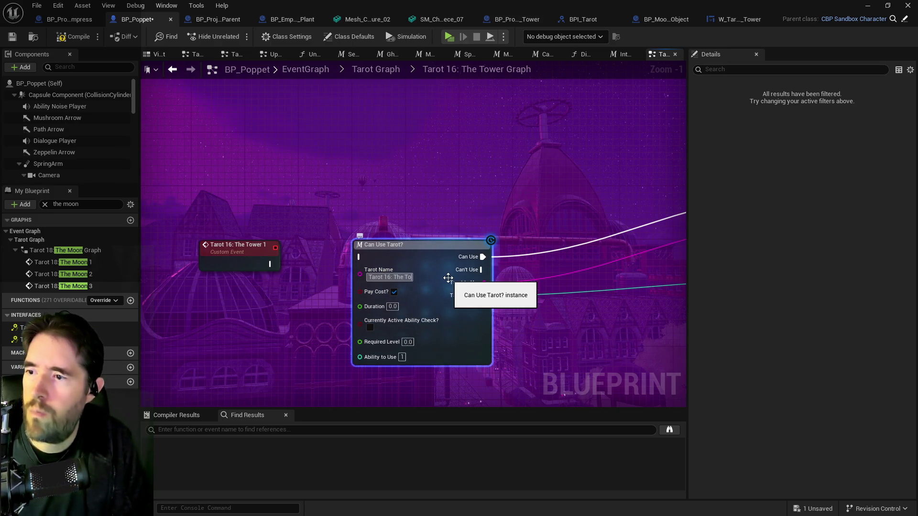
{"action": "left_click", "coordinate": [234, 246]}
{"action": "left_click_drag", "start_coordinate": [269, 264], "coordinate": [360, 258]}
Move Make An Attack lower, then compile and save BP_Poppet
{"action": "mouse_move", "coordinate": [593, 173]}
{"action": "left_mouse_down"}
{"action": "mouse_move", "coordinate": [584, 229]}
{"action": "mouse_move", "coordinate": [572, 239]}
{"action": "left_mouse_up"}
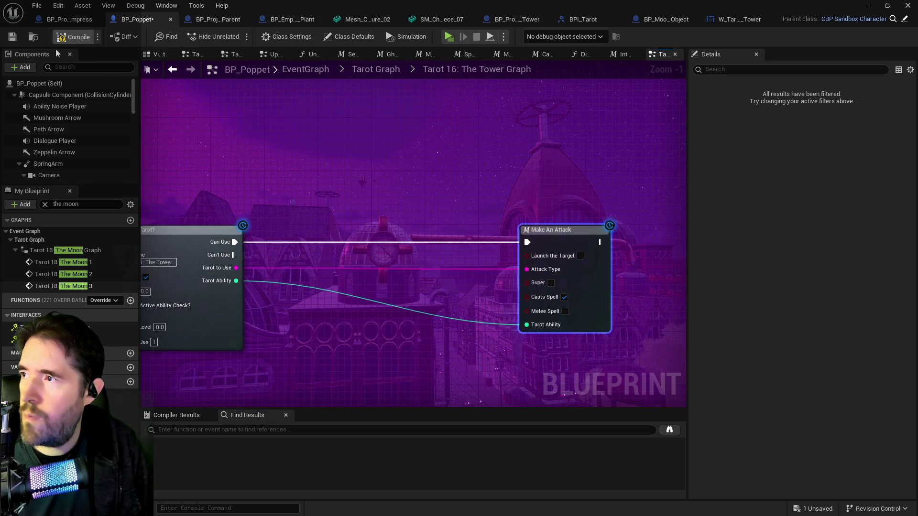
{"action": "left_click", "coordinate": [8, 40]}
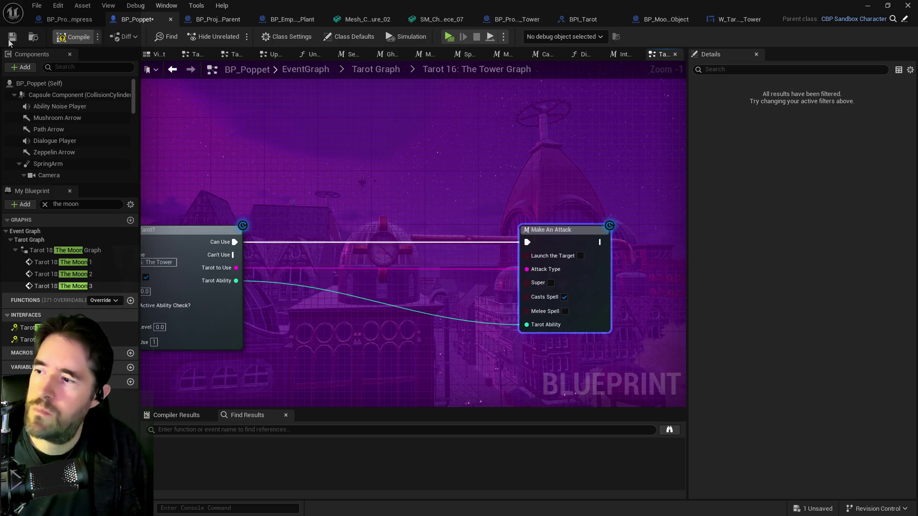
{"action": "left_click", "coordinate": [71, 262]}
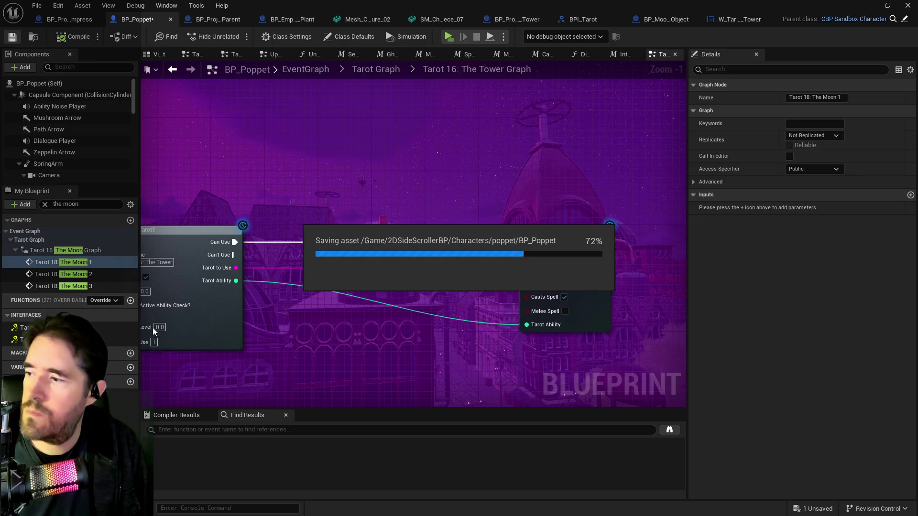
Search 'tarot' and expand The Tower entry's Tarot Card map, element 1 Stats and Info
{"action": "type", "text": "tarot"}
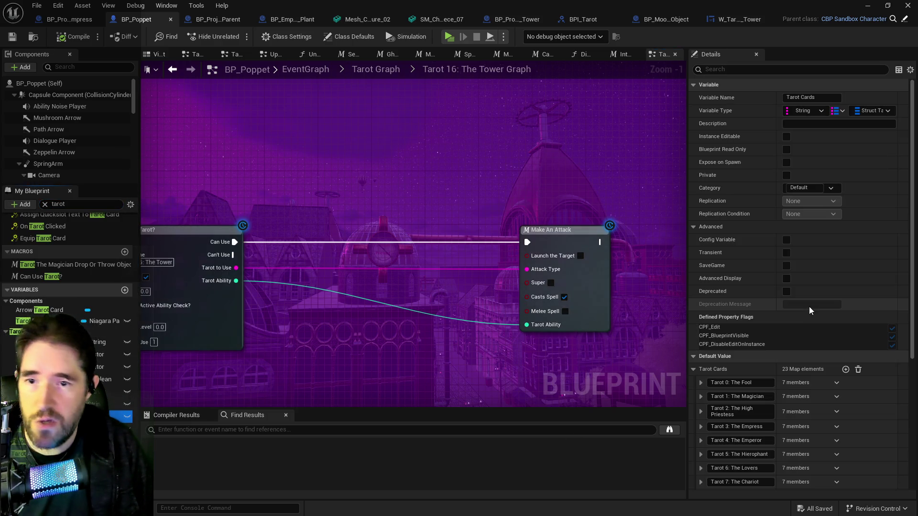
{"action": "scroll", "coordinate": [774, 416], "scroll_direction": "down", "scroll_amount": 10}
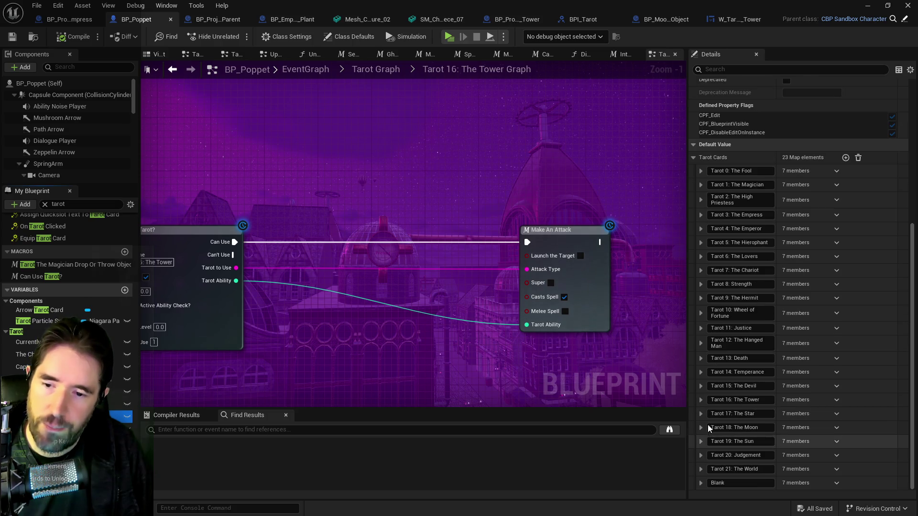
{"action": "left_click", "coordinate": [700, 399]}
{"action": "scroll", "coordinate": [707, 402], "scroll_direction": "down", "scroll_amount": 3}
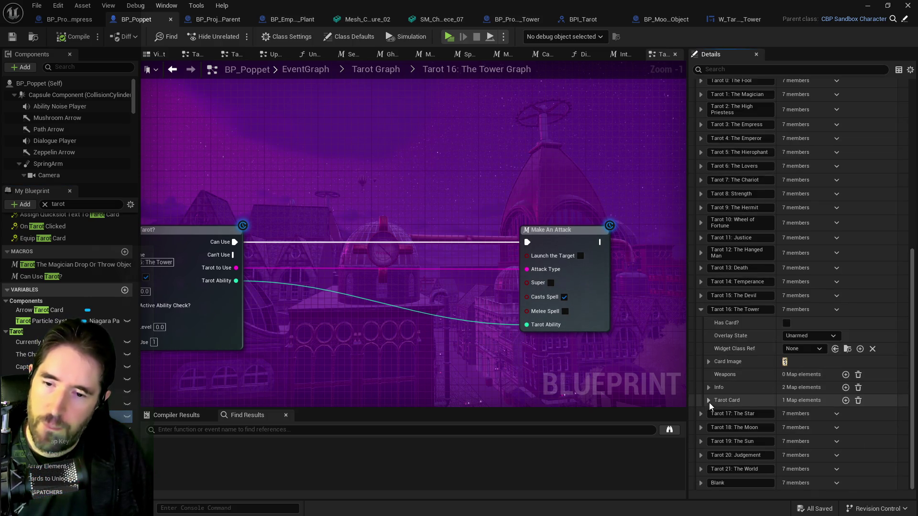
{"action": "left_click", "coordinate": [709, 400]}
{"action": "left_click", "coordinate": [716, 413]}
{"action": "scroll", "coordinate": [719, 415], "scroll_direction": "down", "scroll_amount": 4}
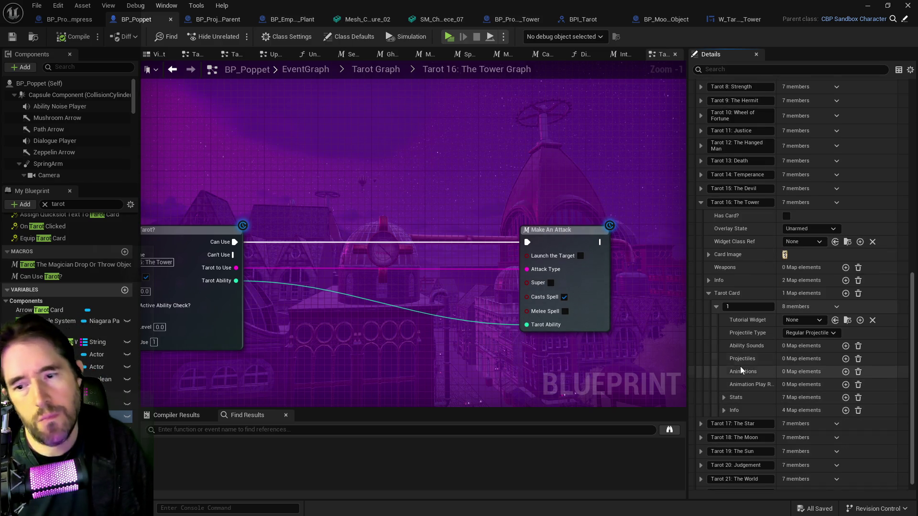
{"action": "scroll", "coordinate": [740, 366], "scroll_direction": "up", "scroll_amount": 1}
{"action": "left_click", "coordinate": [724, 428]}
{"action": "scroll", "coordinate": [725, 427], "scroll_direction": "down", "scroll_amount": 3}
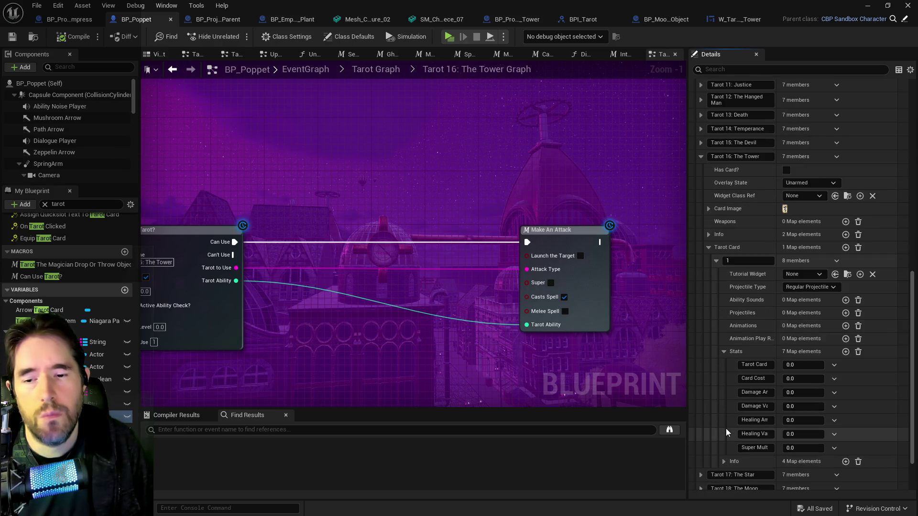
{"action": "left_click", "coordinate": [725, 455]}
Scroll through the defaults and expand the Tarot 3: The Empress entry
{"action": "scroll", "coordinate": [725, 457], "scroll_direction": "down", "scroll_amount": 1}
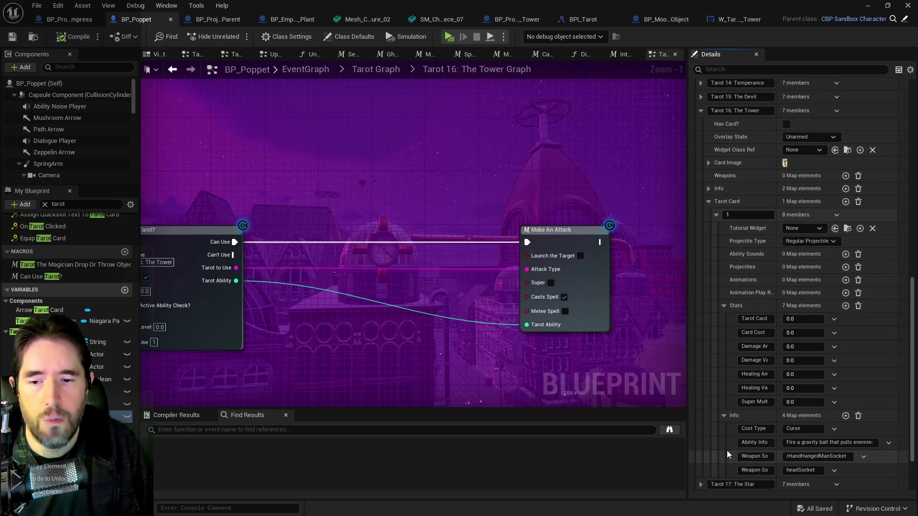
{"action": "scroll", "coordinate": [756, 450], "scroll_direction": "up", "scroll_amount": 3}
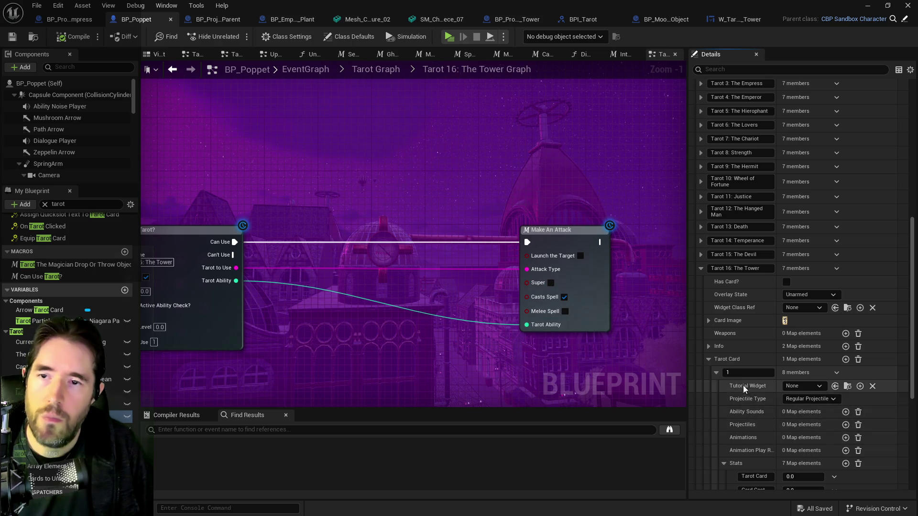
{"action": "scroll", "coordinate": [740, 380], "scroll_direction": "down", "scroll_amount": 5}
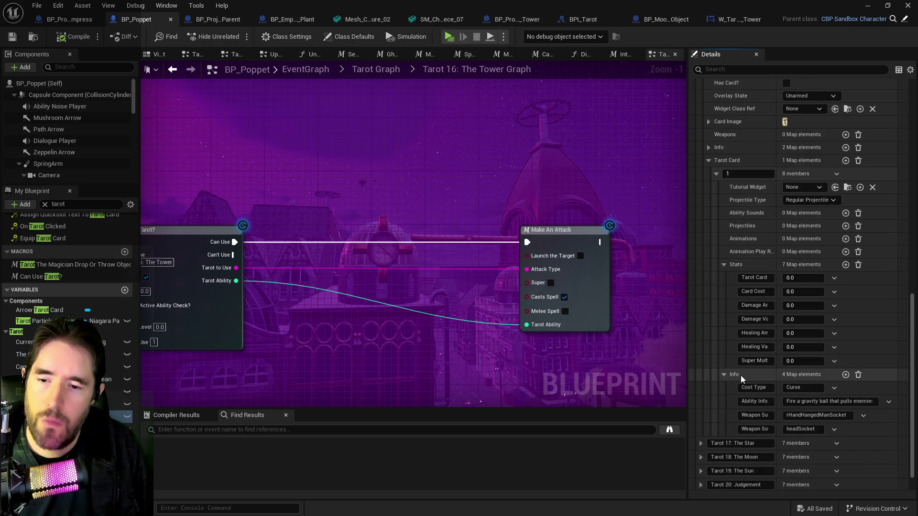
{"action": "scroll", "coordinate": [742, 382], "scroll_direction": "up", "scroll_amount": 6}
{"action": "scroll", "coordinate": [744, 317], "scroll_direction": "up", "scroll_amount": 5}
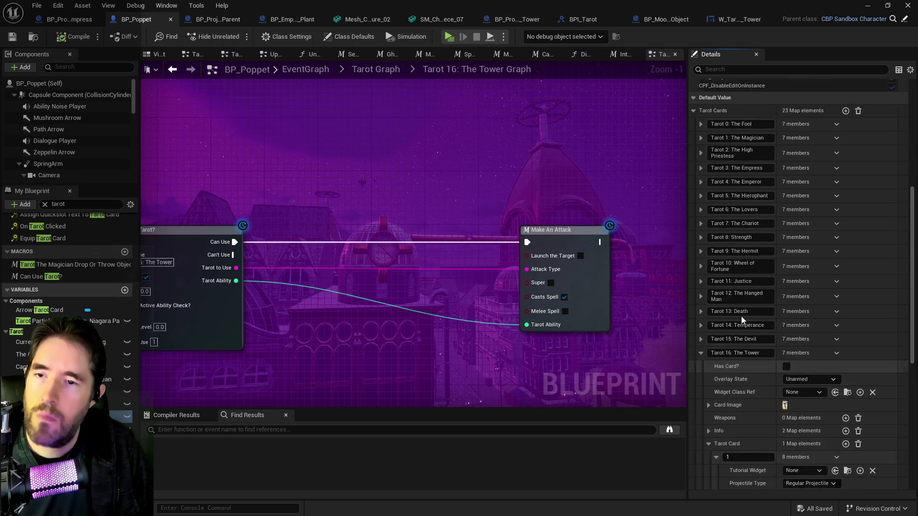
{"action": "left_click", "coordinate": [701, 244]}
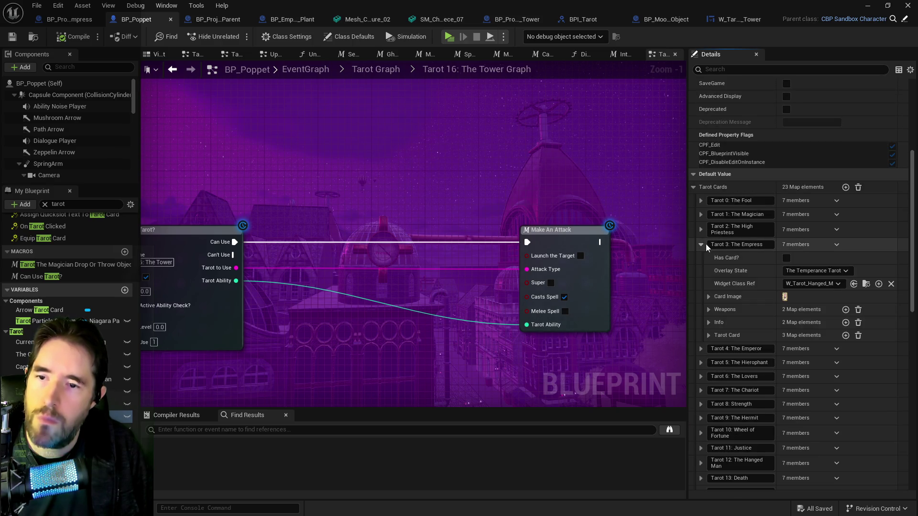
Copy The Empress entry's values and paste them into The Tower entry
{"action": "right_click", "coordinate": [855, 246]}
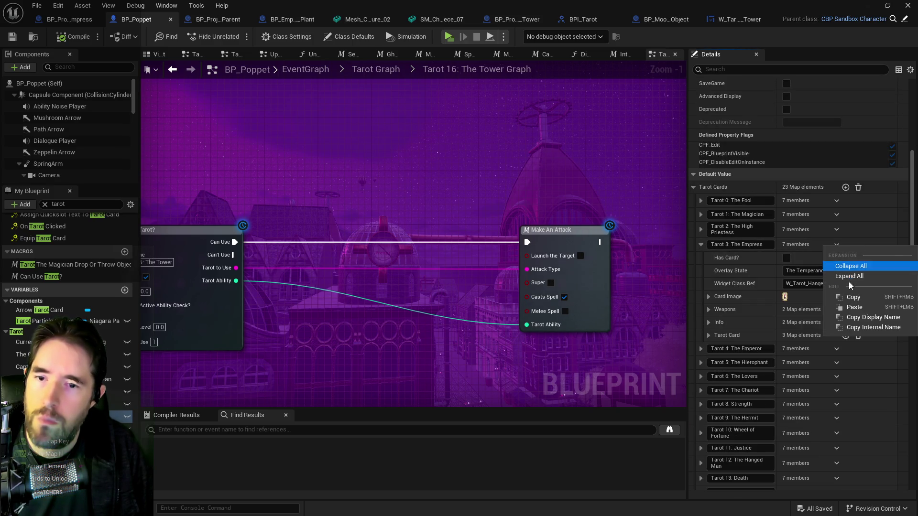
{"action": "left_click", "coordinate": [846, 297]}
{"action": "scroll", "coordinate": [727, 325], "scroll_direction": "down", "scroll_amount": 3}
{"action": "scroll", "coordinate": [726, 327], "scroll_direction": "down", "scroll_amount": 3}
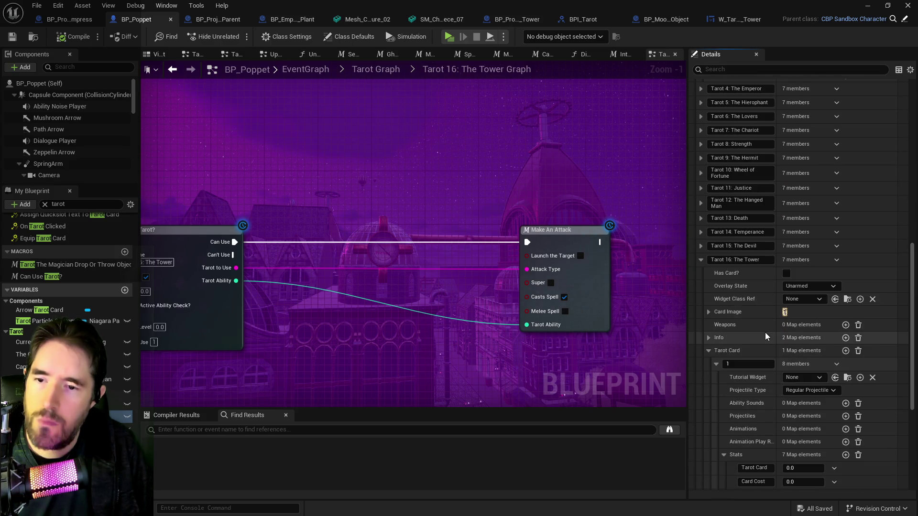
{"action": "right_click", "coordinate": [856, 265]}
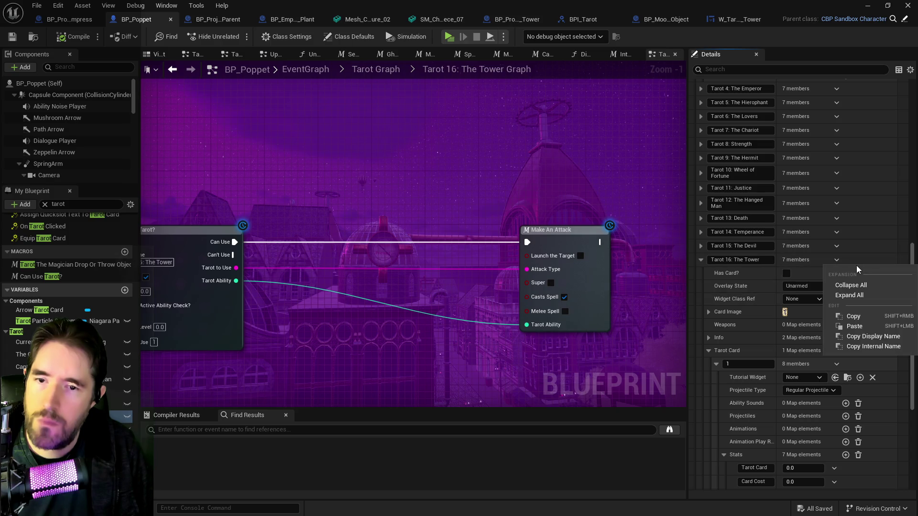
{"action": "left_click", "coordinate": [854, 326]}
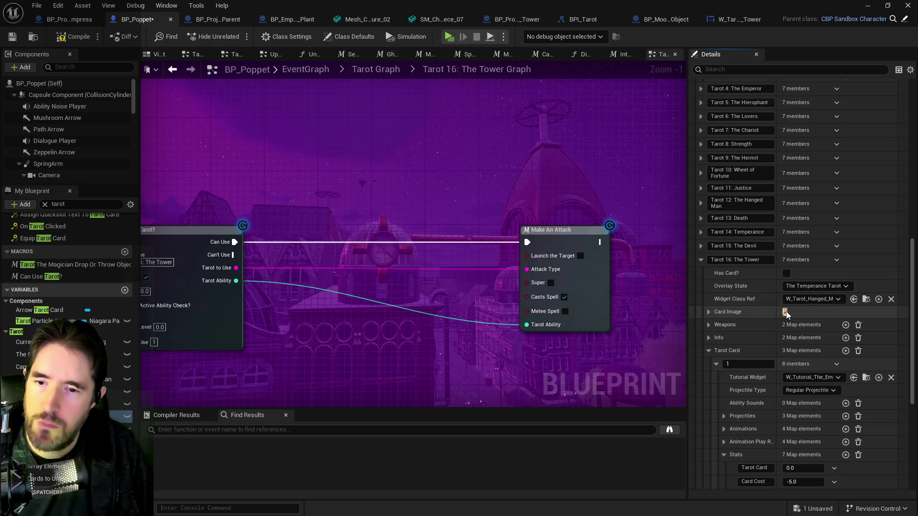
Set The Tower's Card Image to Tarot_16_The_Tower_Sprite and review its Projectiles list
{"action": "left_click", "coordinate": [708, 312]}
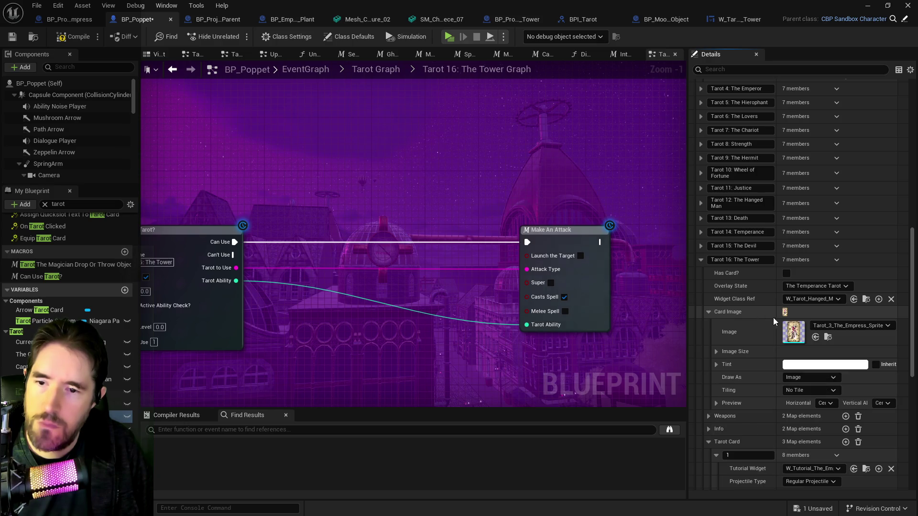
{"action": "left_click", "coordinate": [825, 325]}
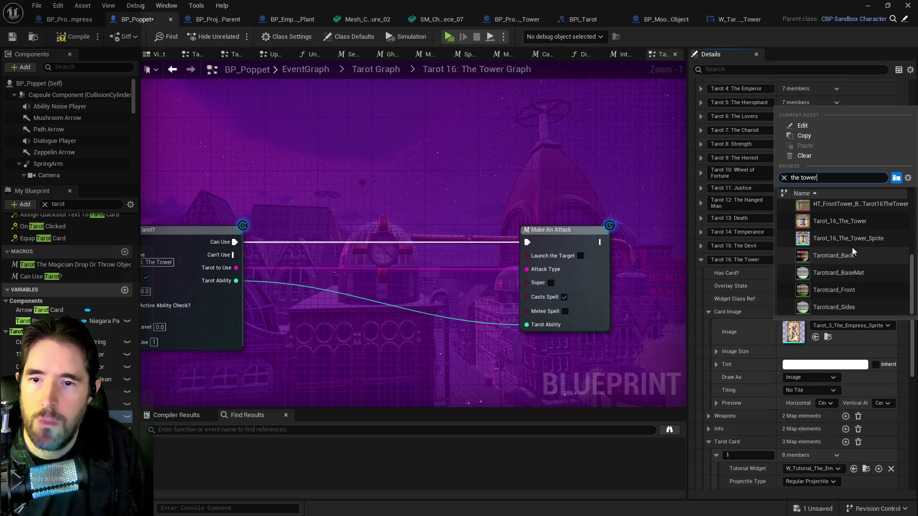
{"action": "left_click", "coordinate": [850, 238]}
{"action": "scroll", "coordinate": [764, 399], "scroll_direction": "down", "scroll_amount": 3}
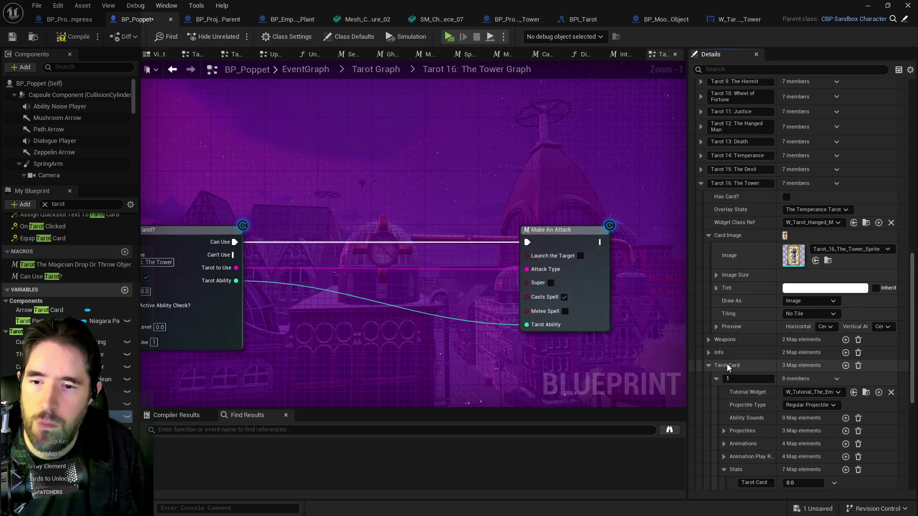
{"action": "left_click", "coordinate": [723, 430]}
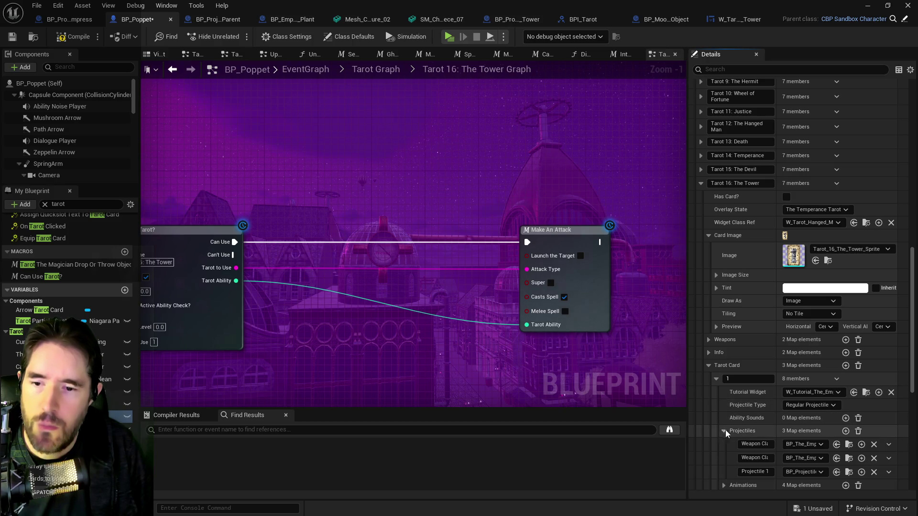
{"action": "scroll", "coordinate": [736, 432], "scroll_direction": "down", "scroll_amount": 2}
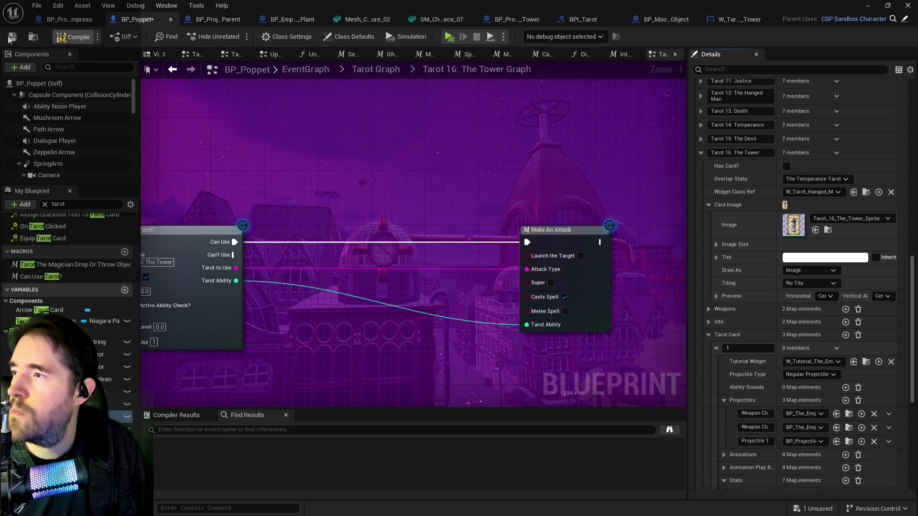
Compile and save BP_Poppet, then frame the tarot card object in the level editor
{"action": "left_click", "coordinate": [63, 39]}
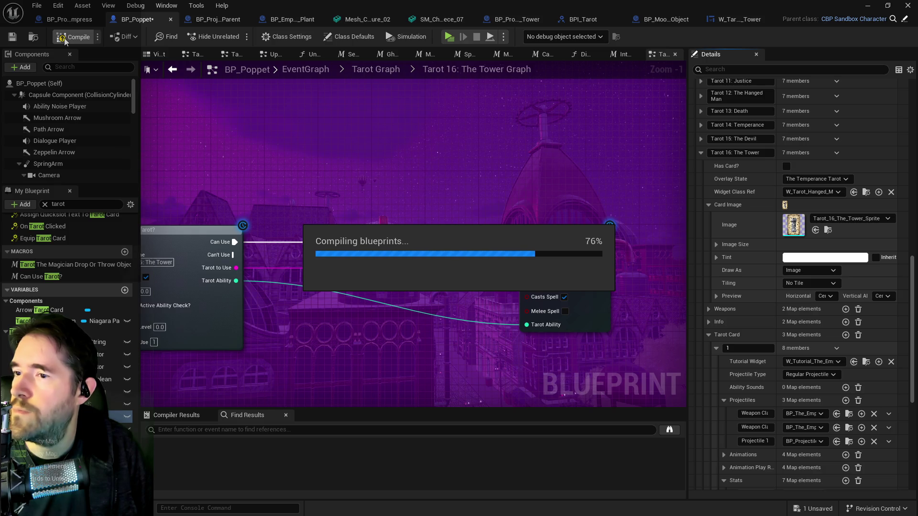
{"action": "left_click", "coordinate": [12, 38]}
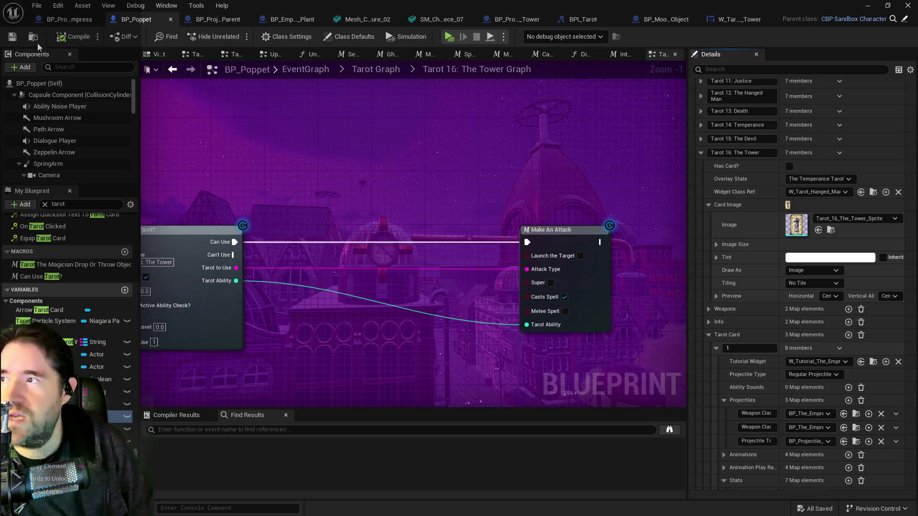
{"action": "key", "text": "alt+Tab"}
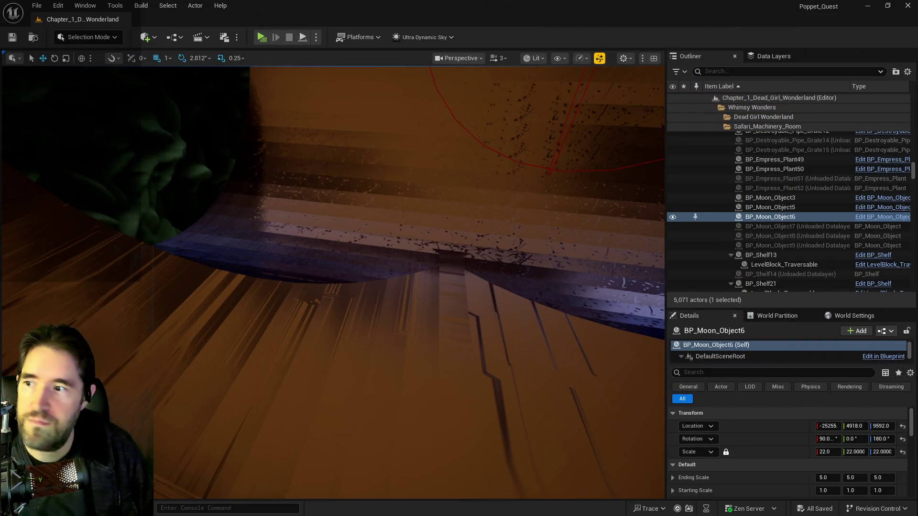
{"action": "key", "text": "f"}
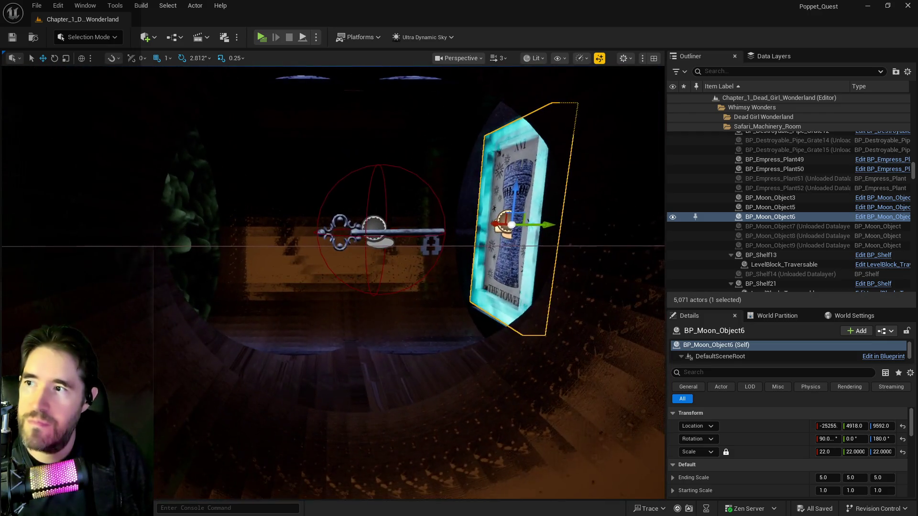